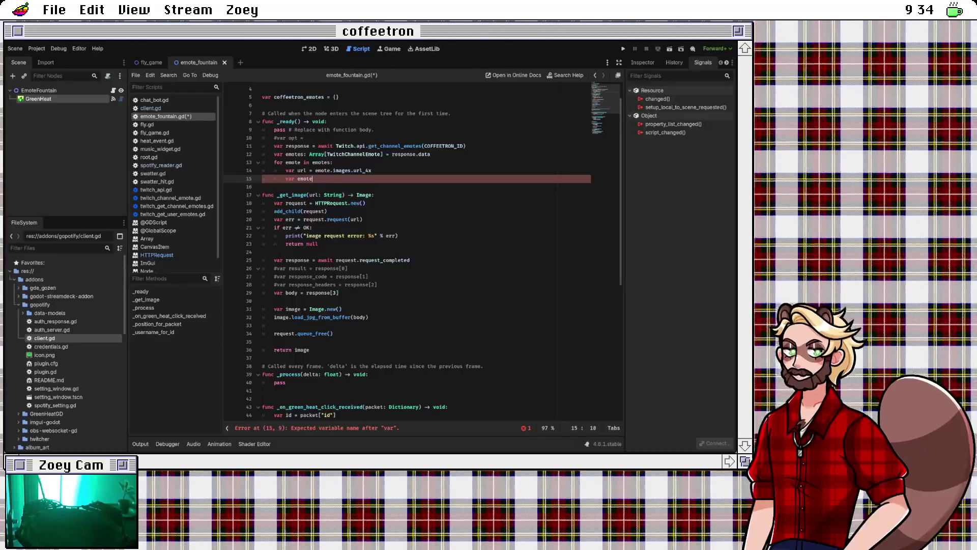
# Fetch each image with emote_image = await _get_image(url) and begin the coffeetron_emotes[emote.name] assignment.
pyautogui.write('await ')
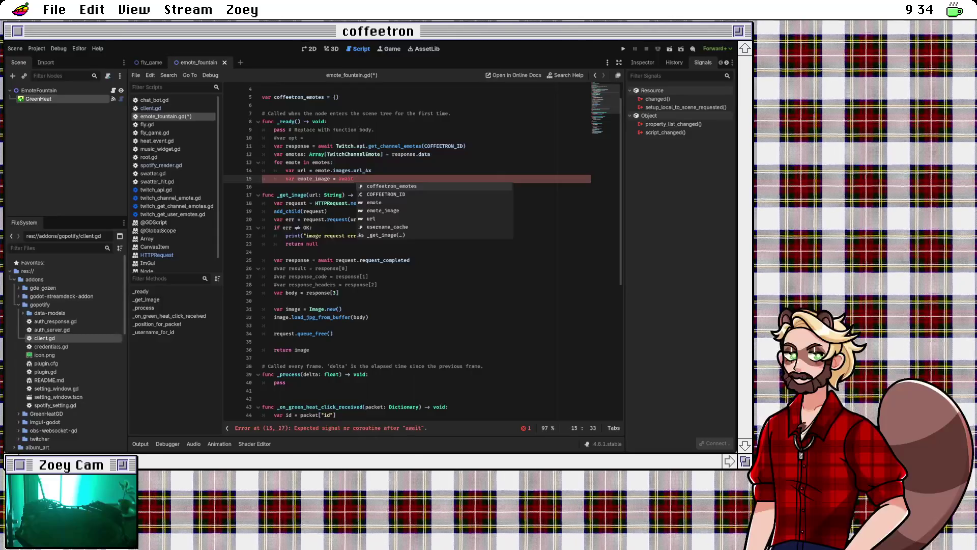
pyautogui.write('_get_image(')
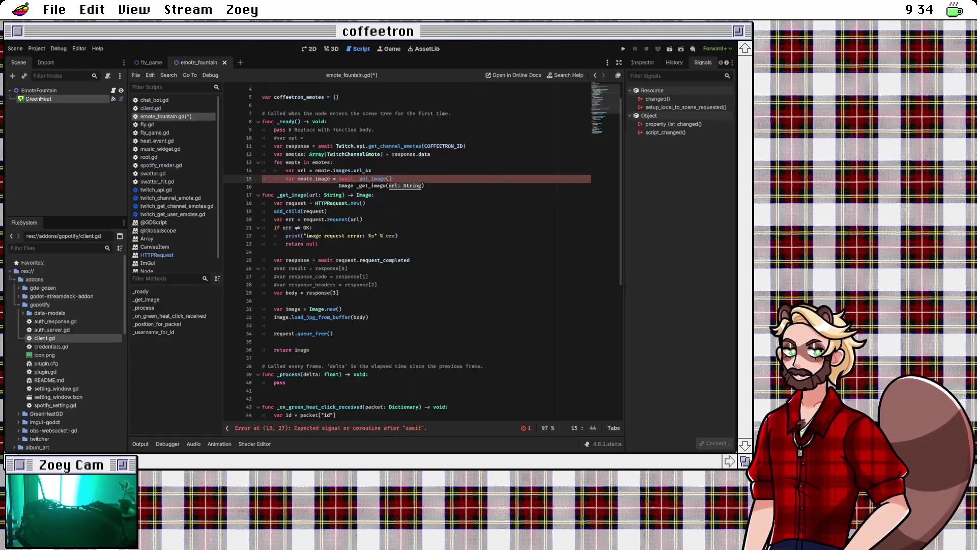
pyautogui.write('url)')
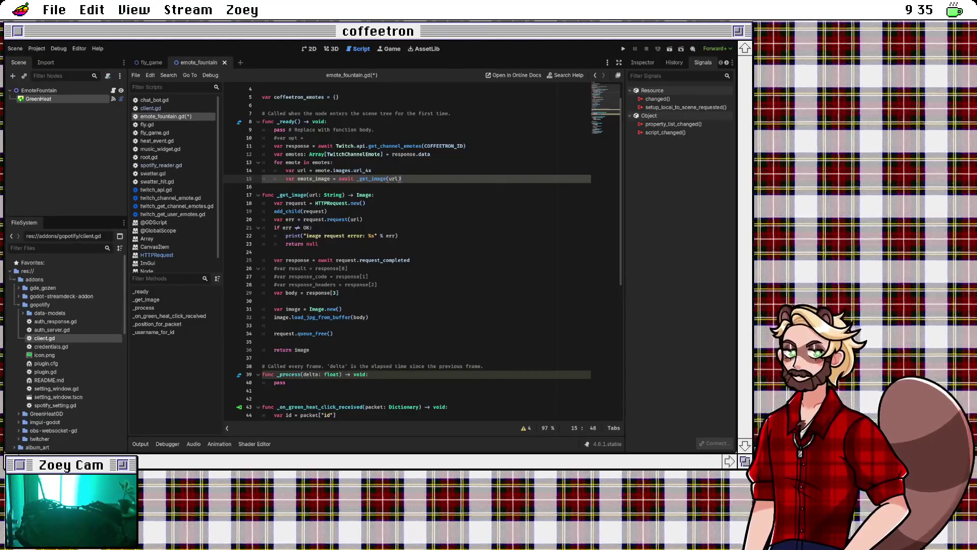
pyautogui.press('Return')
pyautogui.scroll(1, 423, 251)
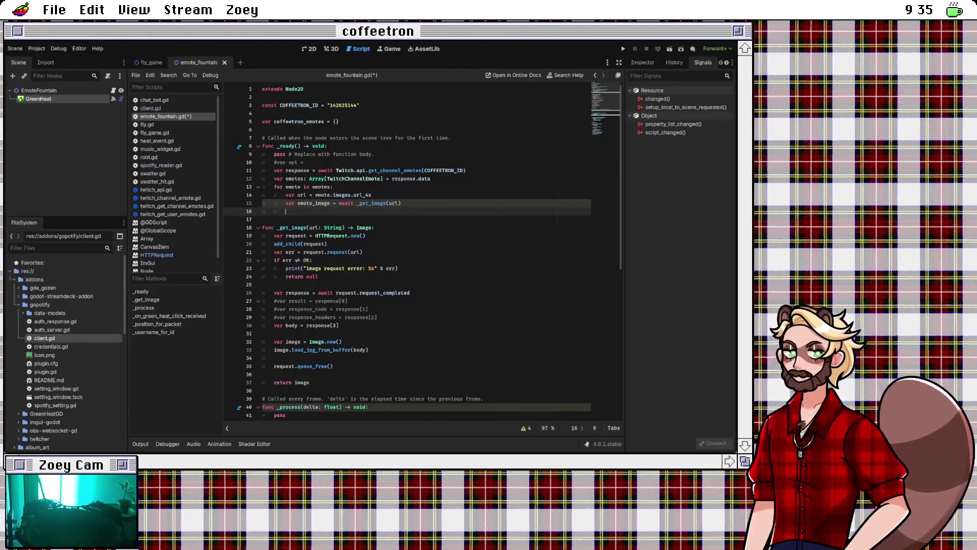
pyautogui.write('cof')
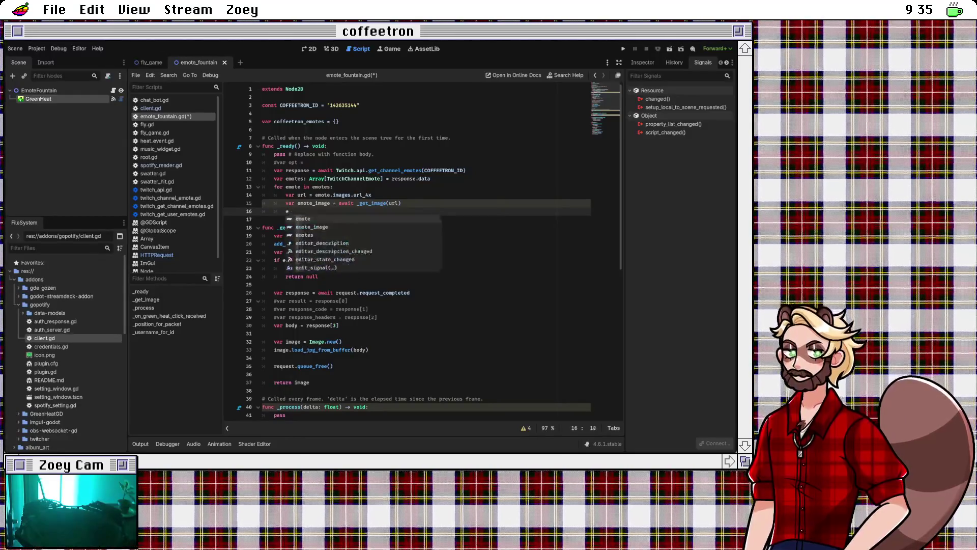
pyautogui.write('f')
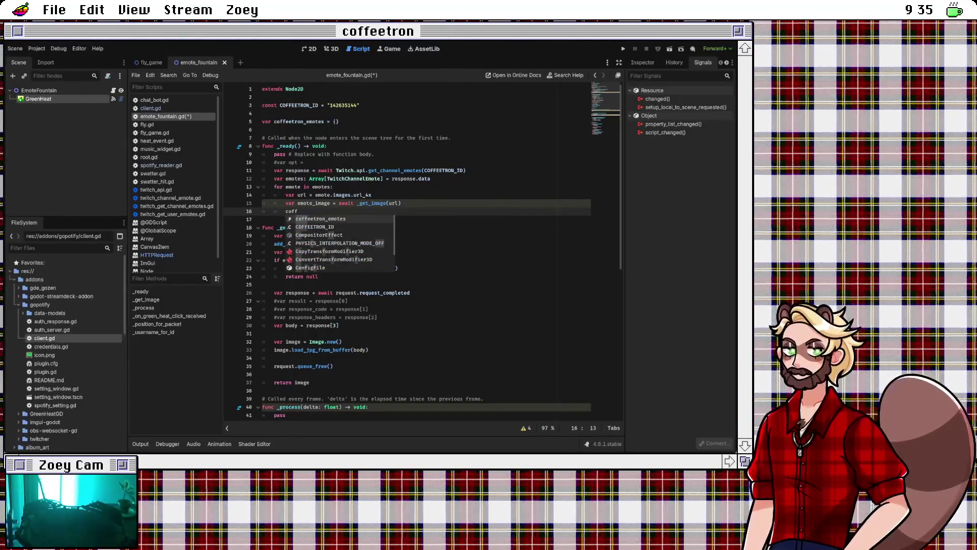
pyautogui.press('Return')
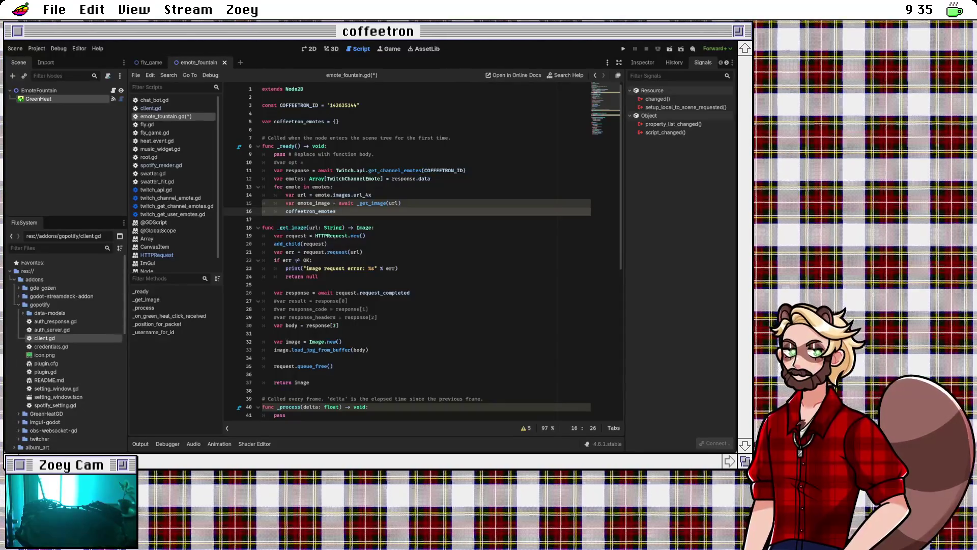
pyautogui.write('[emote.n')
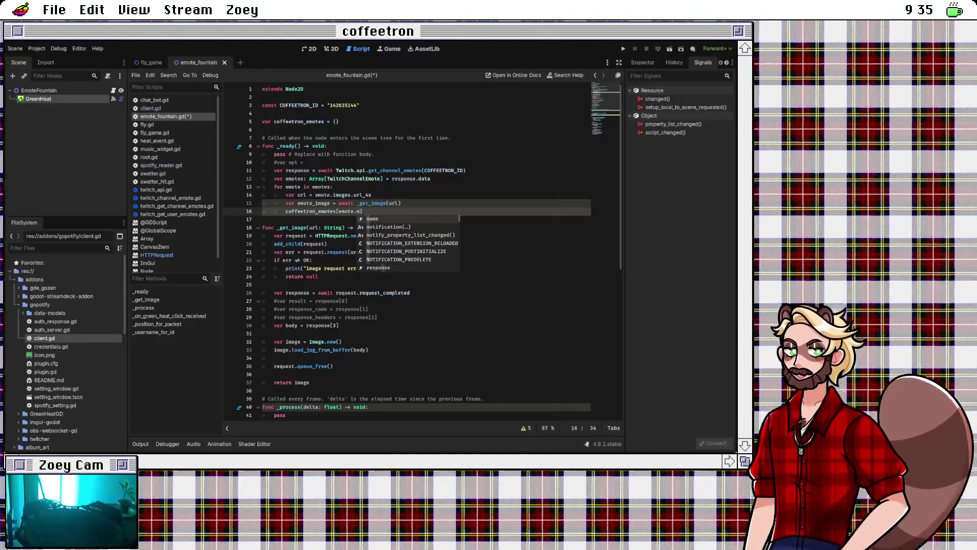
pyautogui.press('Return')
pyautogui.write('url')
# Finish assigning emote_image to coffeetron_emotes[emote.name] and save the script.
pyautogui.press('Down')
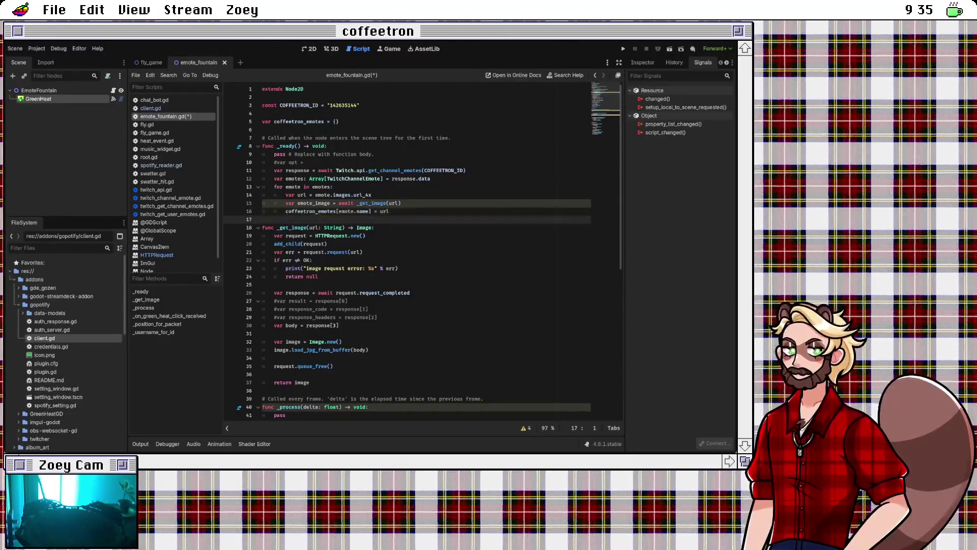
pyautogui.hotkey('ctrl', 's')
pyautogui.press('Up')
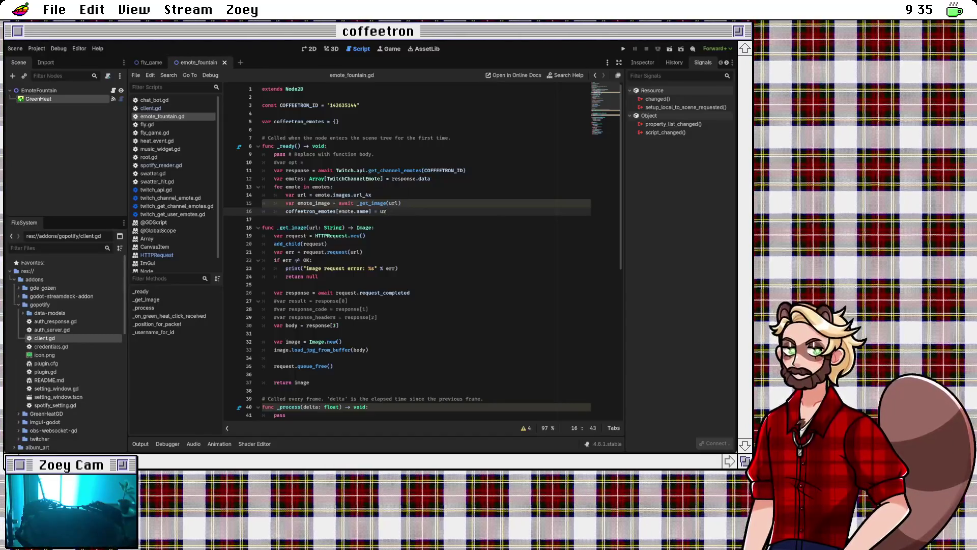
pyautogui.write('mote_')
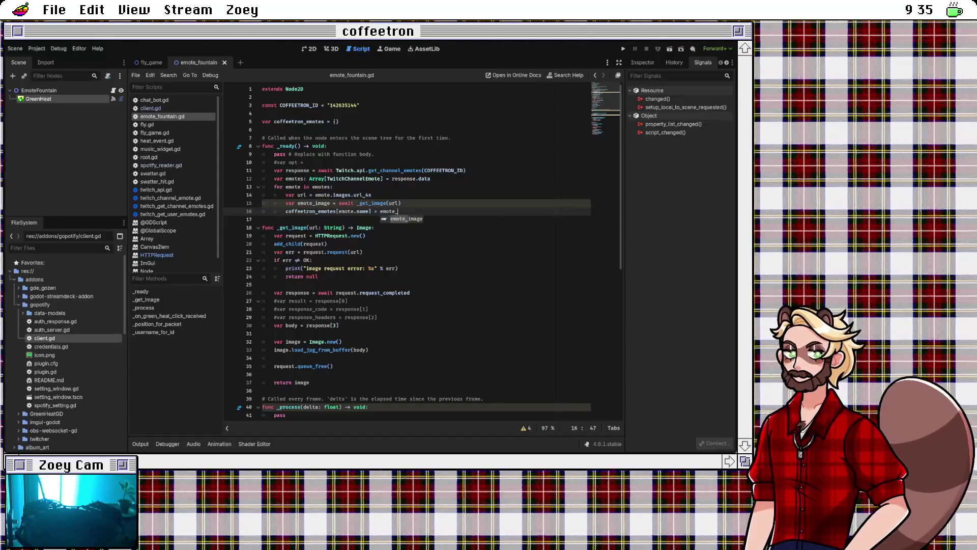
pyautogui.press('Return')
pyautogui.click(263, 219)
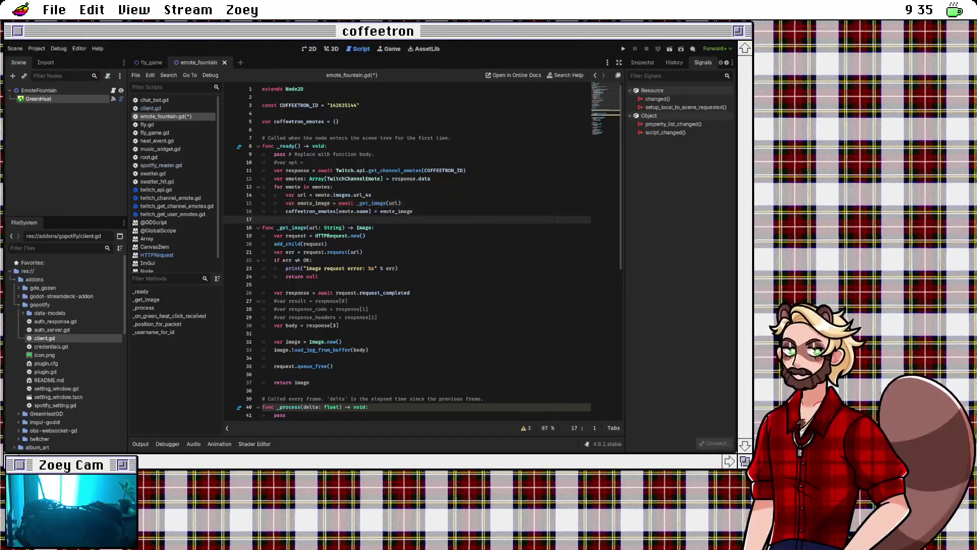
pyautogui.hotkey('ctrl', 's')
pyautogui.click(414, 211)
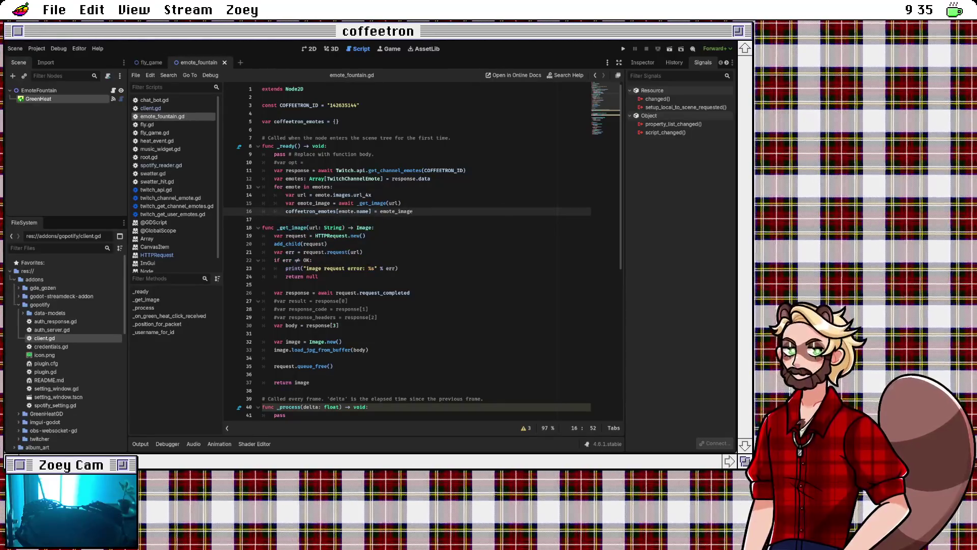
pyautogui.scroll(-1, 422, 252)
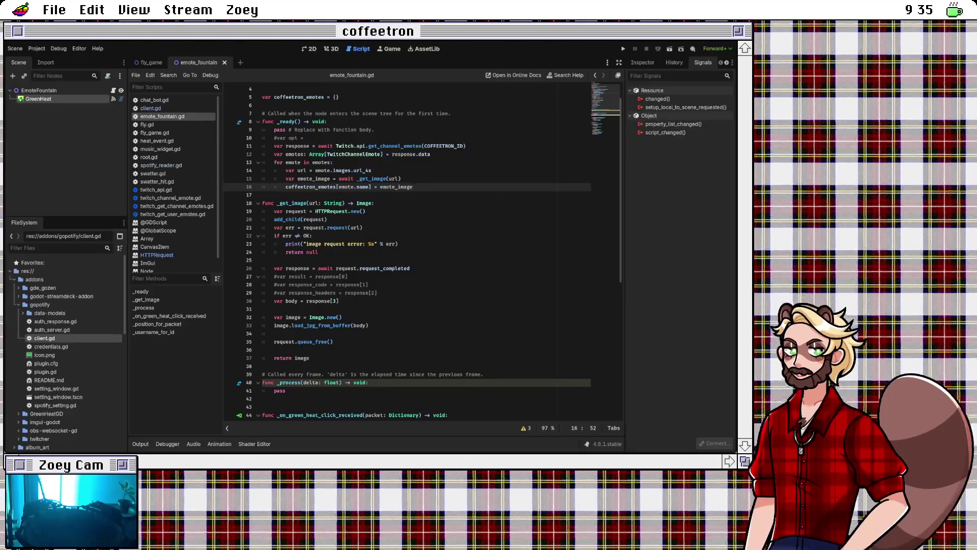
# Rename coffeetron_emotes to coffeetron_emote_images at both occurrences with multiple carets.
pyautogui.doubleClick(299, 97)
pyautogui.moveTo(285, 187); pyautogui.dragTo(336, 187)
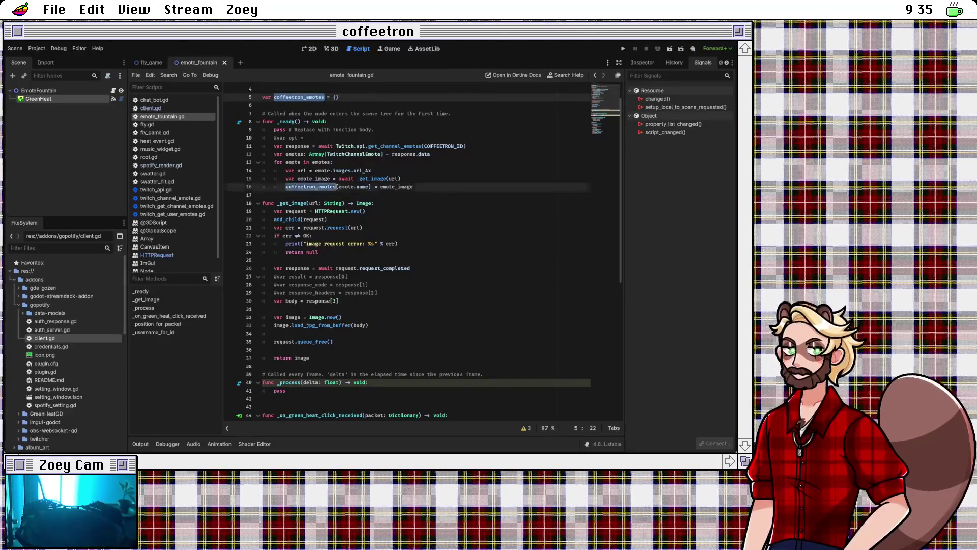
pyautogui.press('Right')
pyautogui.press('BackSpace')
pyautogui.write('_image')
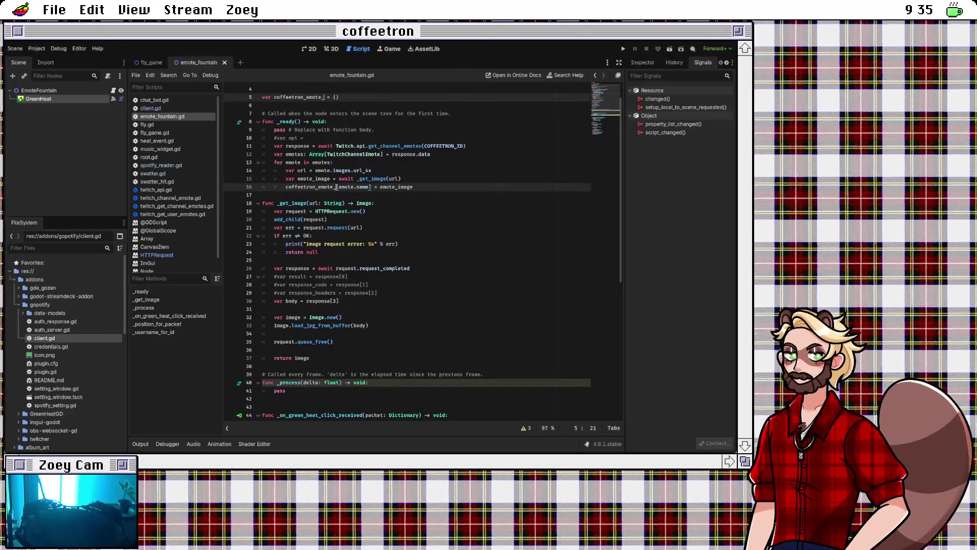
pyautogui.write('s')
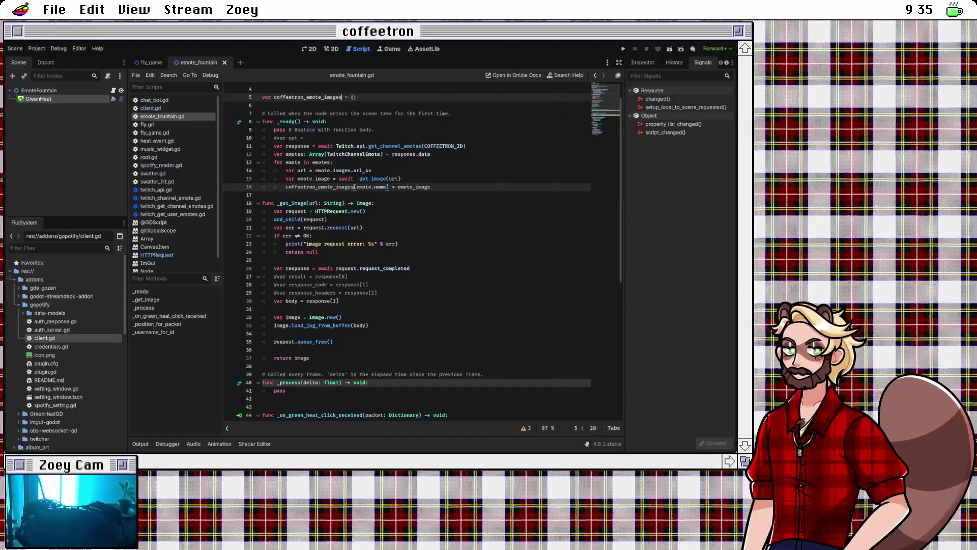
pyautogui.click(263, 195)
pyautogui.scroll(-3, 422, 252)
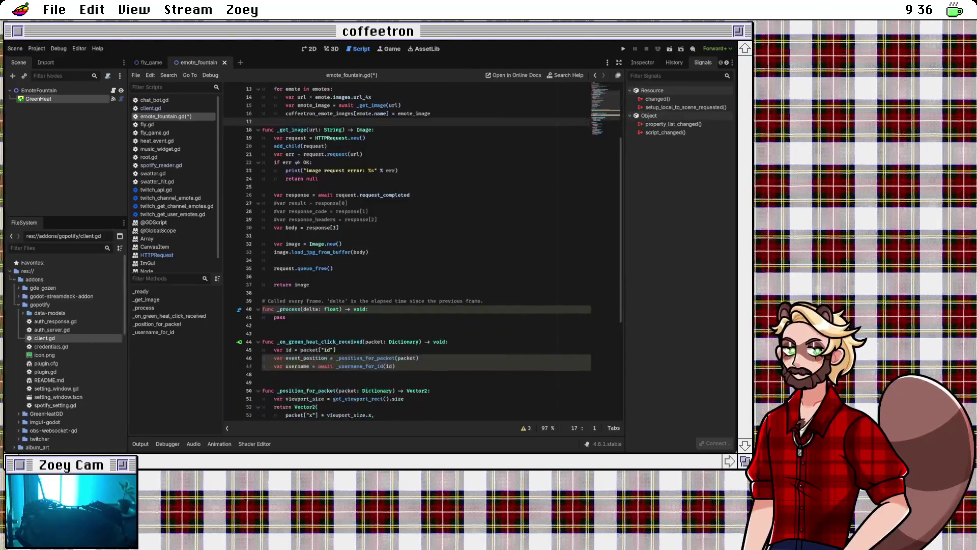
pyautogui.scroll(-6, 422, 252)
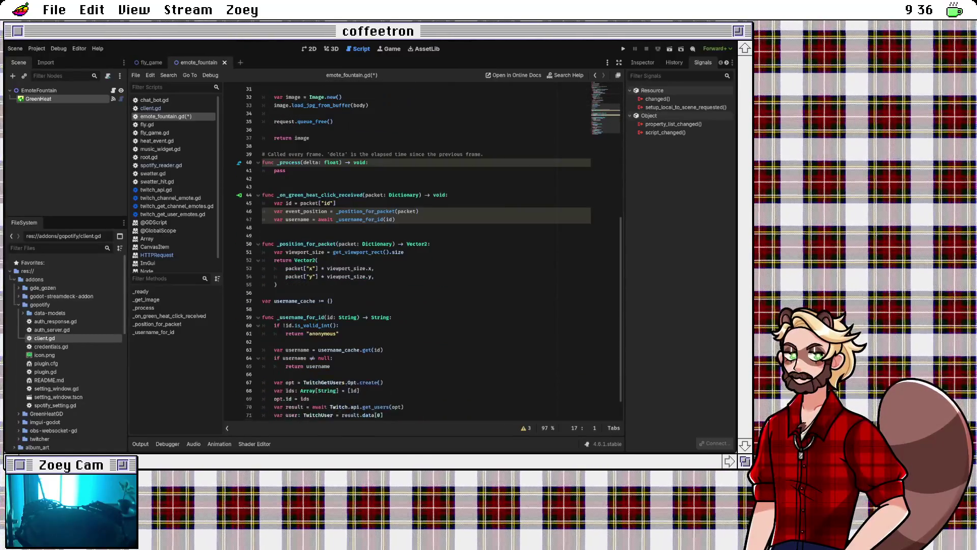
pyautogui.doubleClick(320, 195)
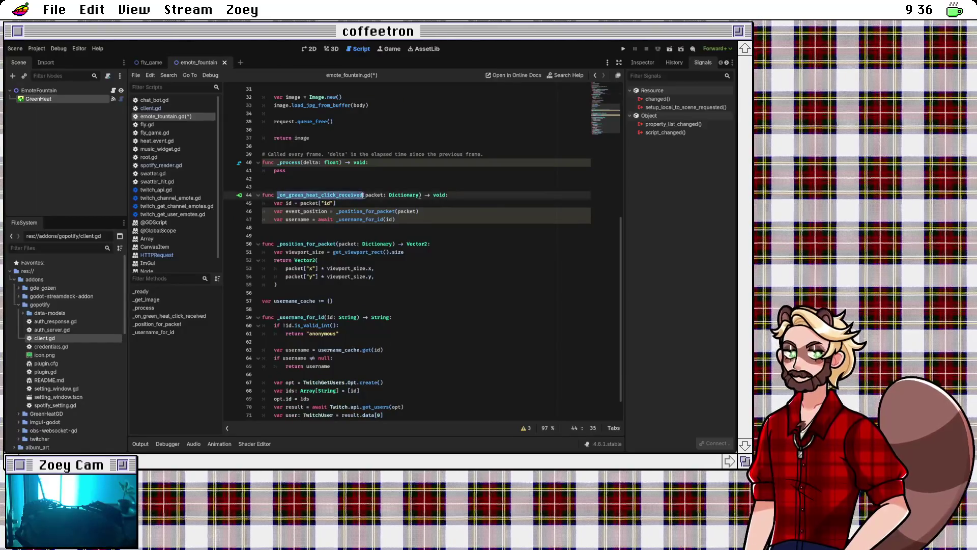
pyautogui.doubleClick(297, 220)
pyautogui.click(396, 220)
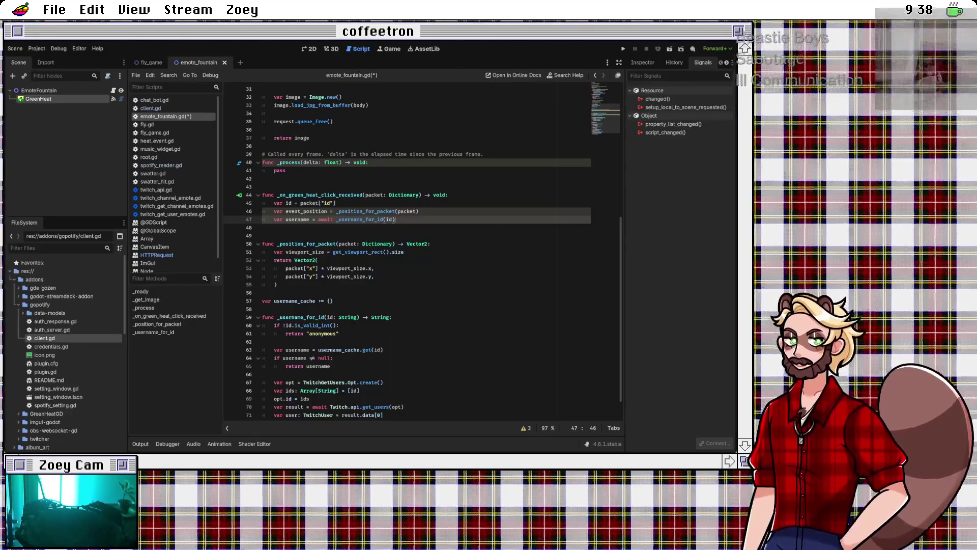
pyautogui.hotkey('ctrl', 'k')
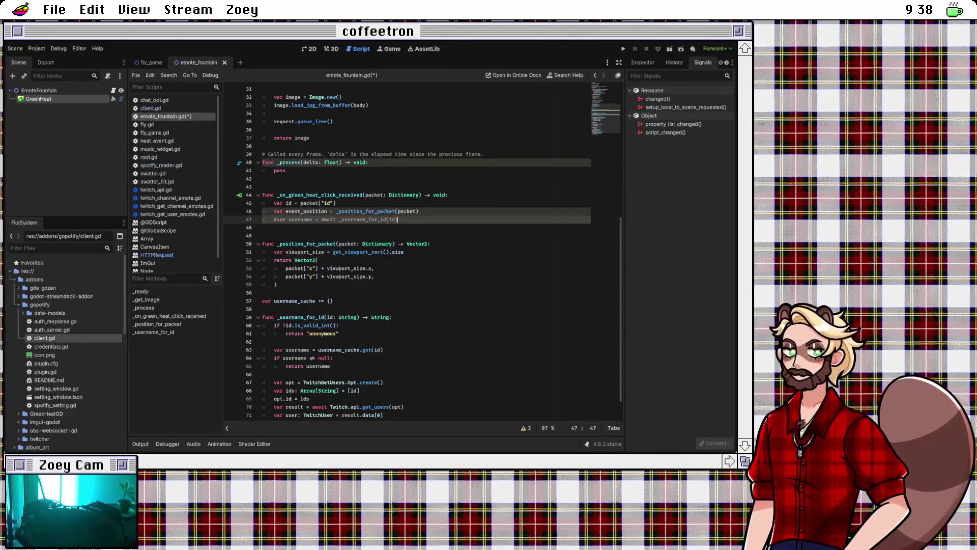
# Create a new Sprite2D stored in var sprite in the click handler.
pyautogui.press('Return')
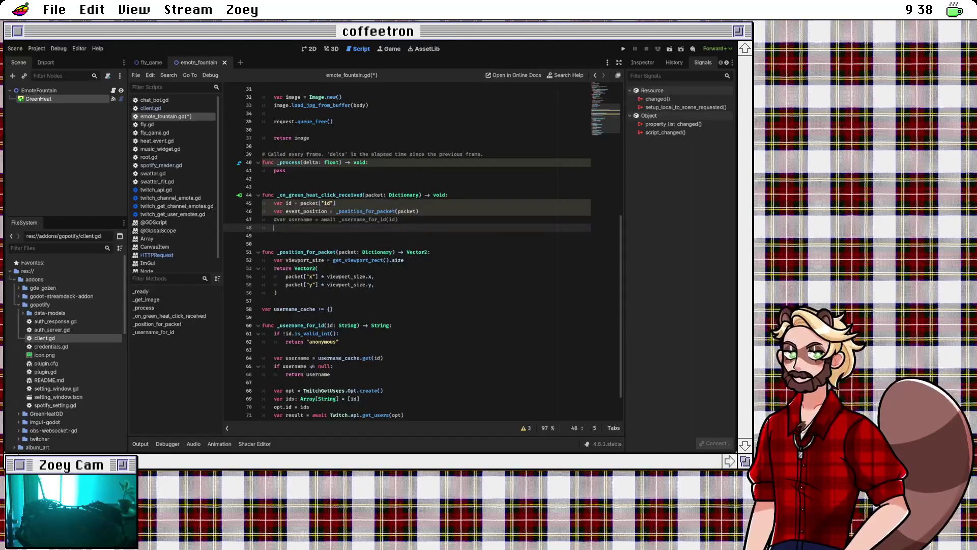
pyautogui.doubleClick(346, 276)
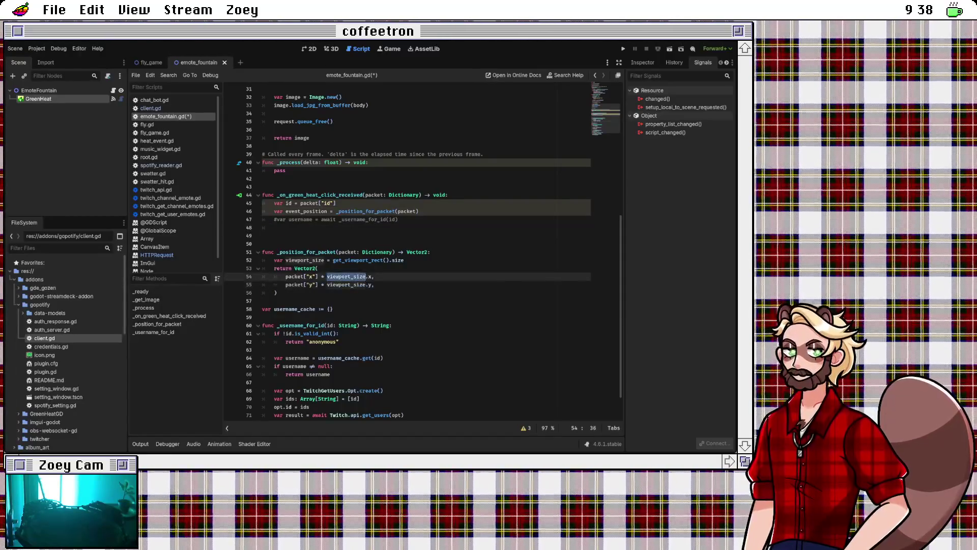
pyautogui.click(274, 227)
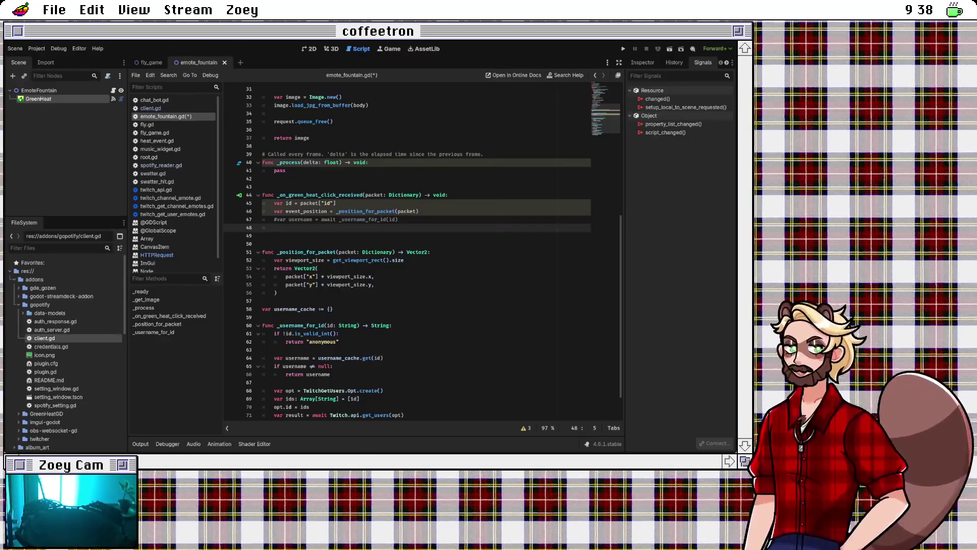
pyautogui.write('prite2D.')
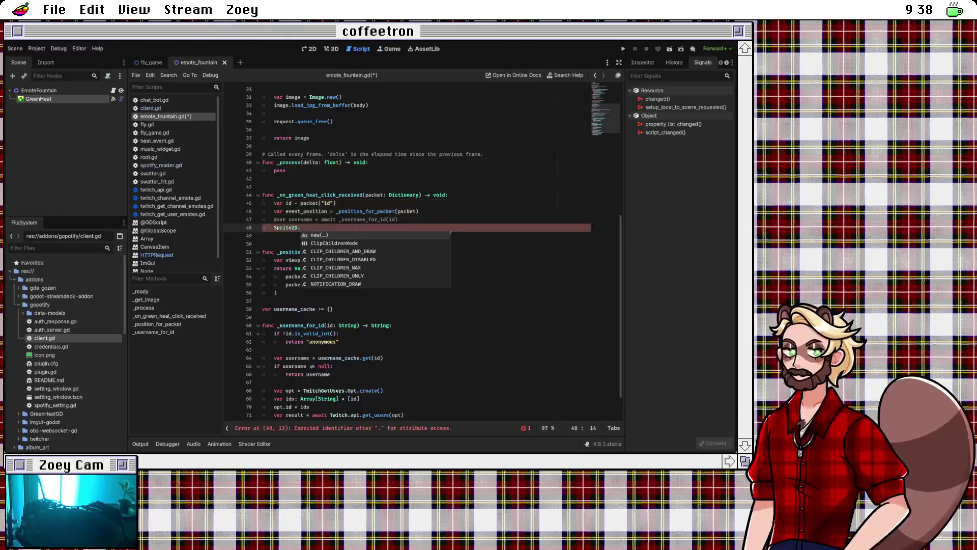
pyautogui.press('Return')
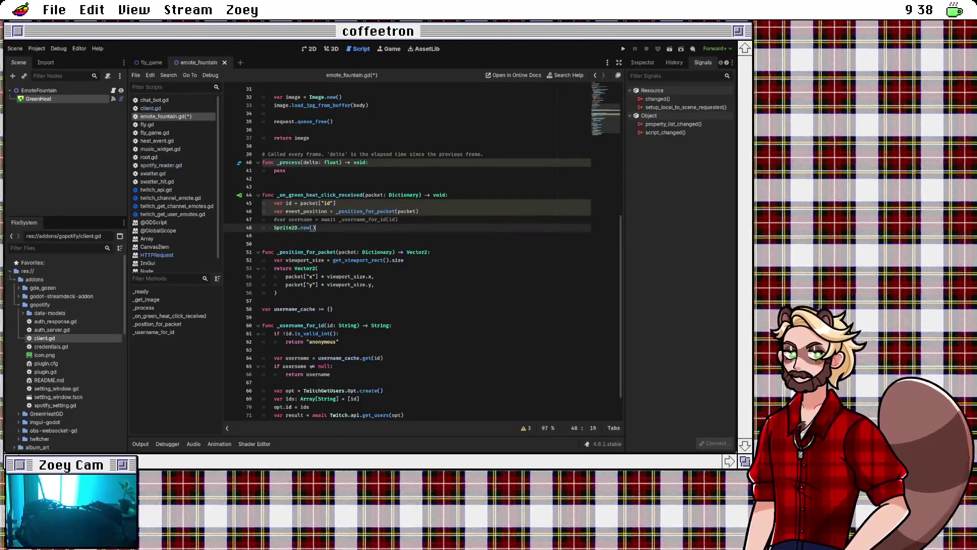
pyautogui.press('Return')
pyautogui.press('Up')
pyautogui.write('var sprite ')
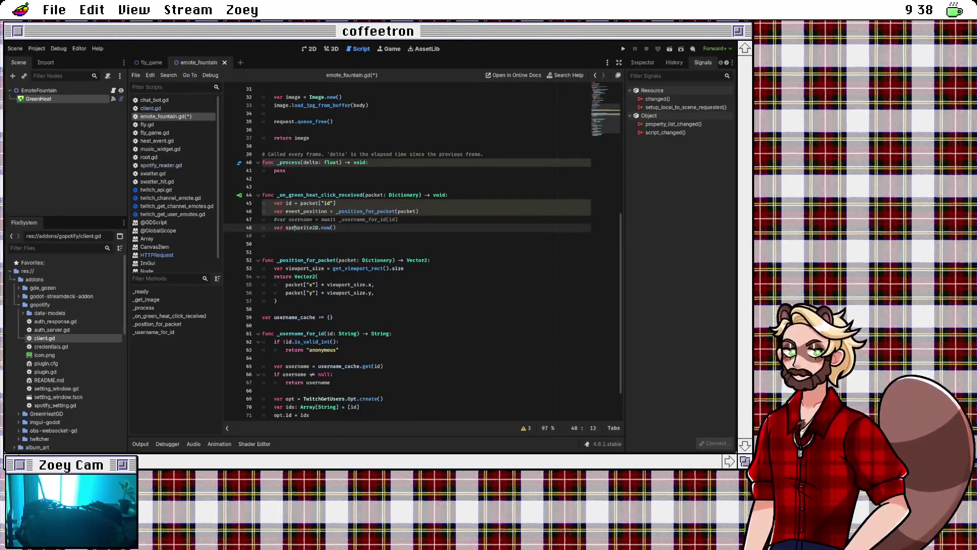
pyautogui.write('=')
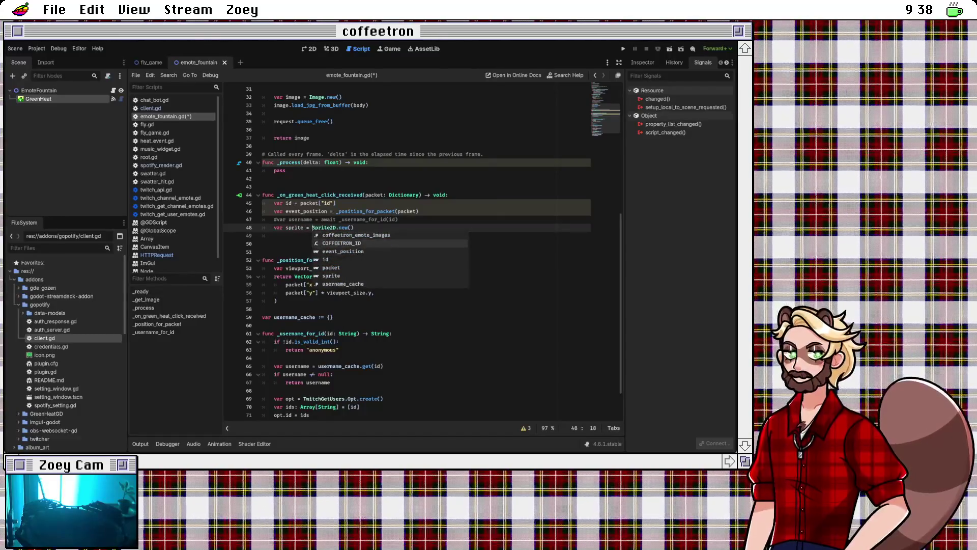
pyautogui.press('Down')
# Start a sprite.texture line and bring up the texture property's documentation.
pyautogui.write('sprite.i')
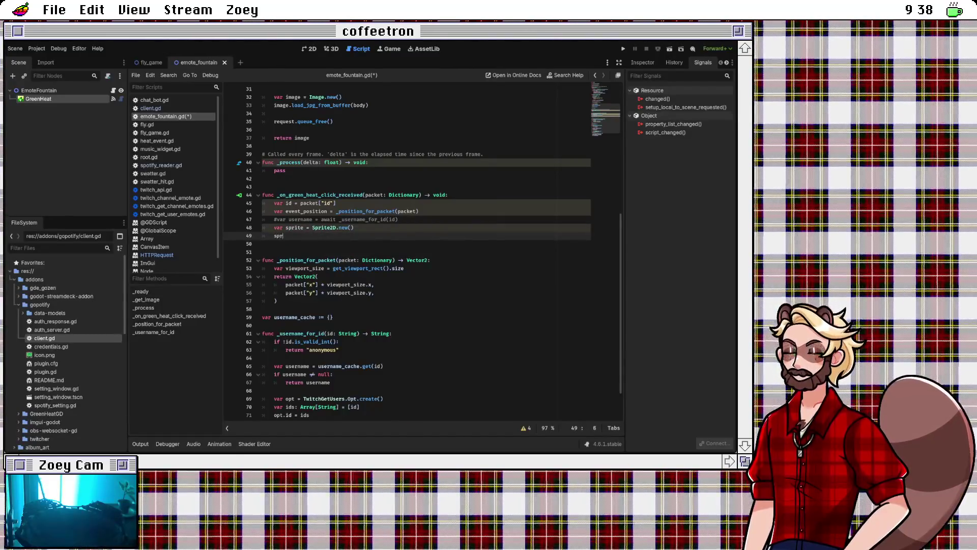
pyautogui.write('m')
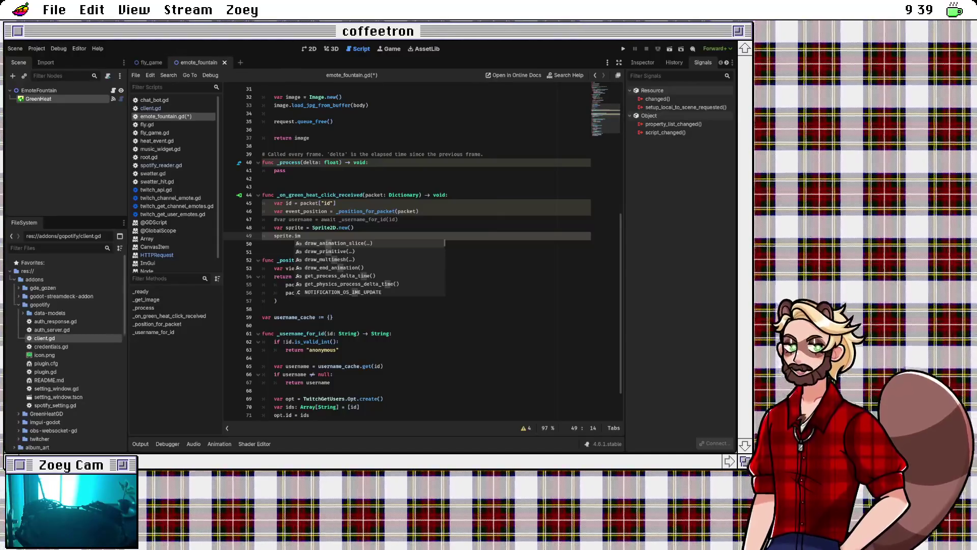
pyautogui.press('BackSpace')
pyautogui.press('BackSpace')
pyautogui.write('te')
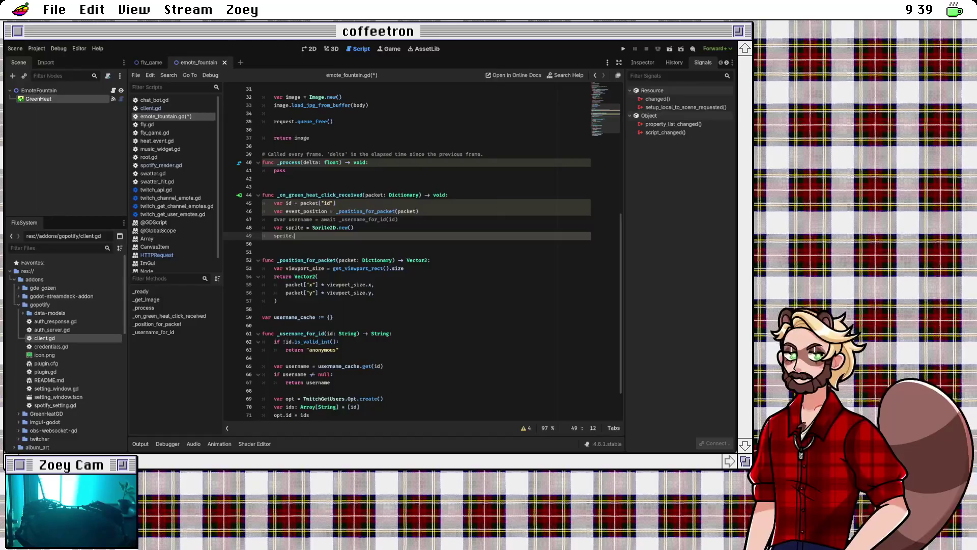
pyautogui.write('x')
pyautogui.press('Return')
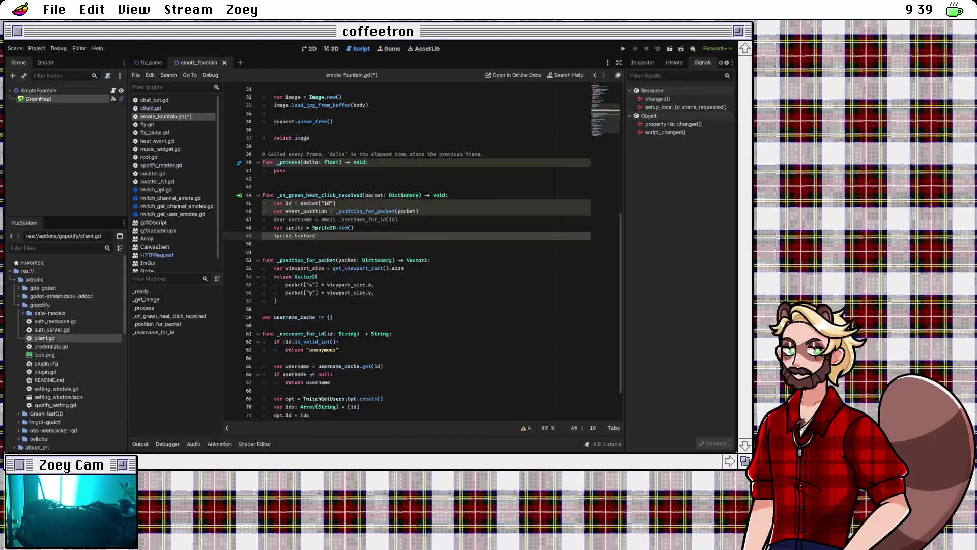
pyautogui.hotkey('alt', 'F1')
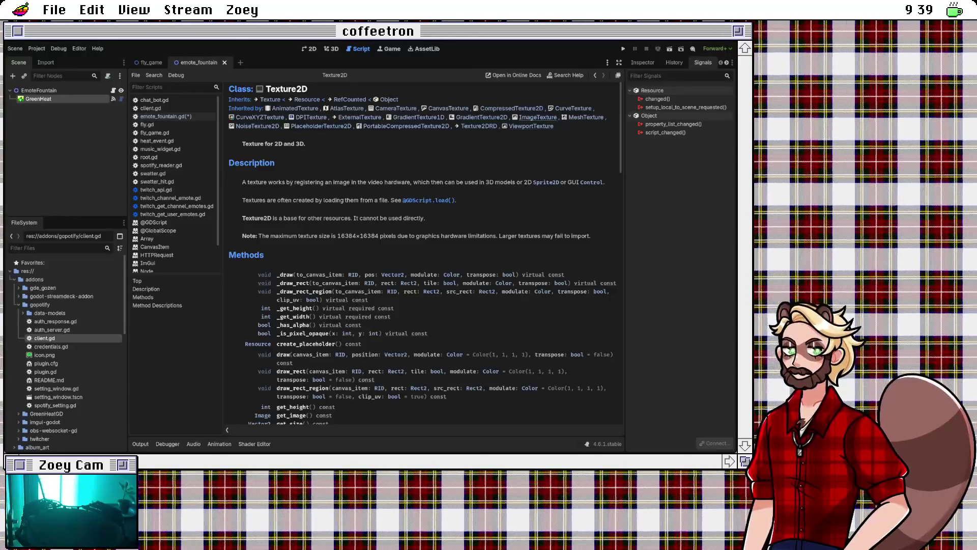
# Read the ImageTexture class reference, then go back to the emote_fountain.gd code.
pyautogui.click(538, 117)
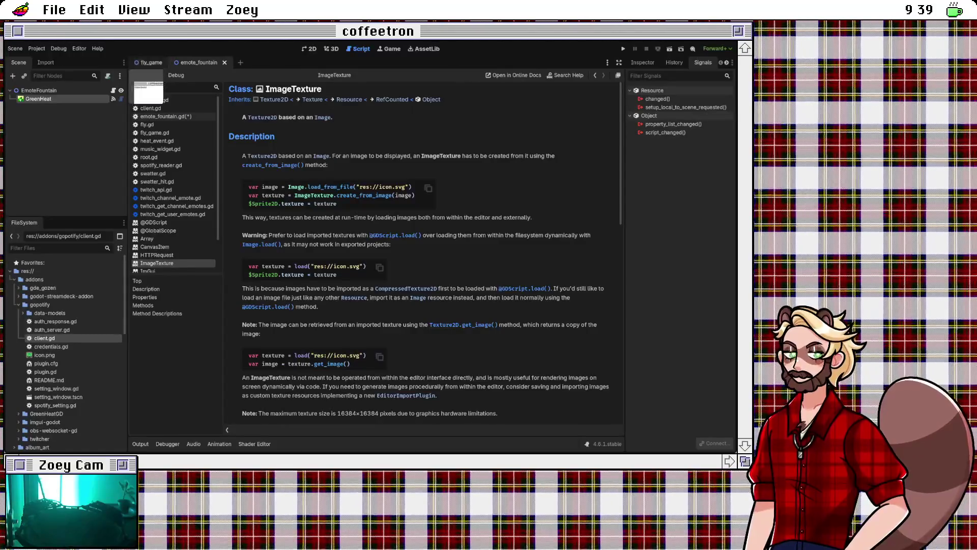
pyautogui.click(165, 116)
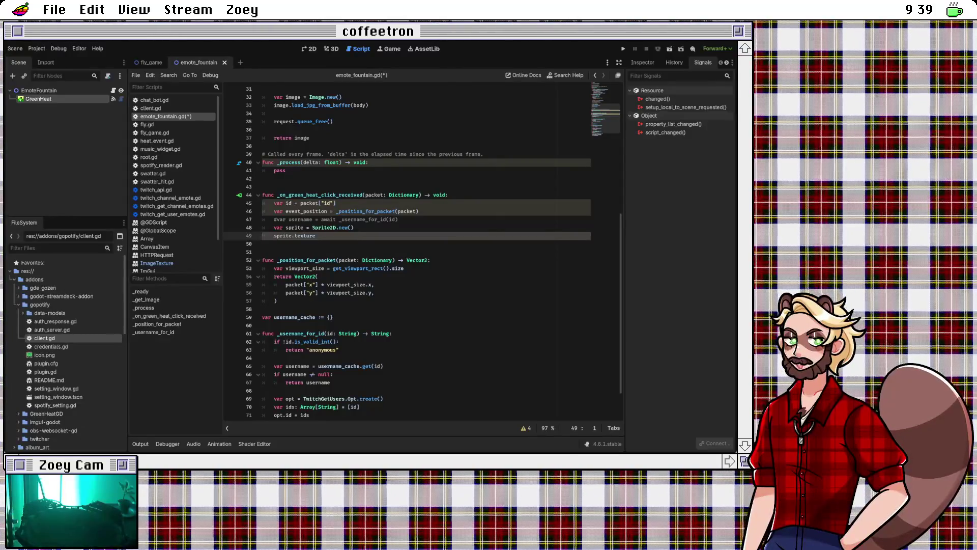
# Rename coffeetron_emote_images to coffeetron_emote_textures in both places with multiple carets.
pyautogui.scroll(2, 423, 252)
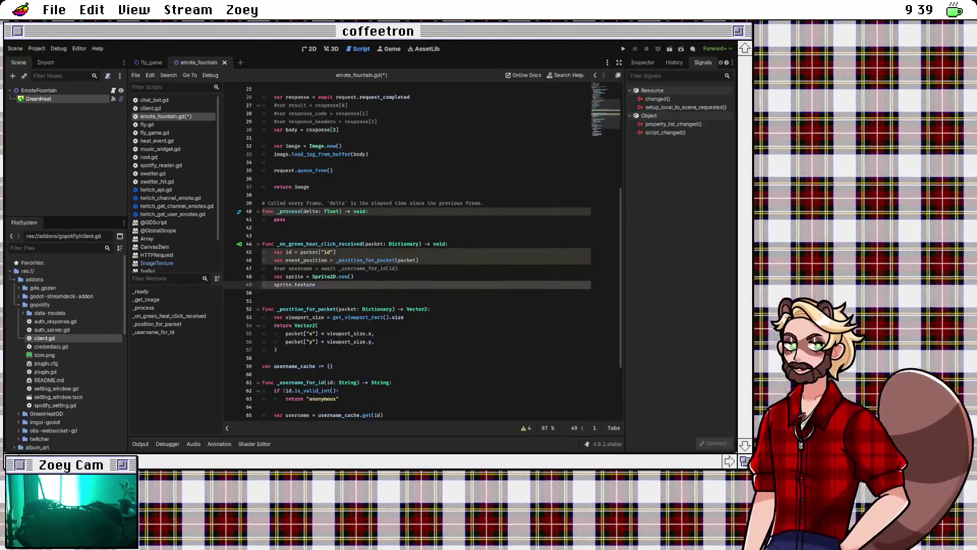
pyautogui.scroll(8, 423, 252)
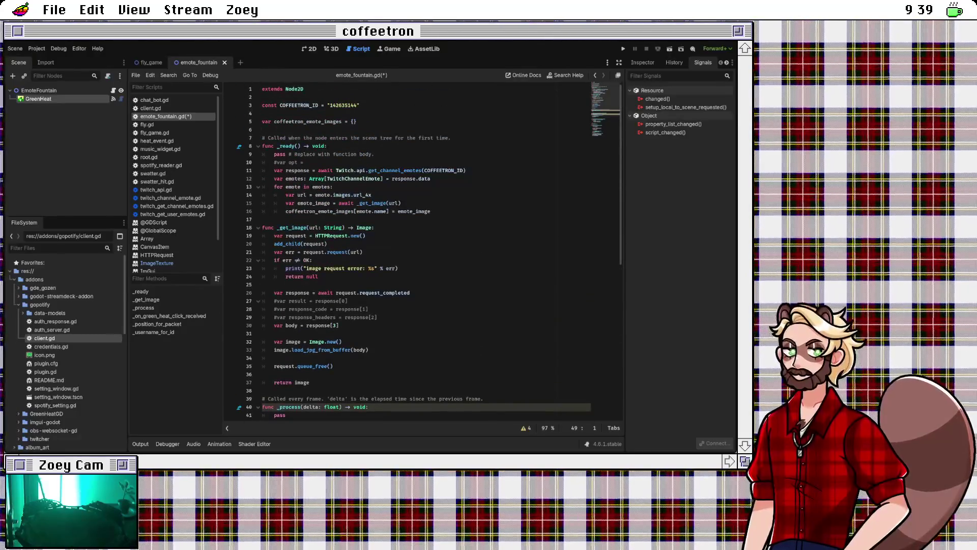
pyautogui.click(356, 121)
pyautogui.doubleClick(308, 121)
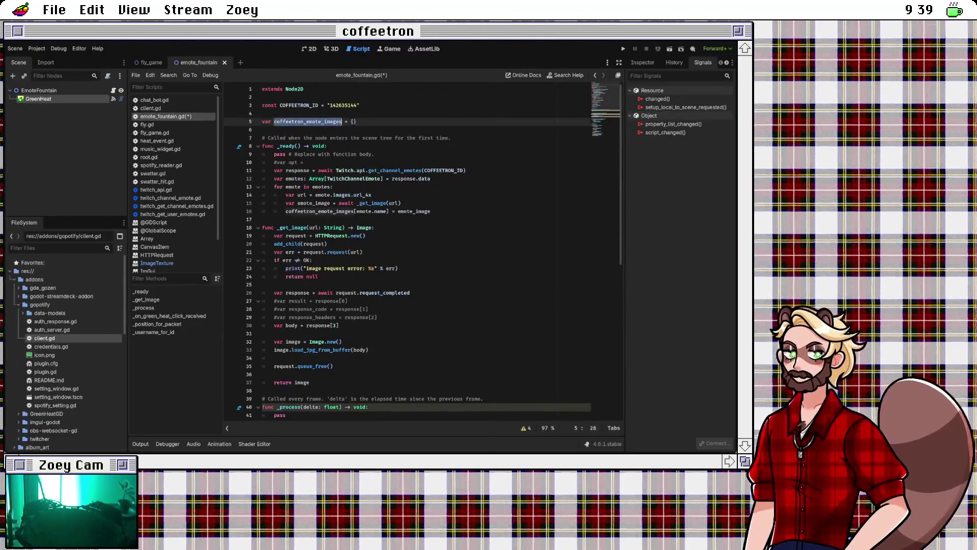
pyautogui.hotkey('ctrl', 'd')
pyautogui.press('Right')
pyautogui.press('BackSpace')
pyautogui.press('BackSpace')
pyautogui.press('BackSpace')
pyautogui.press('BackSpace')
pyautogui.write('textures')
# Add var texture = ImageTexture.create_from_image(emote_image) below the image fetch line.
pyautogui.click(401, 203)
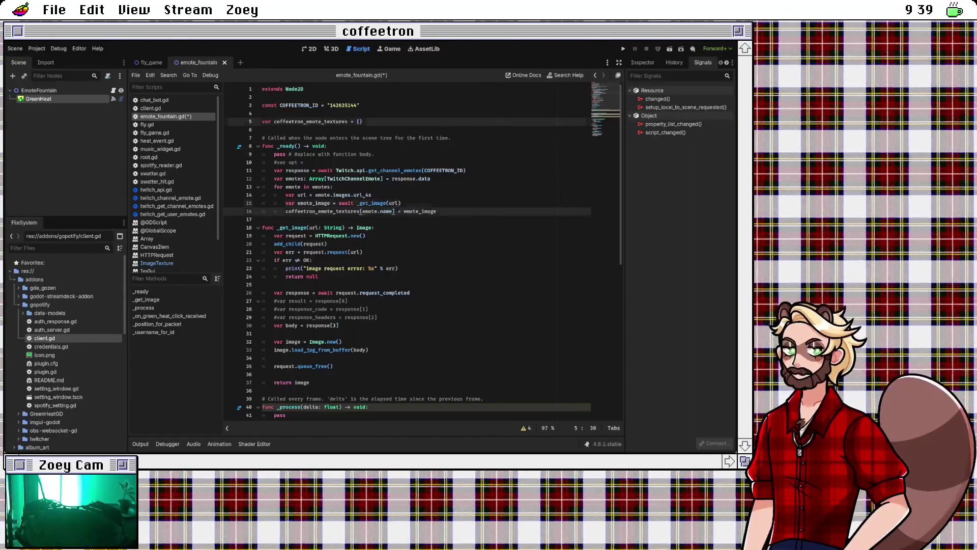
pyautogui.press('Return')
pyautogui.write('var textu')
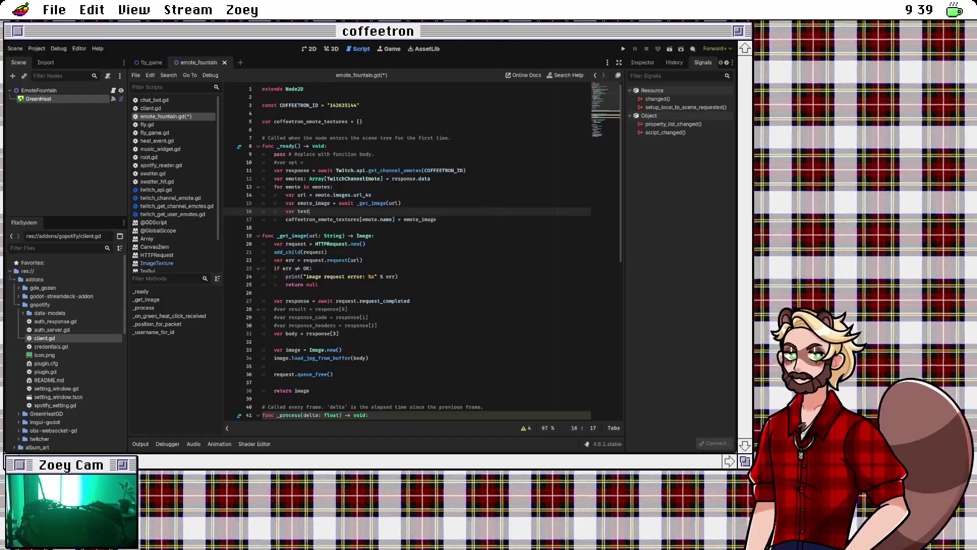
pyautogui.write('re = T')
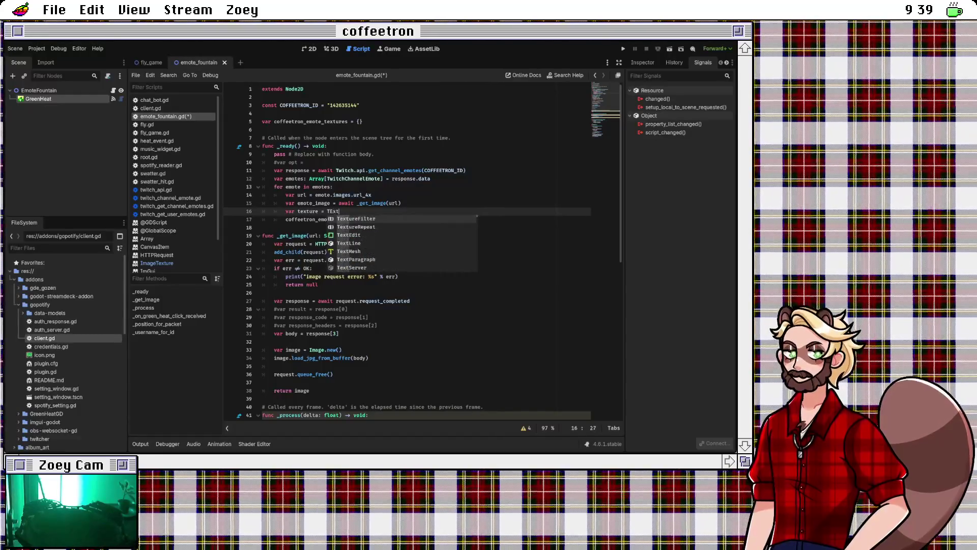
pyautogui.press('BackSpace')
pyautogui.write('Imagete')
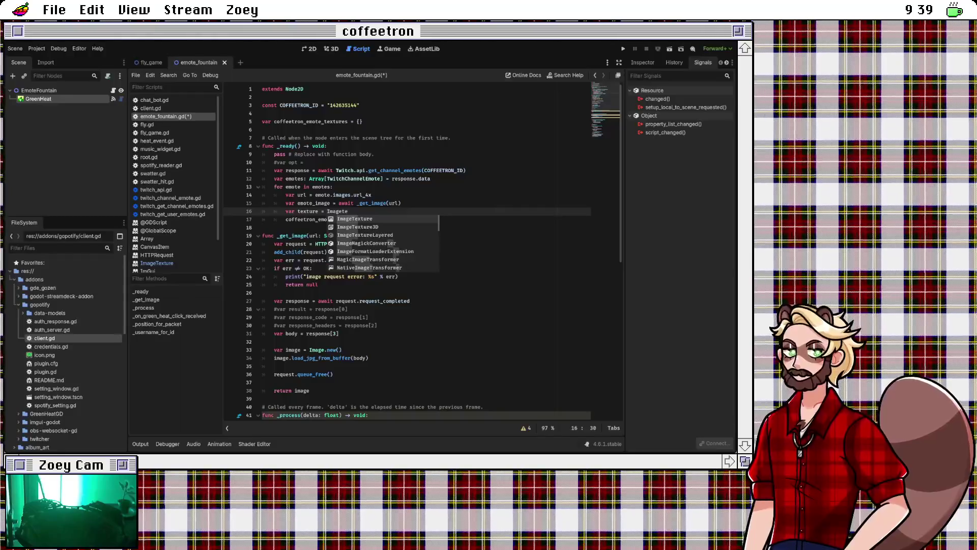
pyautogui.press('Return')
pyautogui.write('.')
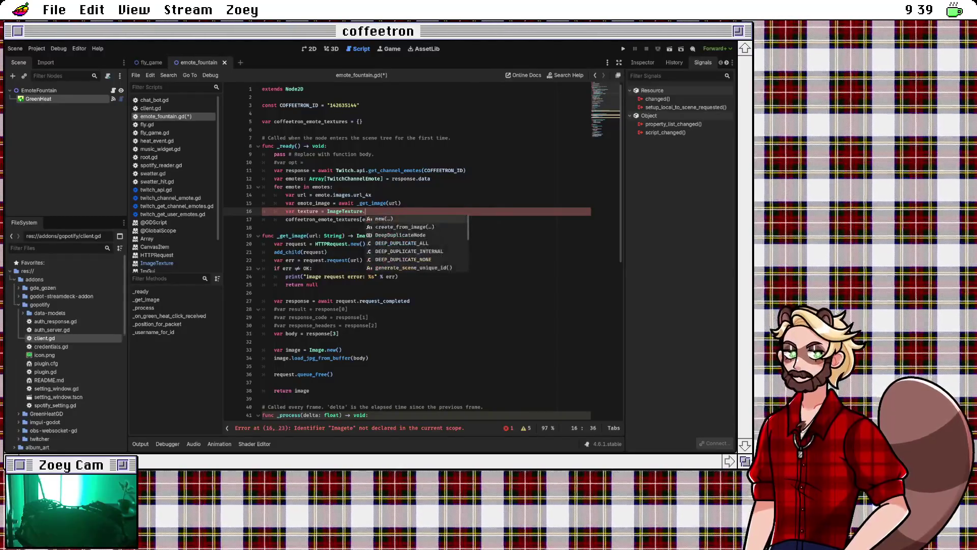
pyautogui.press('Down')
pyautogui.press('Return')
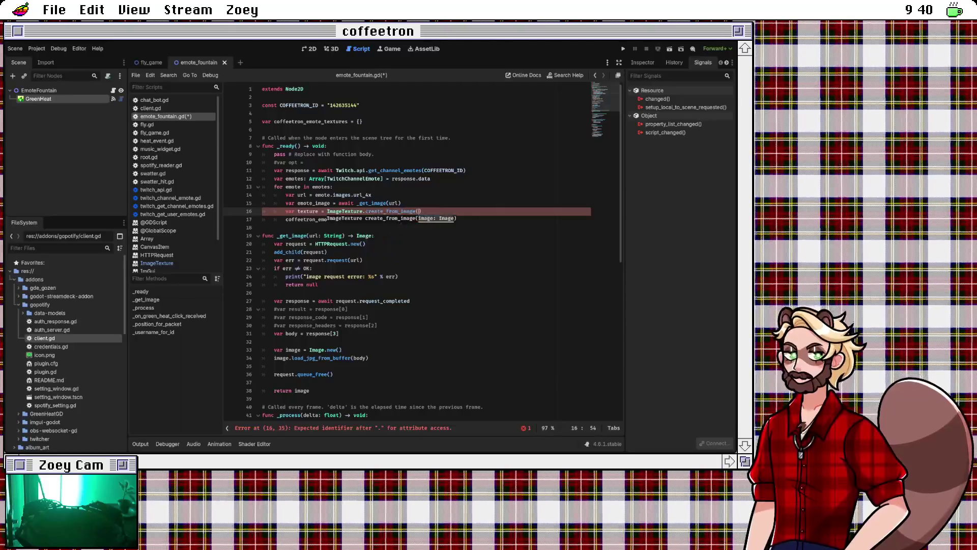
pyautogui.write('emote_image')
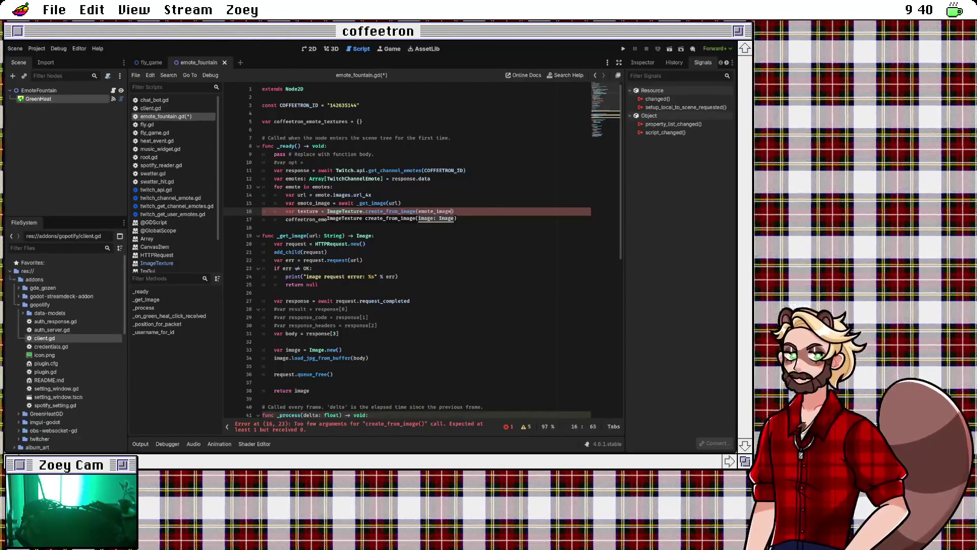
# Store texture instead of emote_image in the dictionary and save the script.
pyautogui.press('Down')
pyautogui.press('BackSpace')
pyautogui.press('BackSpace')
pyautogui.press('BackSpace')
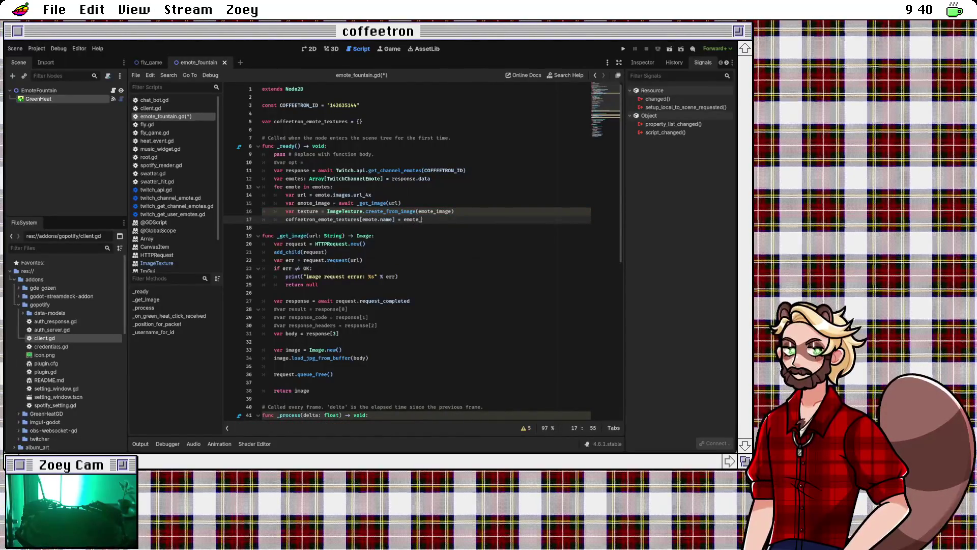
pyautogui.write('text')
pyautogui.press('Return')
pyautogui.press('Down')
pyautogui.click(455, 211)
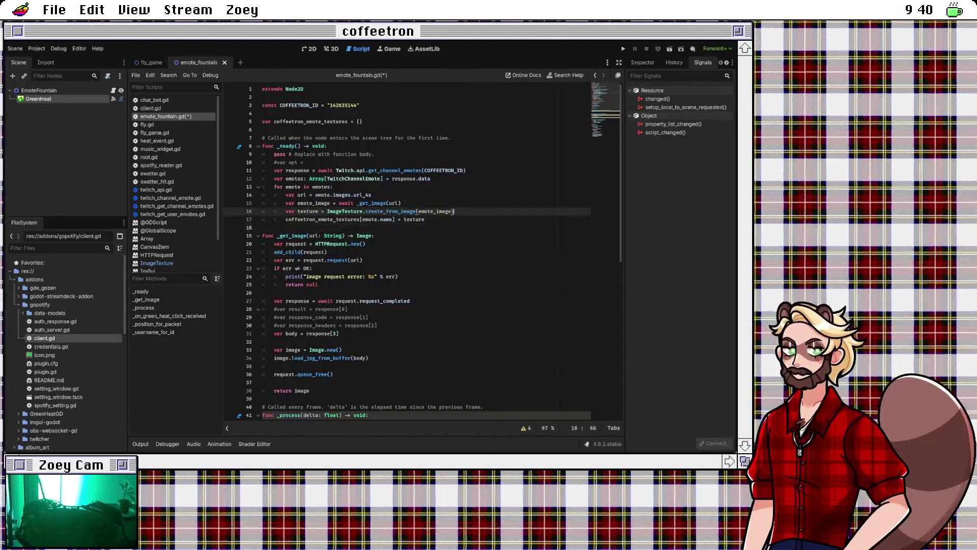
pyautogui.hotkey('ctrl', 's')
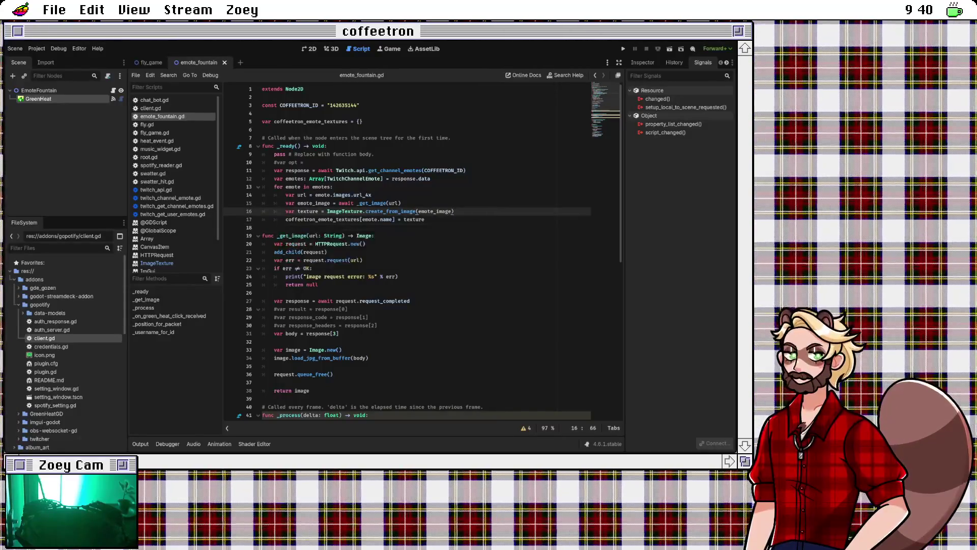
pyautogui.scroll(-10, 407, 249)
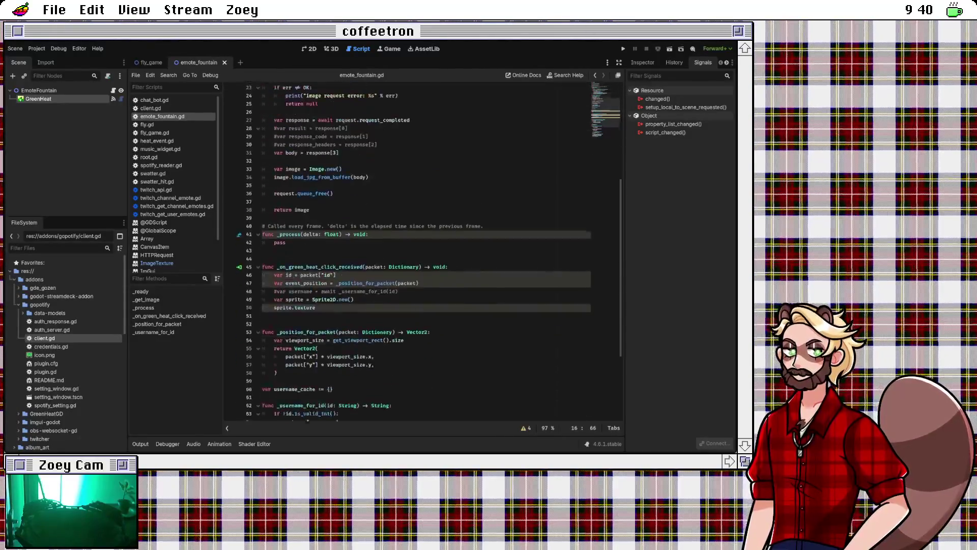
# Add var random_emote_name = coffeetron_emote_textures.keys().pick_random() after the event position line.
pyautogui.click(316, 219)
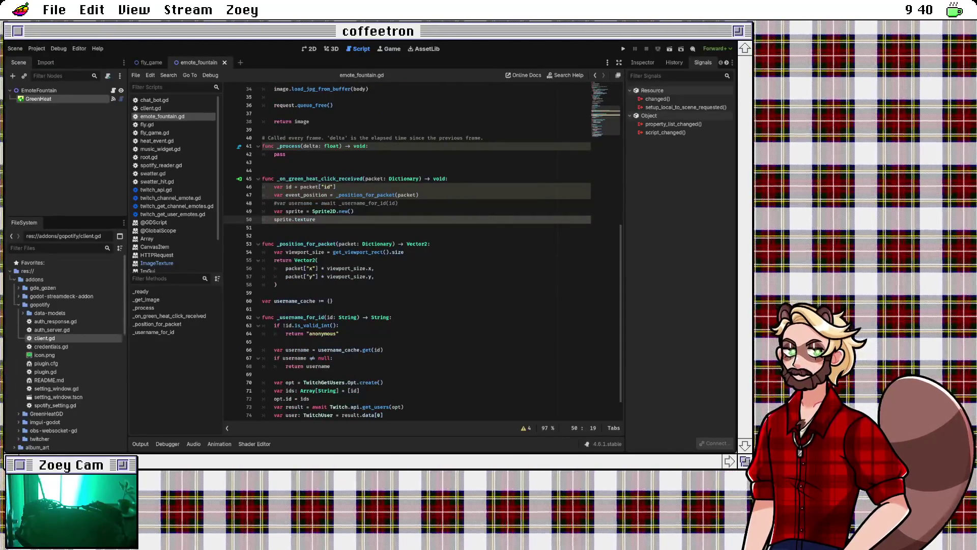
pyautogui.click(398, 203)
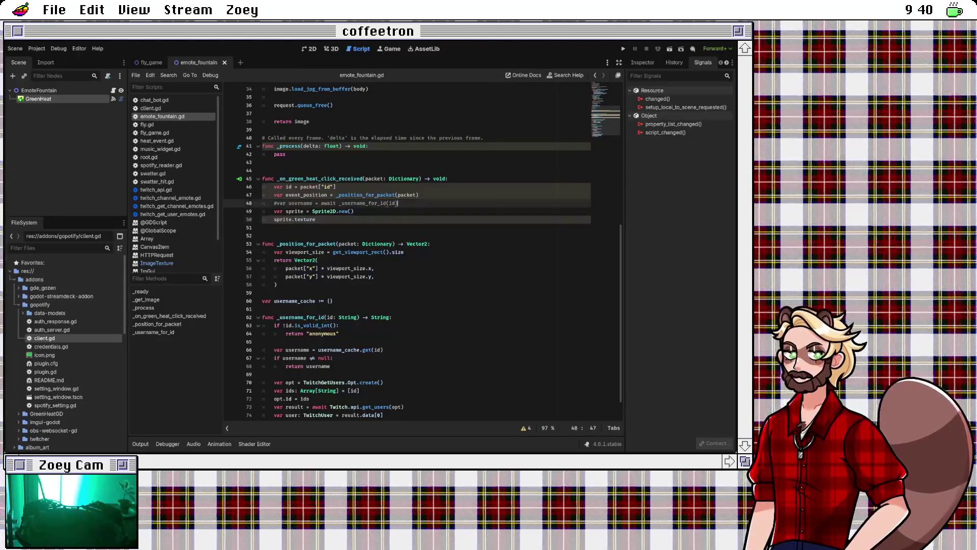
pyautogui.click(420, 194)
pyautogui.press('Return')
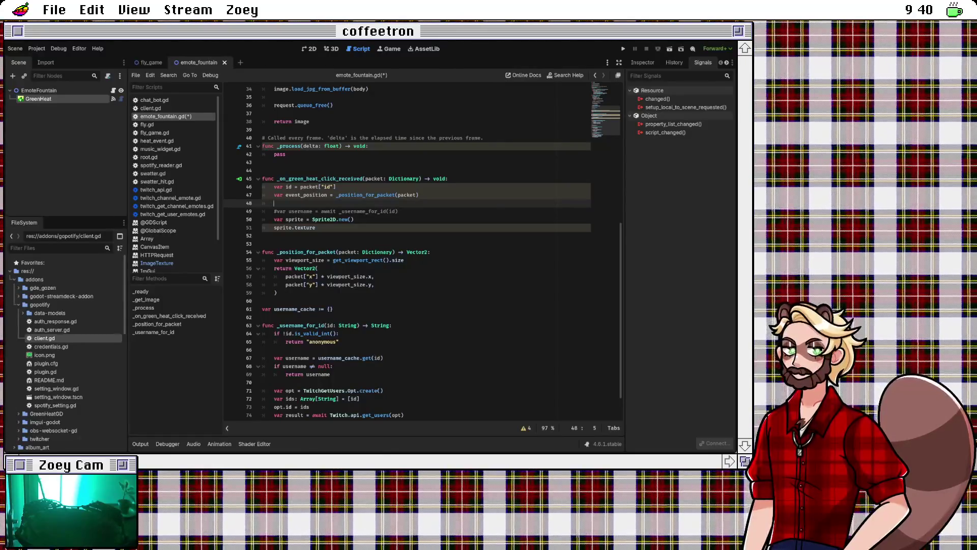
pyautogui.write('var ')
pyautogui.write('rane')
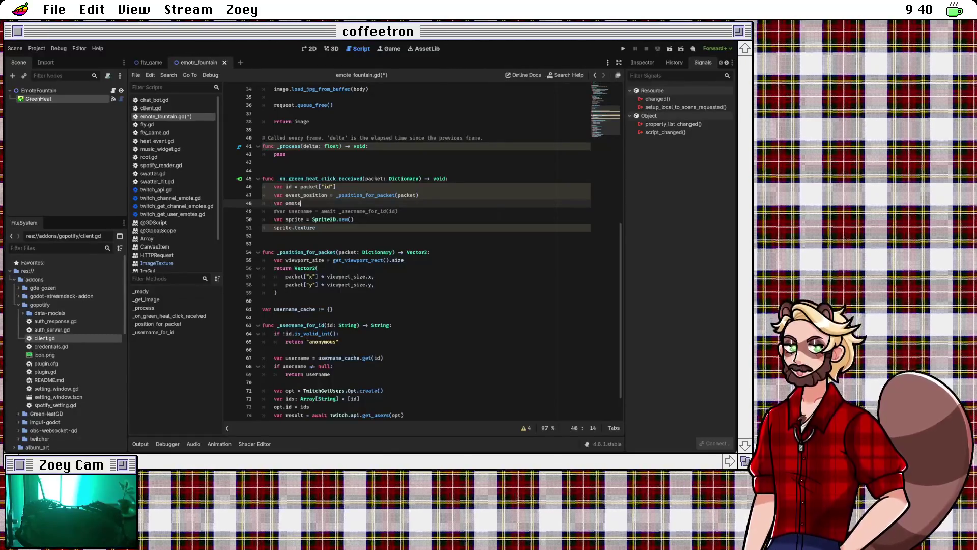
pyautogui.press('BackSpace')
pyautogui.press('BackSpace')
pyautogui.write('ndom_emote_name =')
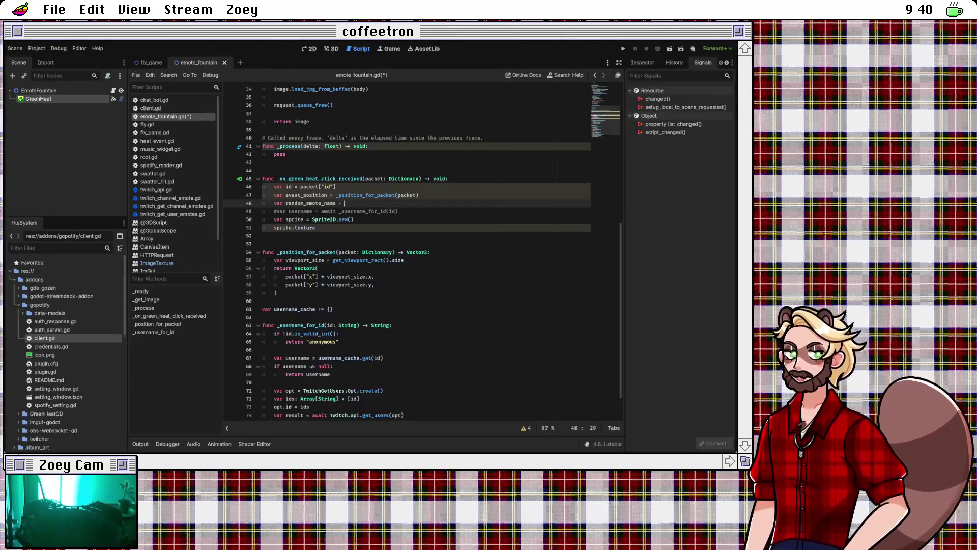
pyautogui.press('Return')
pyautogui.write('.')
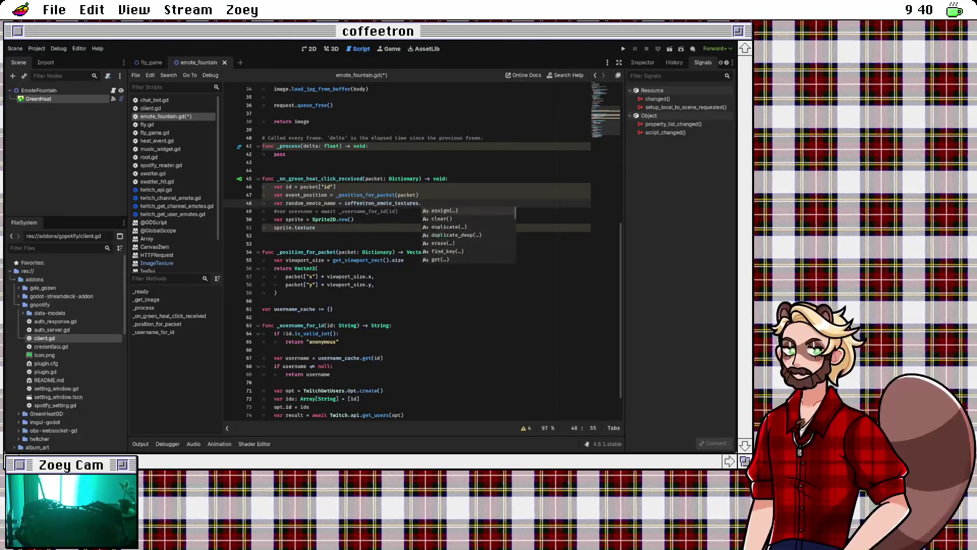
pyautogui.write('keys().pi')
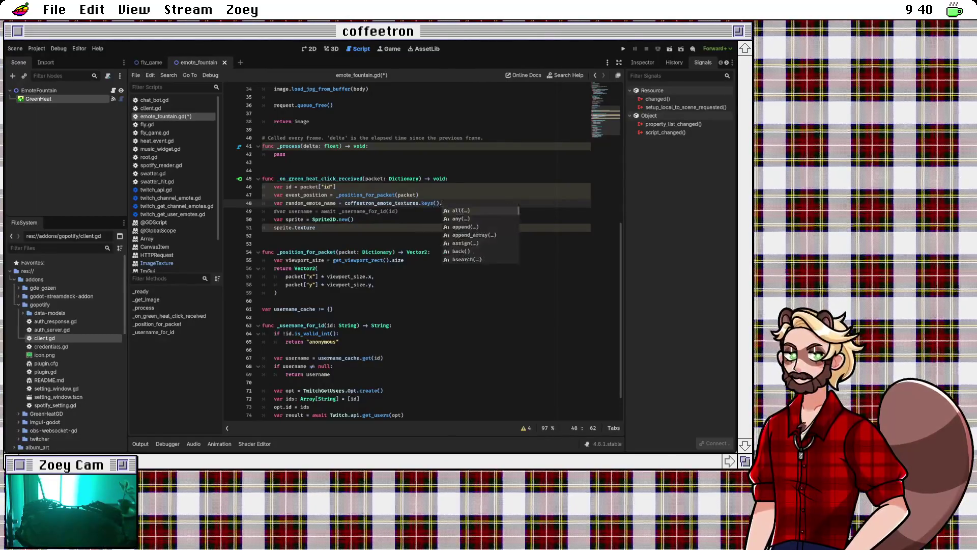
pyautogui.press('Return')
pyautogui.press('Return')
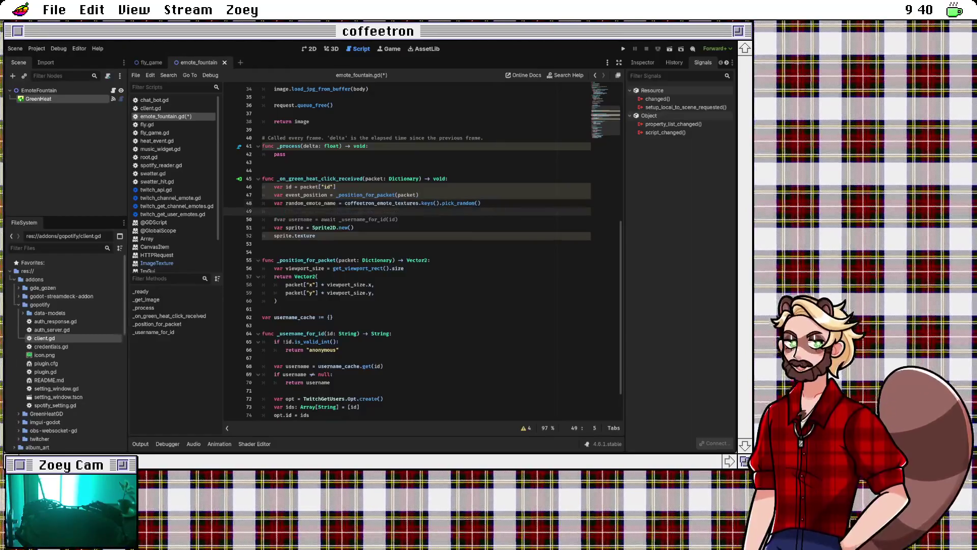
# Print "%s spawned %s" formatted with username and random_emote_name.
pyautogui.write('rint("')
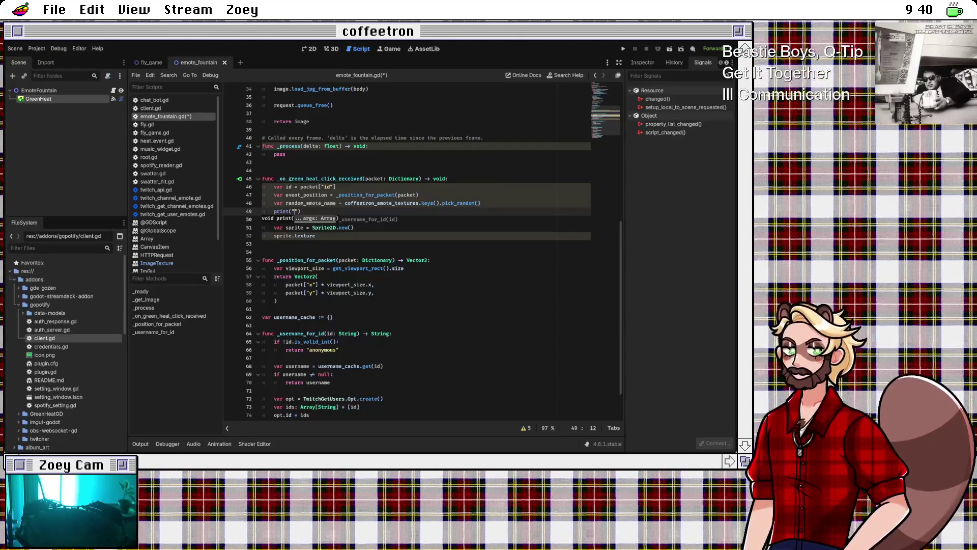
pyautogui.write('%s ')
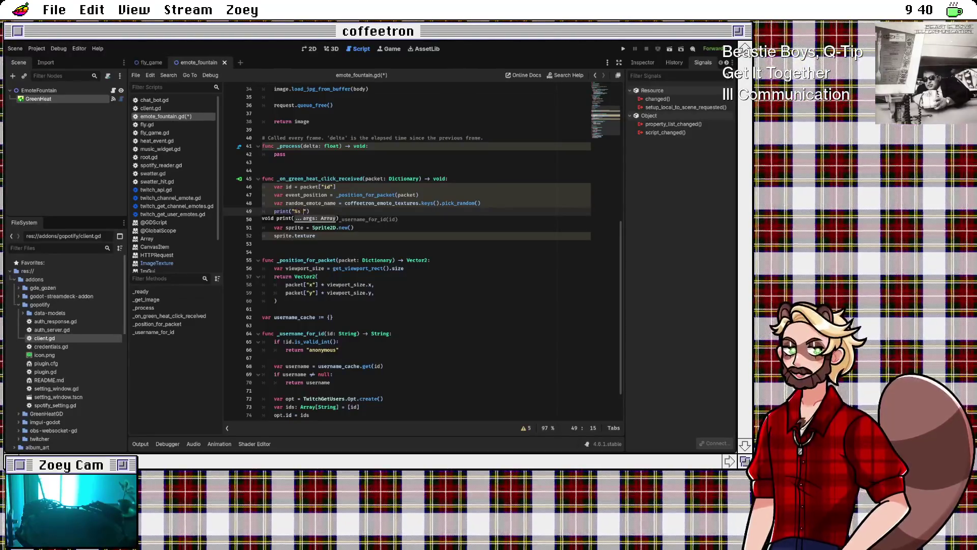
pyautogui.write('%s')
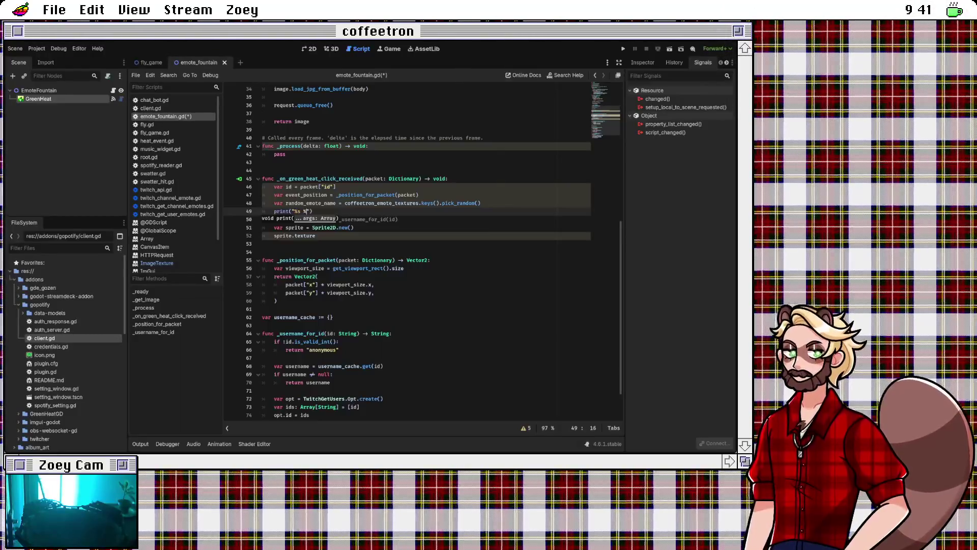
pyautogui.press('BackSpace')
pyautogui.press('BackSpace')
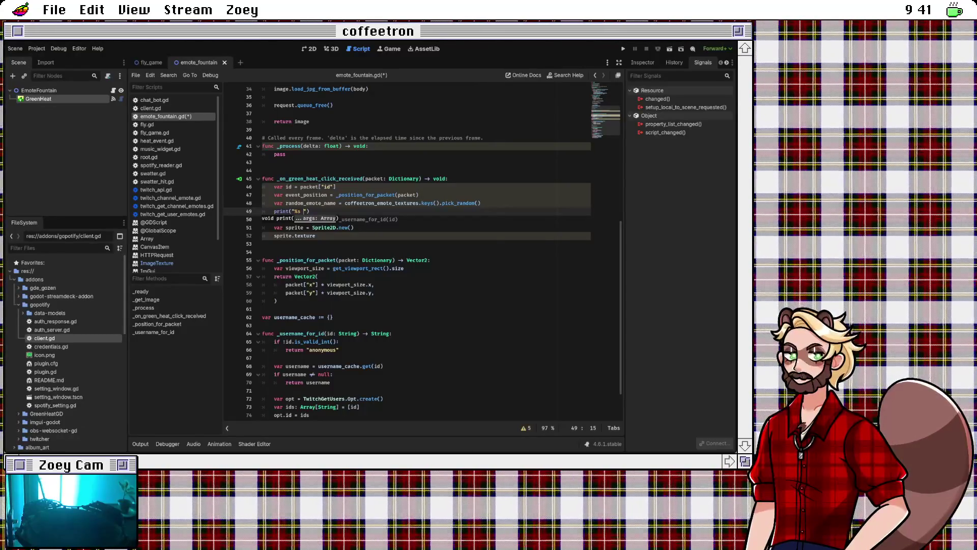
pyautogui.write('spawned %s')
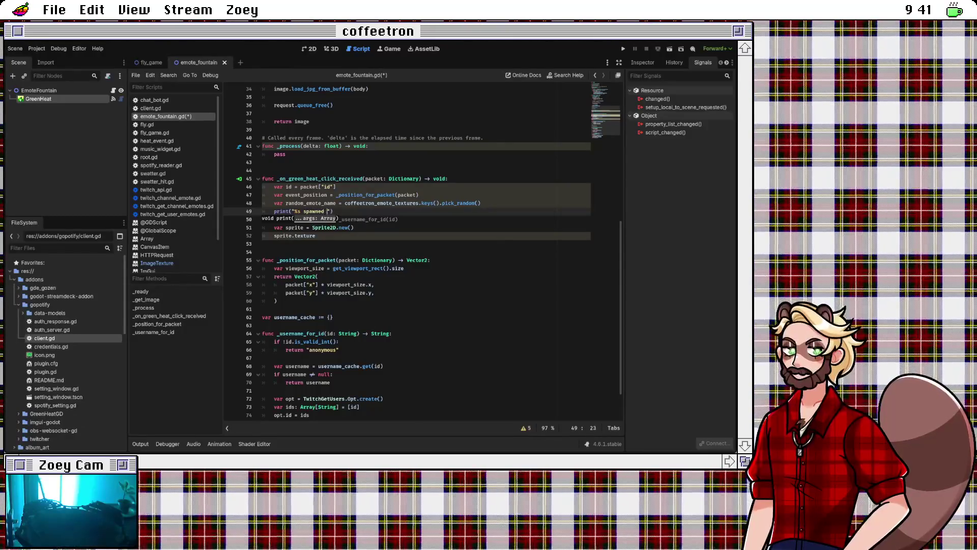
pyautogui.write('" % [')
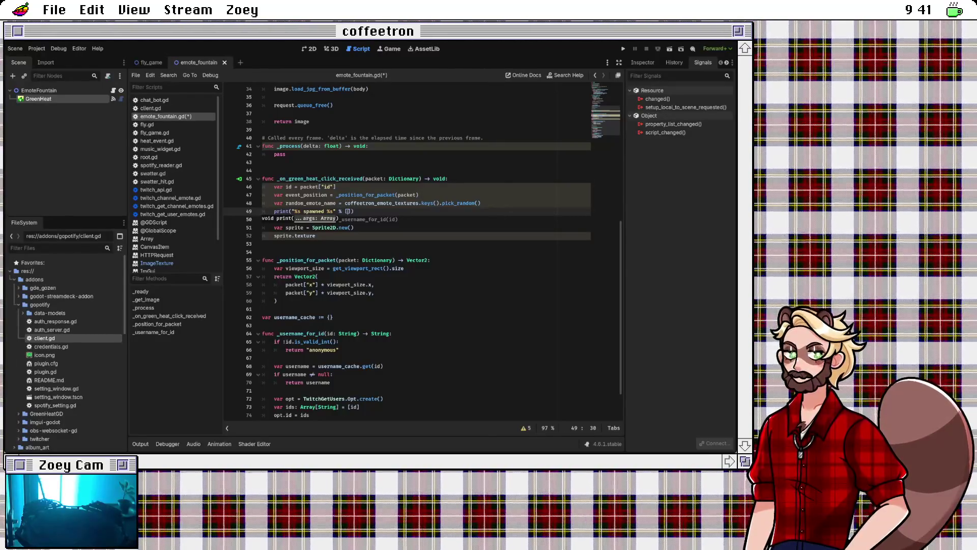
pyautogui.write('username, ')
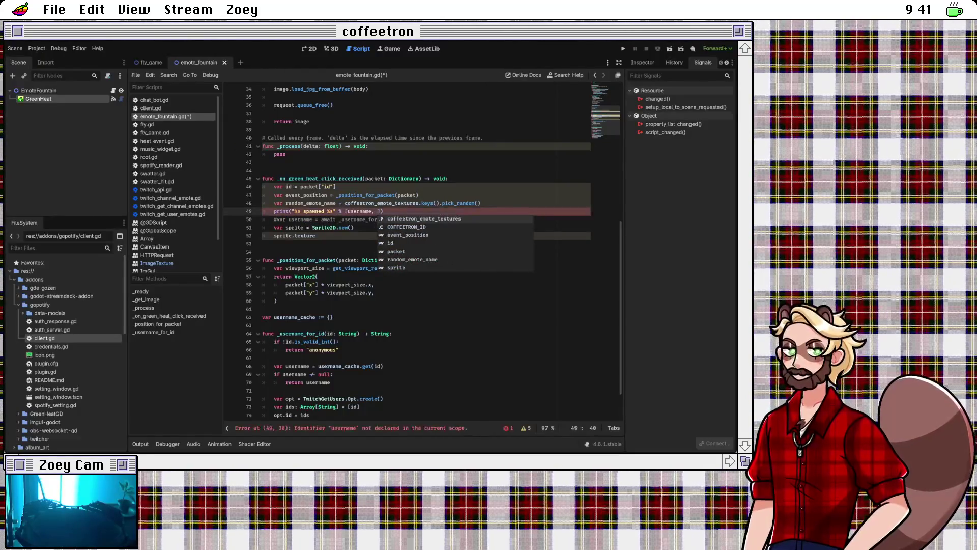
pyautogui.write('rand')
pyautogui.press('Return')
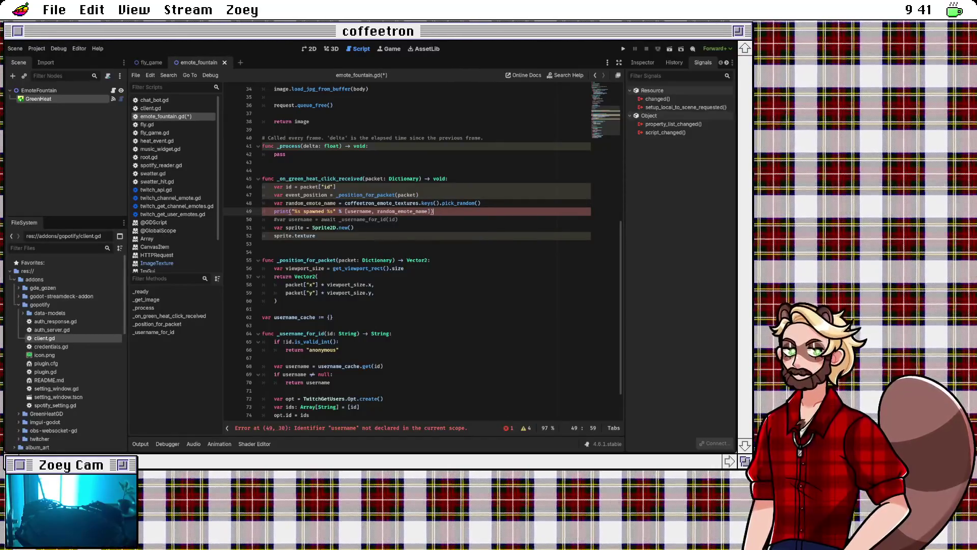
# Move the commented username lookup line up above event_position.
pyautogui.press('Down')
pyautogui.press('Home')
pyautogui.hotkey('shift', 'Down')
pyautogui.hotkey('ctrl', 'c')
pyautogui.press('BackSpace')
pyautogui.press('Up')
pyautogui.press('Up')
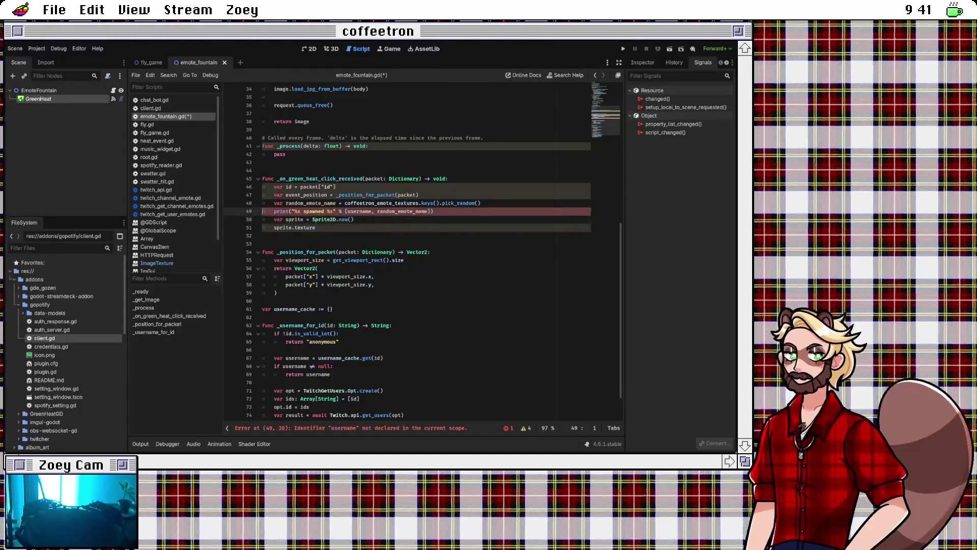
pyautogui.press('Up')
pyautogui.hotkey('ctrl', 'v')
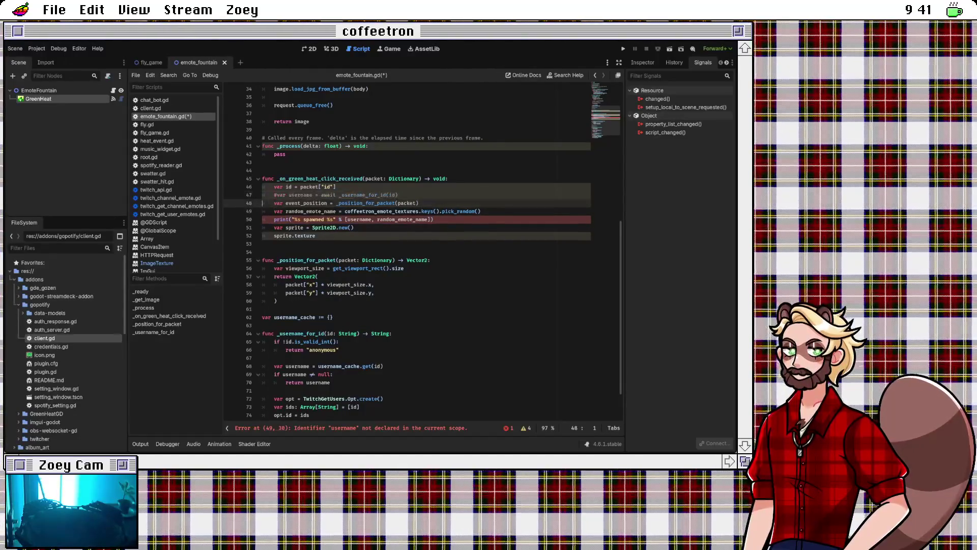
# Uncomment the username lookup line with Ctrl+K.
pyautogui.click(263, 194)
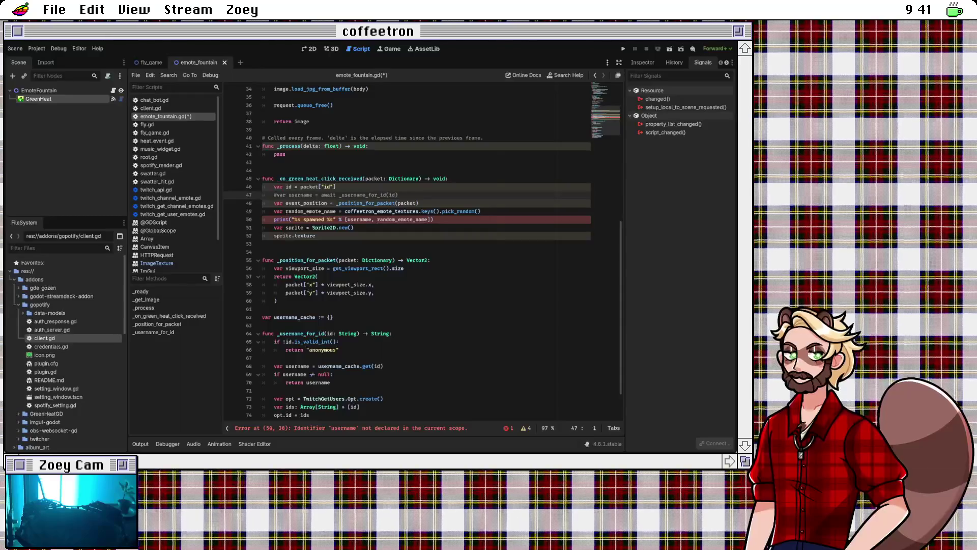
pyautogui.scroll(-1, 423, 252)
pyautogui.click(357, 171)
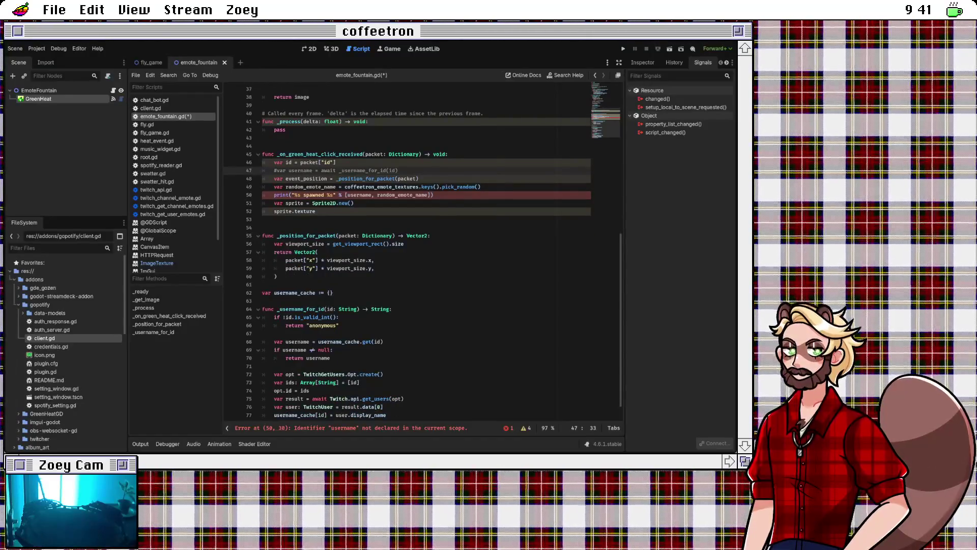
pyautogui.hotkey('ctrl', 'k')
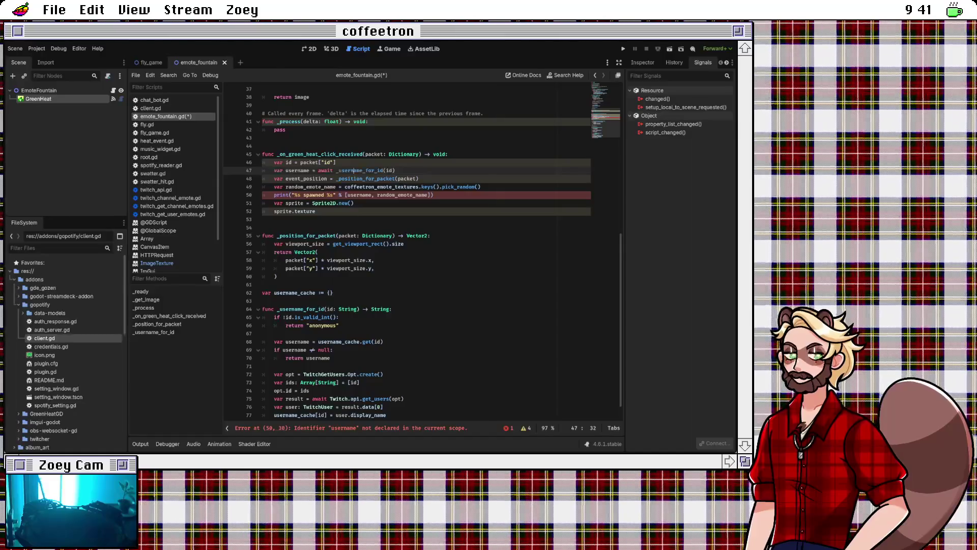
# Set sprite.texture = coffeetron_emote_textures[random_emote_name].
pyautogui.click(336, 162)
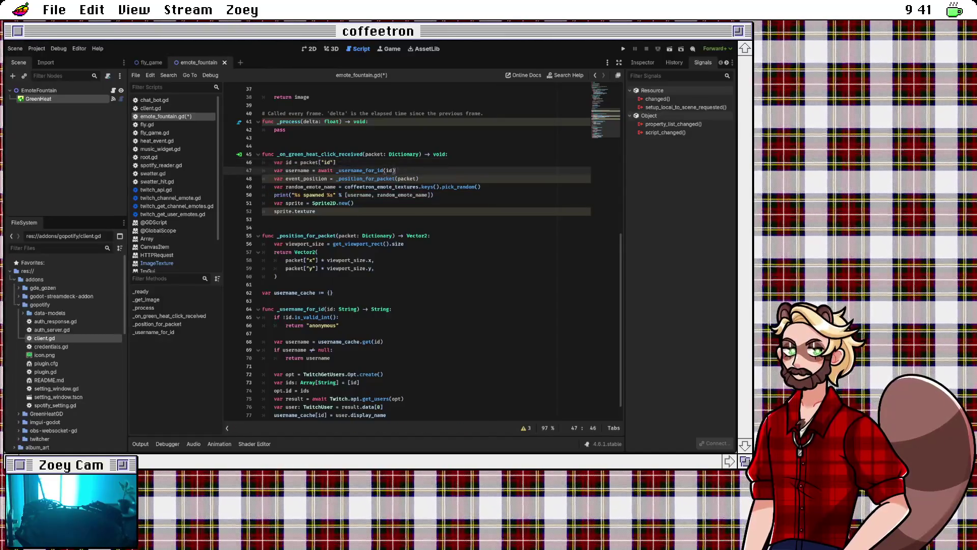
pyautogui.click(434, 195)
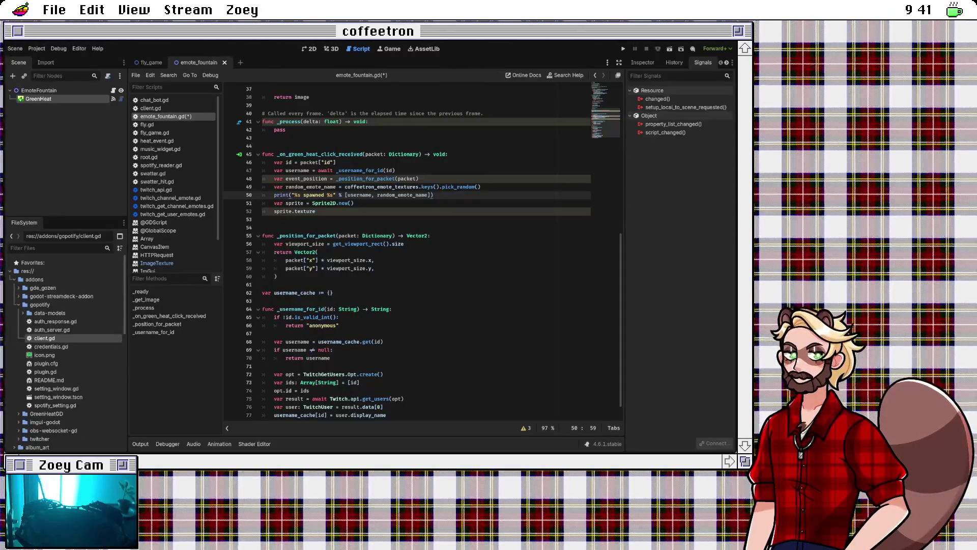
pyautogui.click(354, 203)
pyautogui.click(316, 212)
pyautogui.write('c')
pyautogui.press('BackSpace')
pyautogui.write('= coffeetron_emote_textures[')
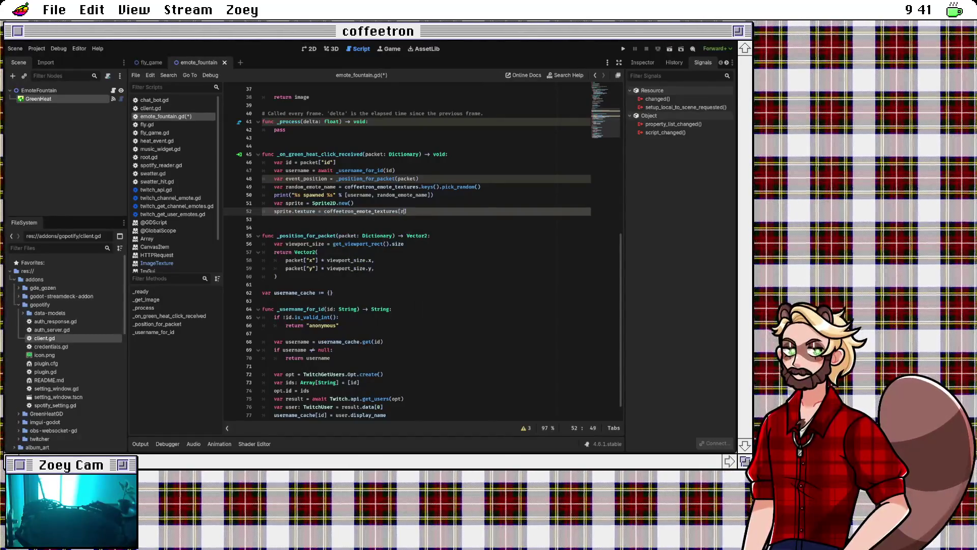
pyautogui.write('random_emote_name]')
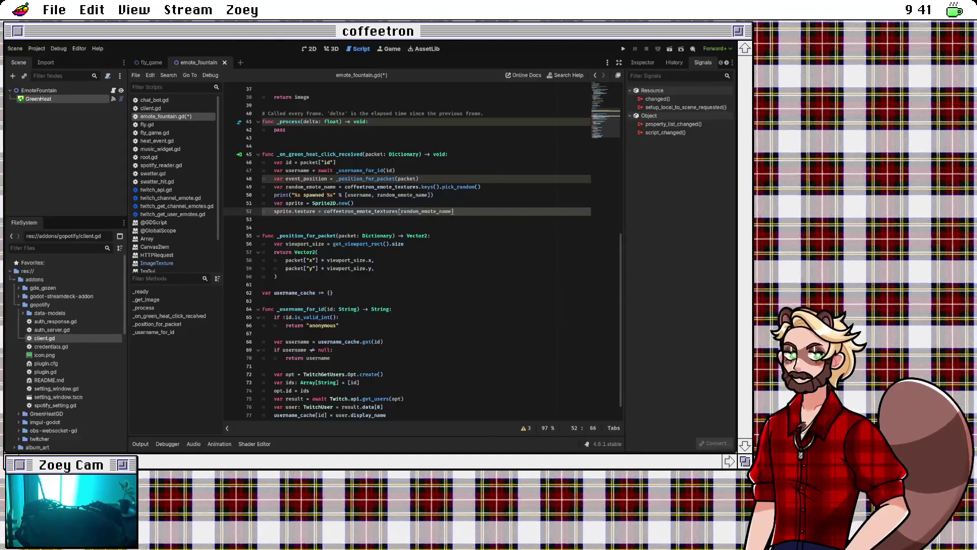
# Rename random_emote_name to emote_name in every occurrence and save the script.
pyautogui.doubleClick(311, 187)
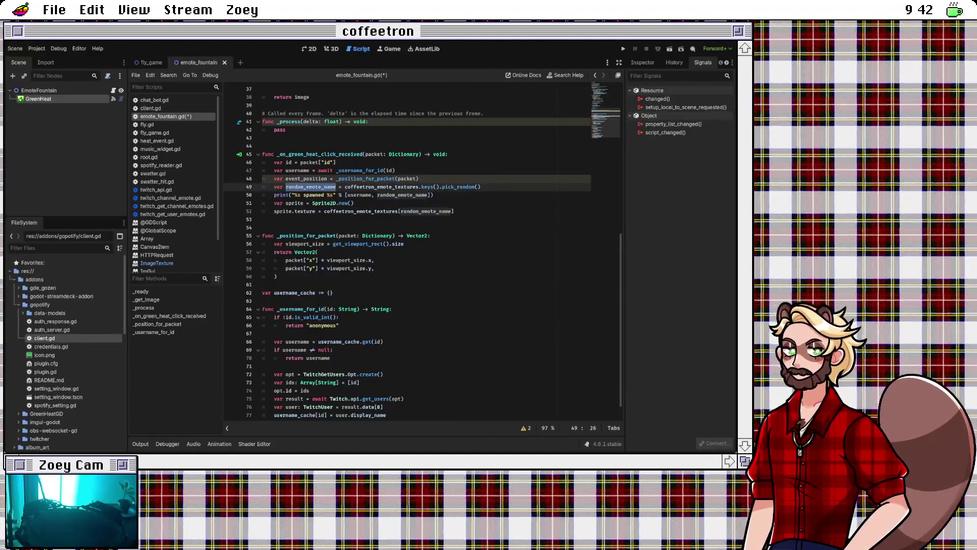
pyautogui.hotkey('ctrl', 'd')
pyautogui.hotkey('ctrl', 'd')
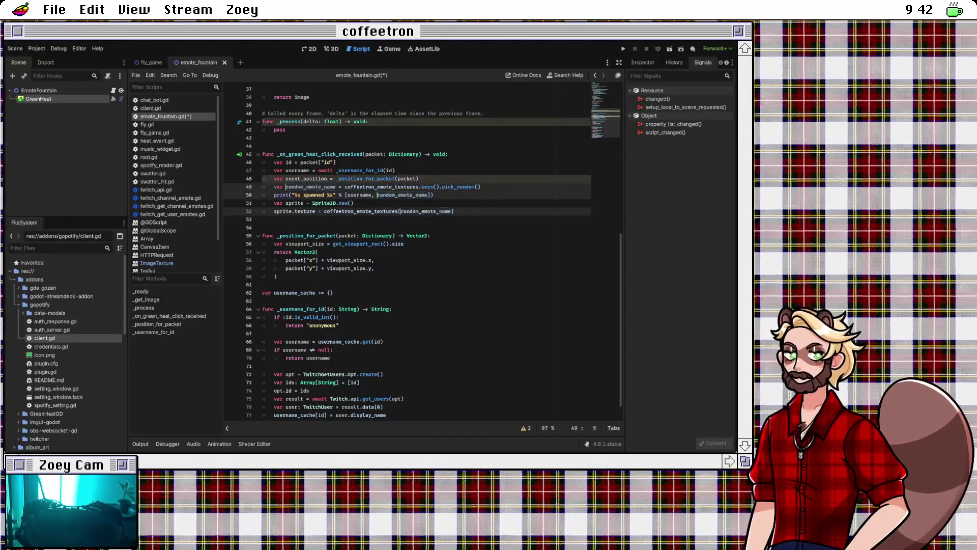
pyautogui.press('Left')
pyautogui.press('Delete')
pyautogui.press('Delete')
pyautogui.press('Delete')
pyautogui.press('Delete')
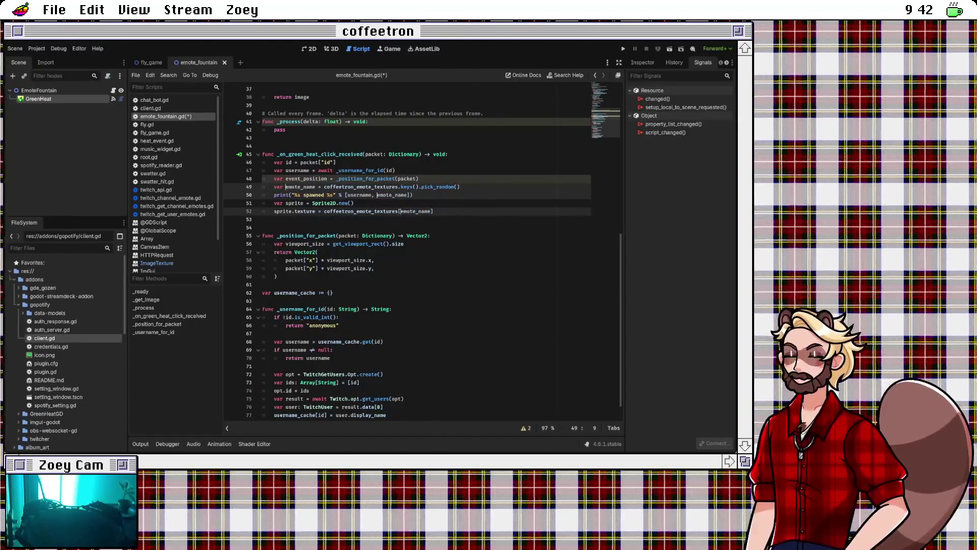
pyautogui.click(434, 211)
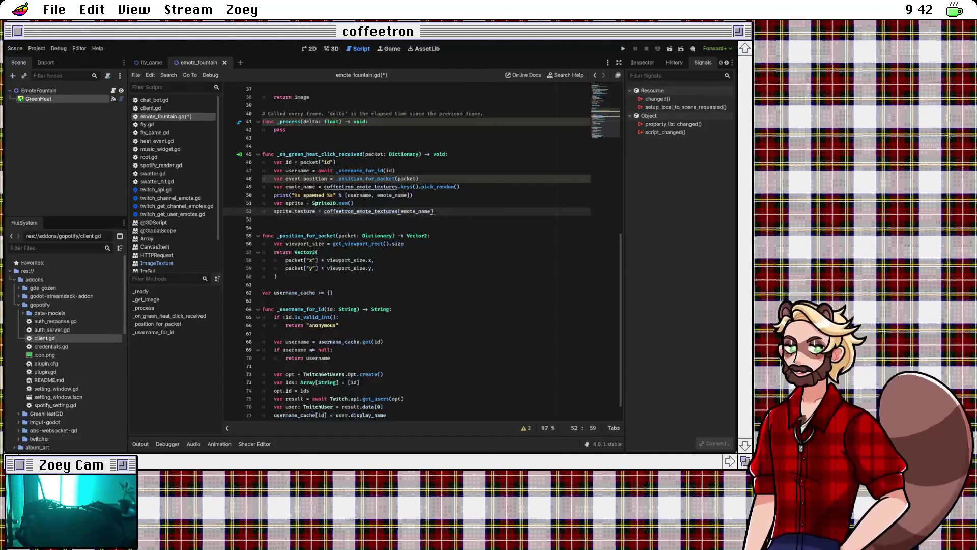
pyautogui.hotkey('ctrl', 's')
pyautogui.press('Return')
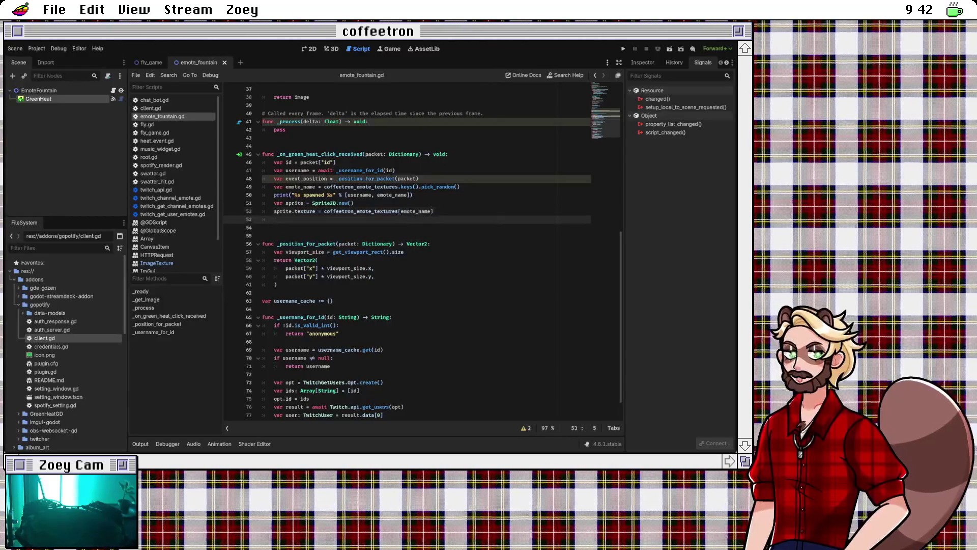
# Add add_child(sprite) and begin a sprite.position line above it.
pyautogui.write('dd_c')
pyautogui.press('Return')
pyautogui.write('sprite')
pyautogui.click(433, 211)
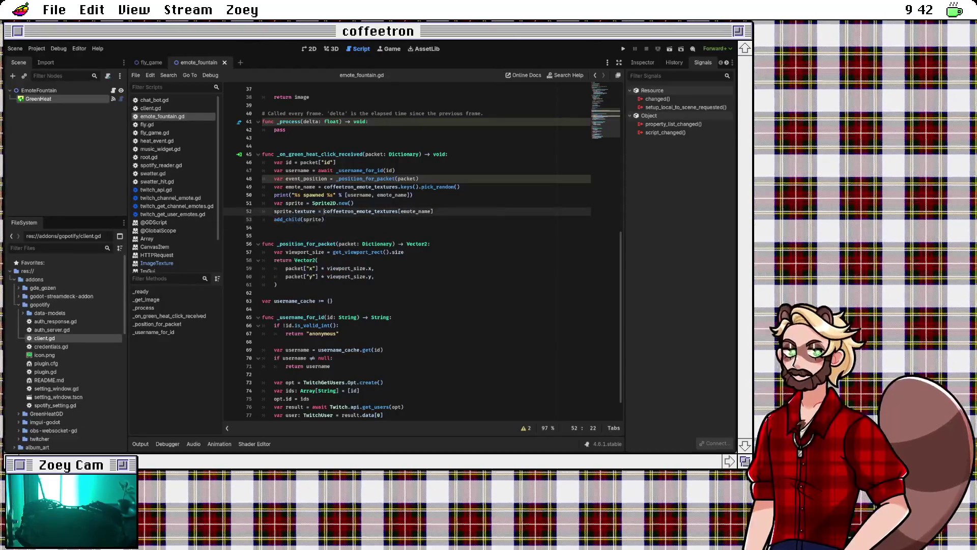
pyautogui.press('Return')
pyautogui.write('sprite.po')
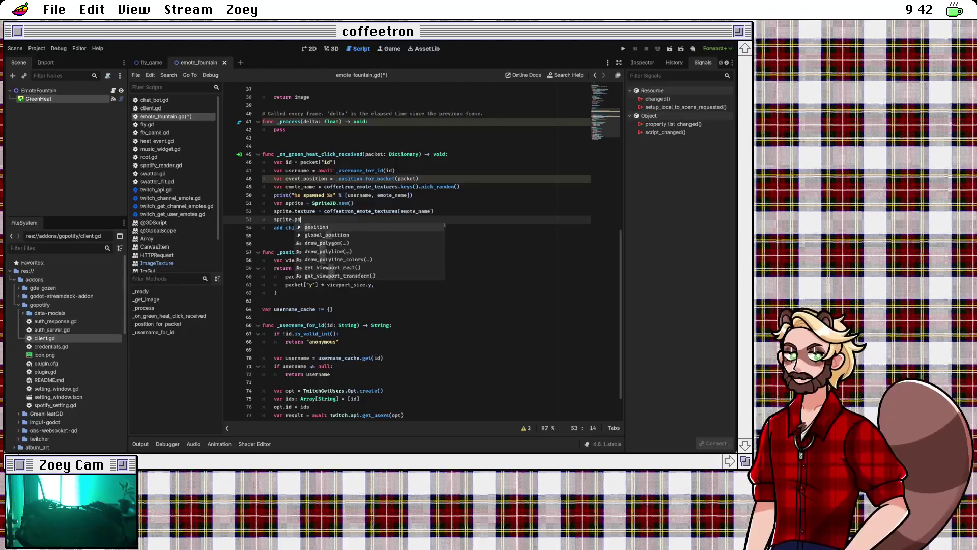
pyautogui.press('Return')
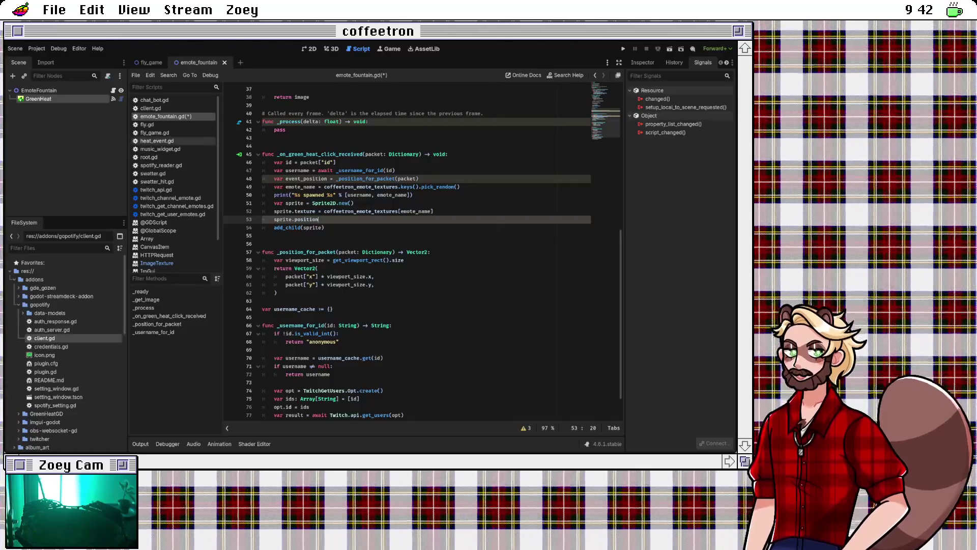
# Search fly_game.gd for 'rand' and look at its _process function.
pyautogui.click(154, 133)
pyautogui.click(262, 194)
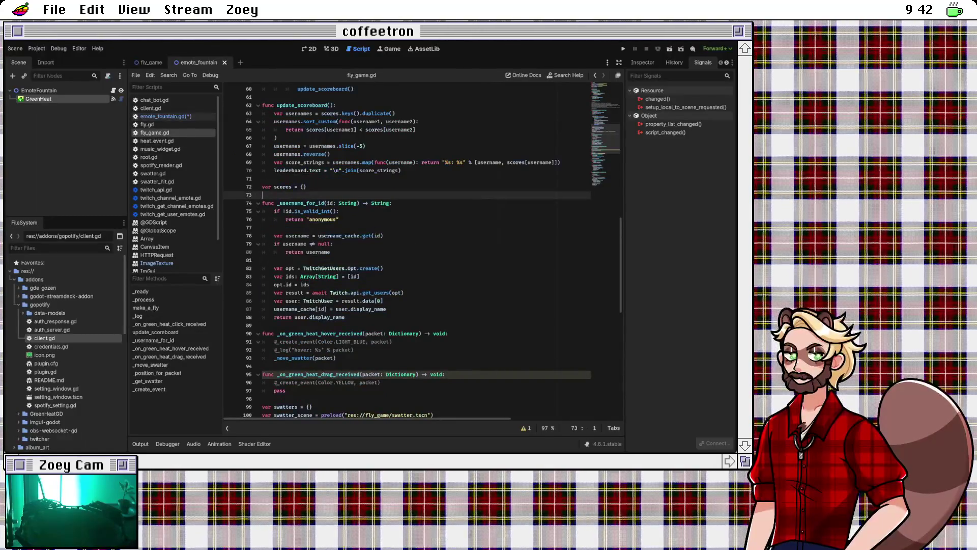
pyautogui.hotkey('ctrl', 'f')
pyautogui.write('random')
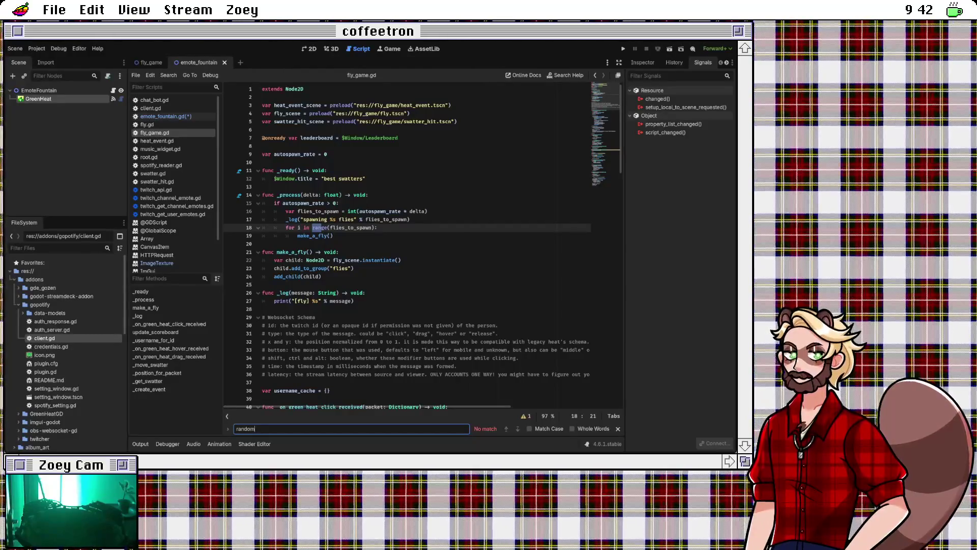
pyautogui.press('BackSpace')
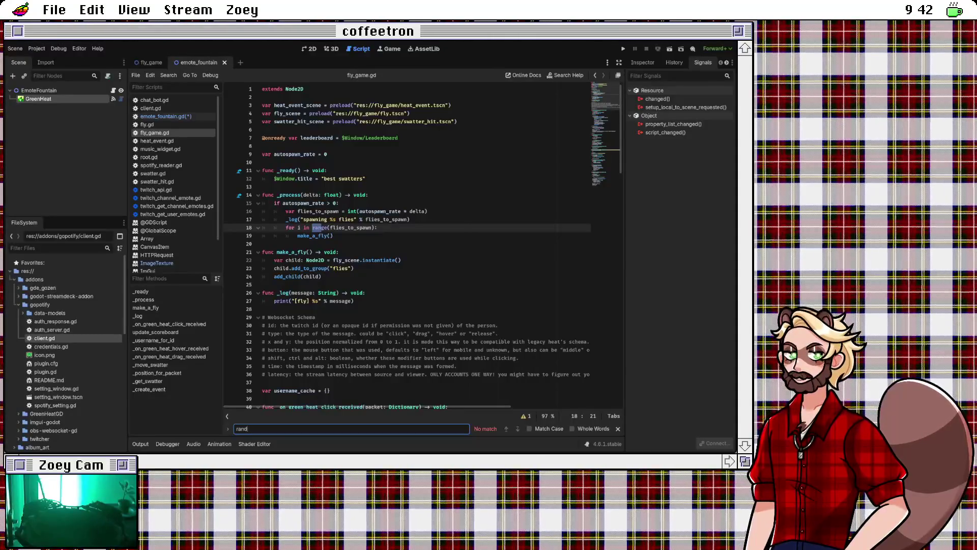
pyautogui.click(368, 194)
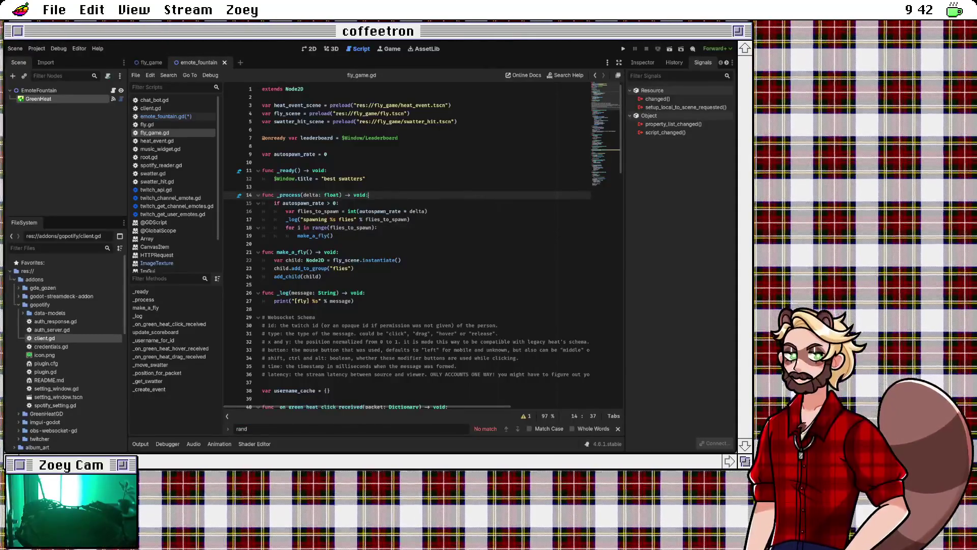
# Look over the position += velocity line in fly.gd.
pyautogui.click(147, 125)
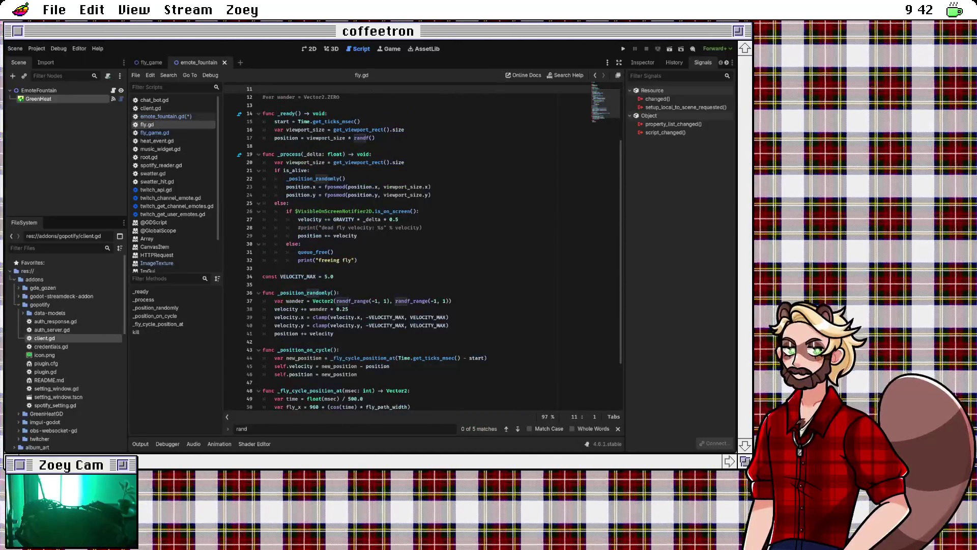
pyautogui.scroll(-2, 423, 248)
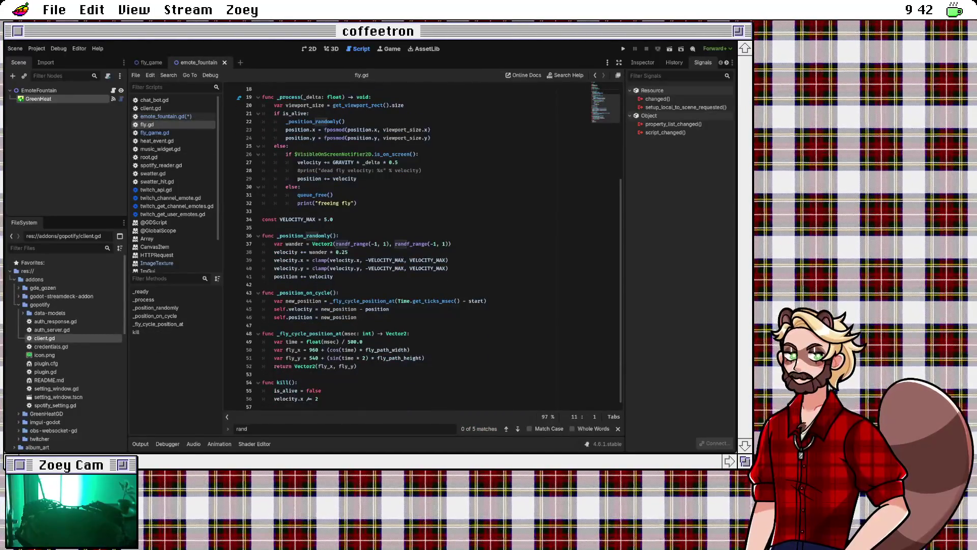
pyautogui.click(334, 276)
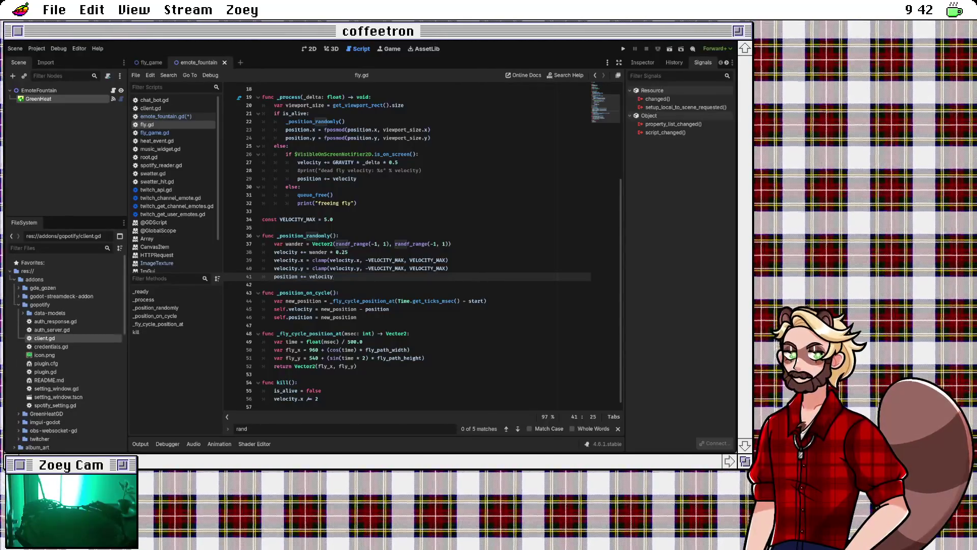
pyautogui.scroll(3, 407, 244)
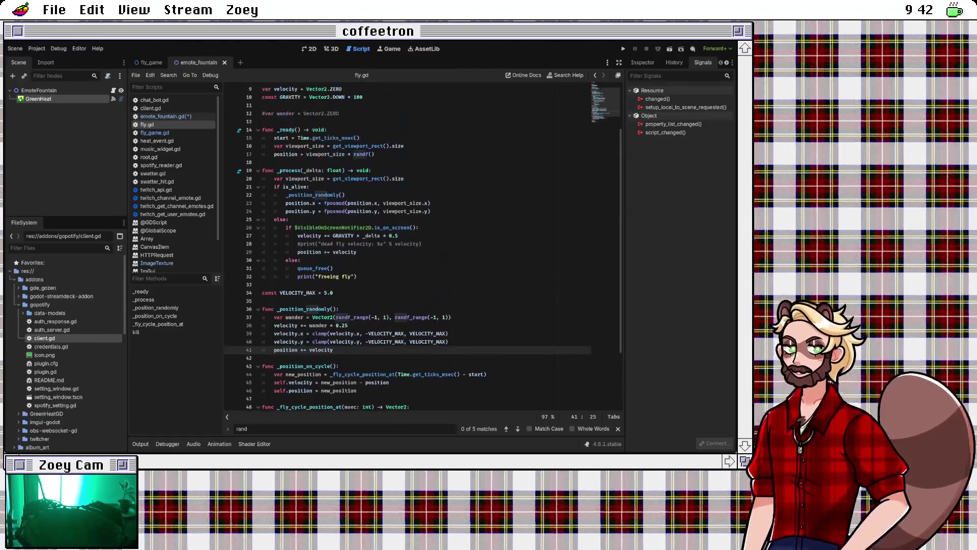
pyautogui.scroll(2, 407, 245)
# Inspect the randf() start-position line in _ready, then return to emote_fountain.gd.
pyautogui.click(375, 203)
pyautogui.doubleClick(361, 203)
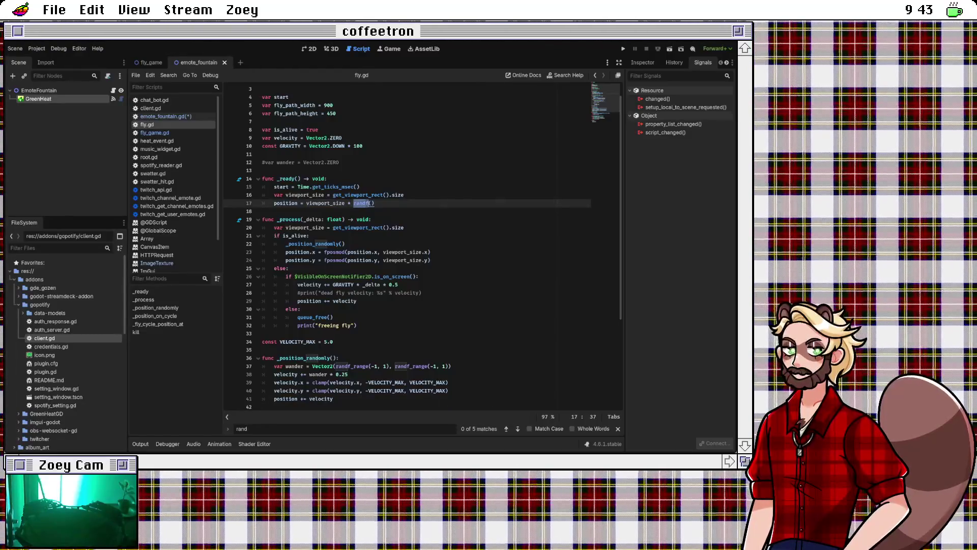
pyautogui.moveTo(262, 195)
pyautogui.mouseDown()
pyautogui.moveTo(375, 204)
pyautogui.moveTo(263, 211)
pyautogui.mouseUp()
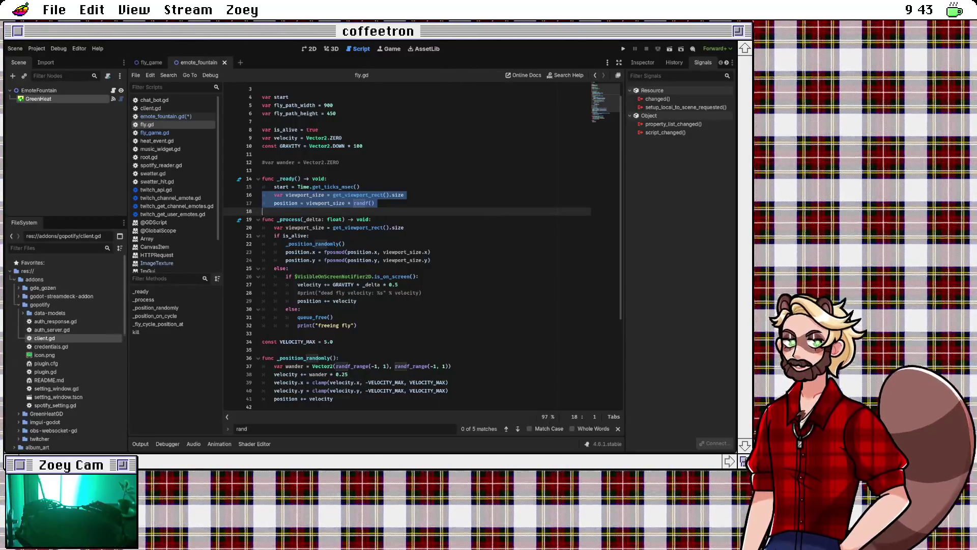
pyautogui.doubleClick(325, 203)
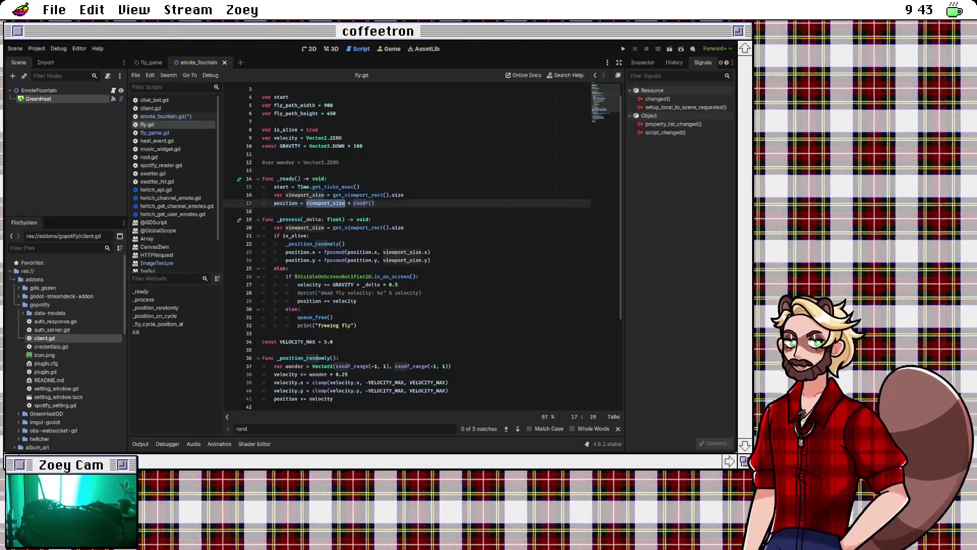
pyautogui.doubleClick(360, 203)
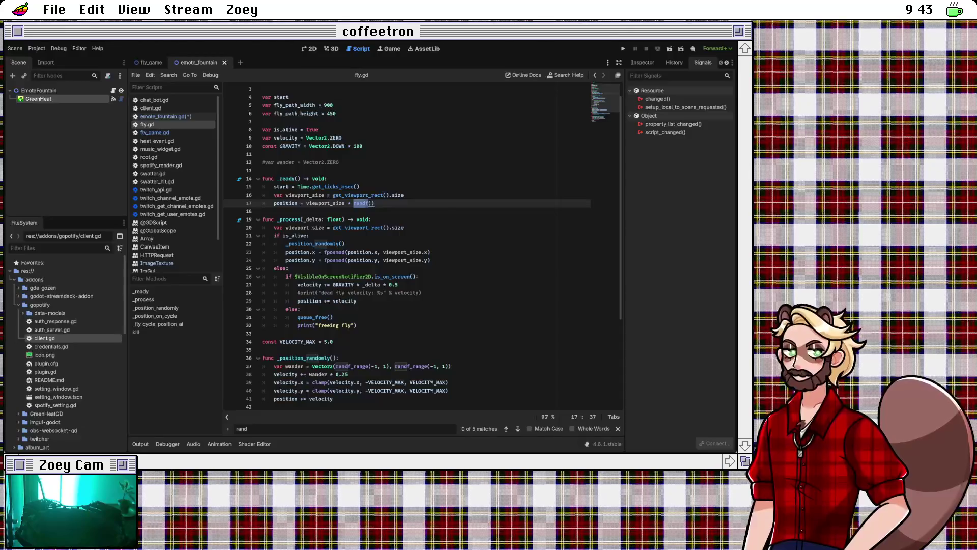
pyautogui.click(375, 203)
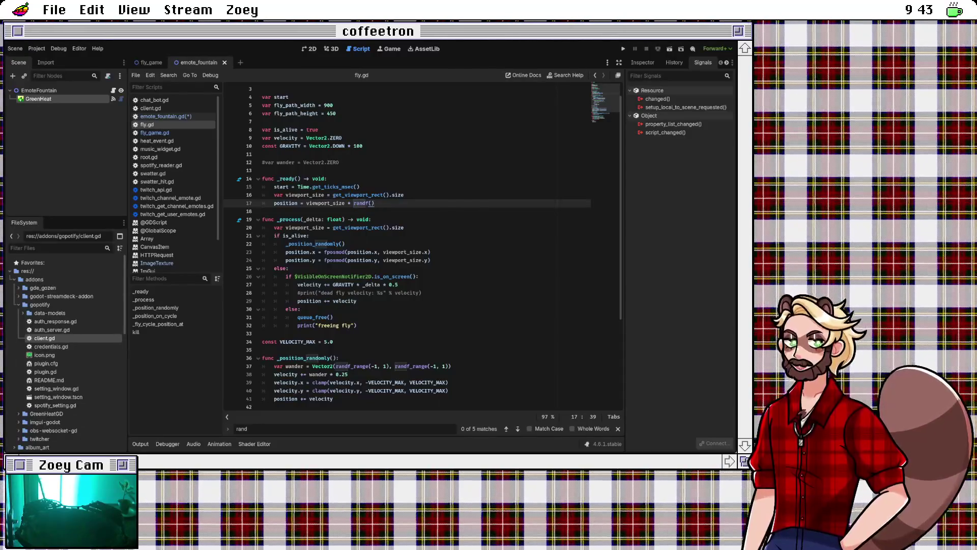
pyautogui.click(165, 116)
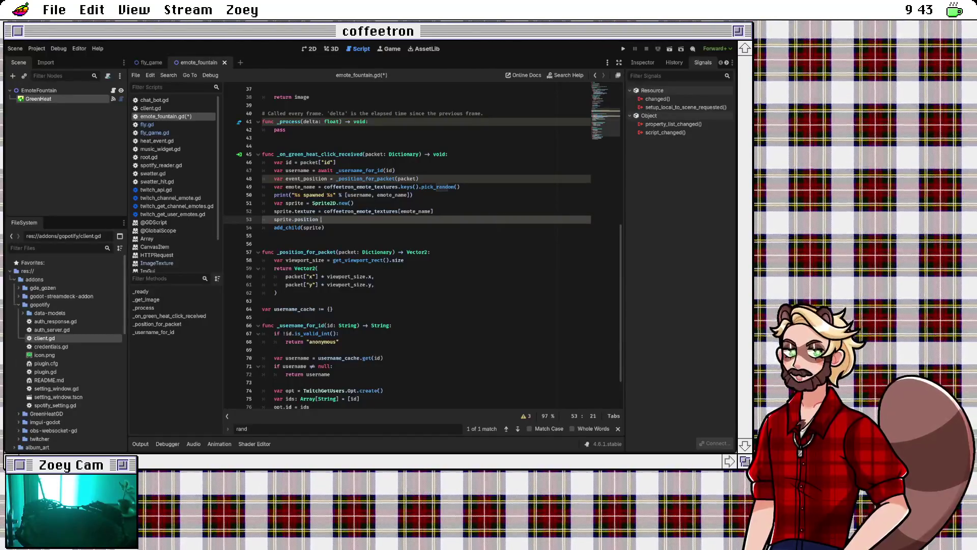
# Complete the line as sprite.position = event_position.
pyautogui.write('event')
pyautogui.press('Return')
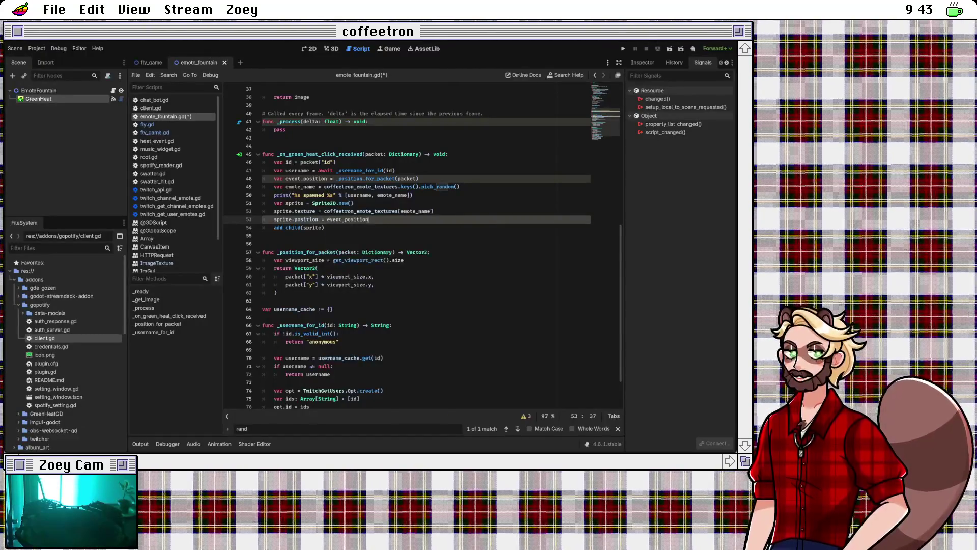
pyautogui.click(262, 227)
pyautogui.click(369, 219)
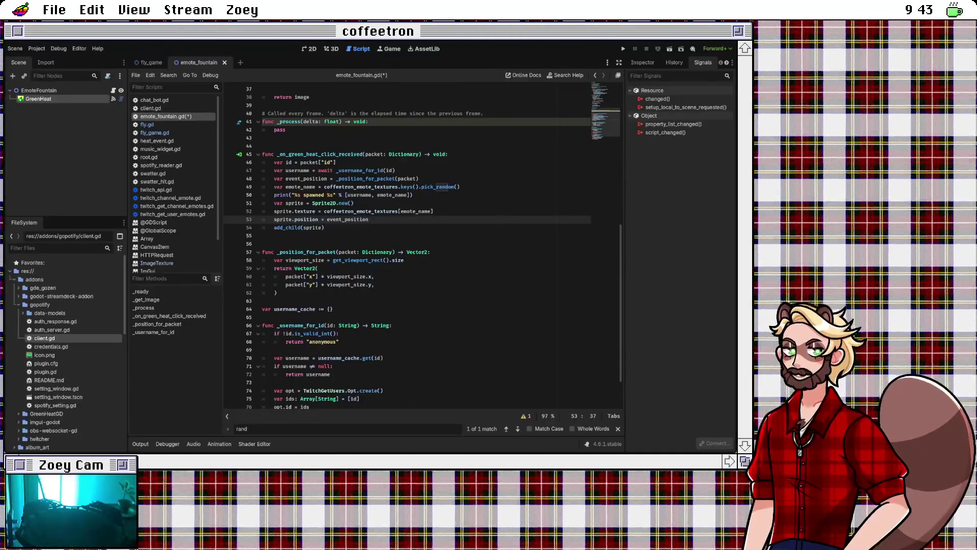
# Try and remove a sprite.velocity line, then collapse the gopotify folder in the file tree.
pyautogui.press('Return')
pyautogui.write('sprite.ve')
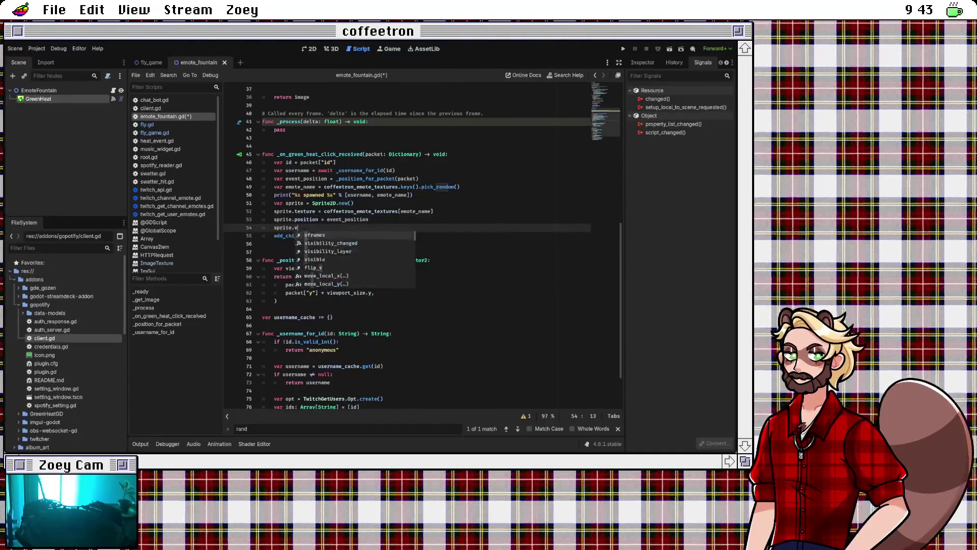
pyautogui.press('BackSpace')
pyautogui.press('BackSpace')
pyautogui.press('BackSpace')
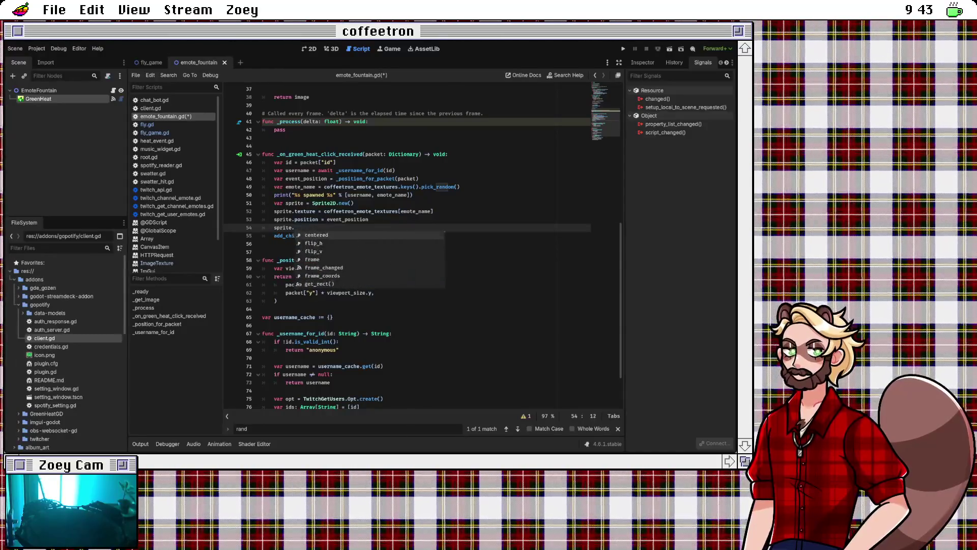
pyautogui.press('BackSpace')
pyautogui.press('BackSpace')
pyautogui.press('BackSpace')
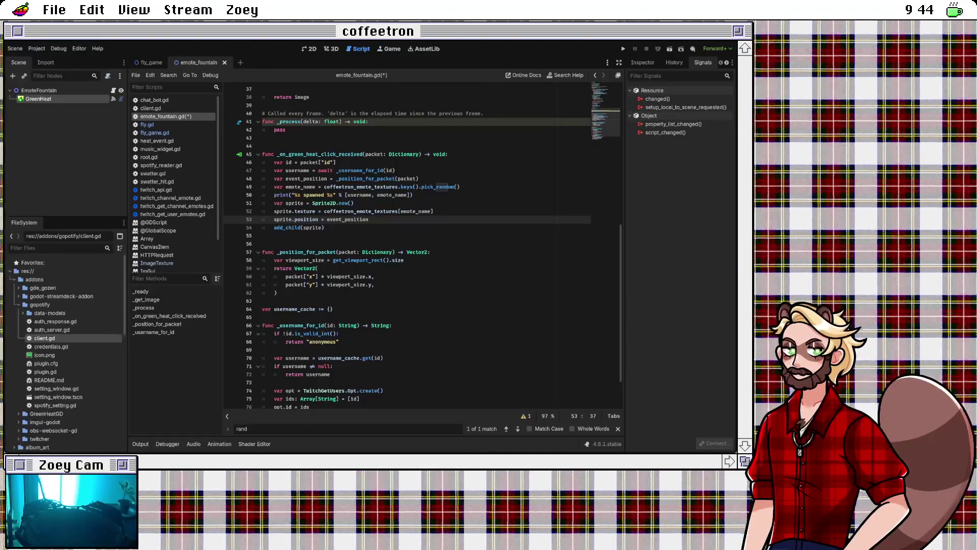
pyautogui.click(325, 228)
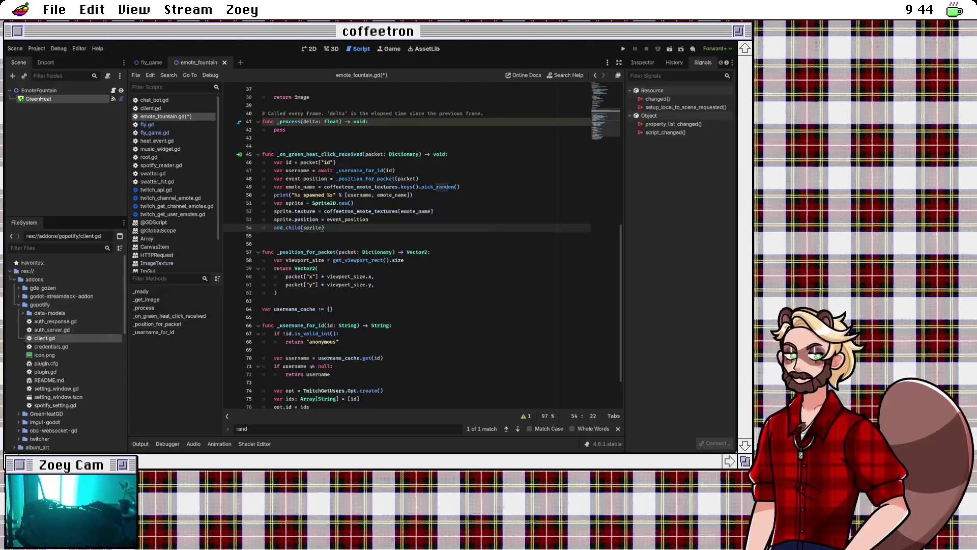
pyautogui.click(18, 304)
# In emote_sprite.tscn, give the EmoteSprite root a Sprite2D child, discarding a mistaken AnimatedSprite2D.
pyautogui.scroll(-3, 61, 356)
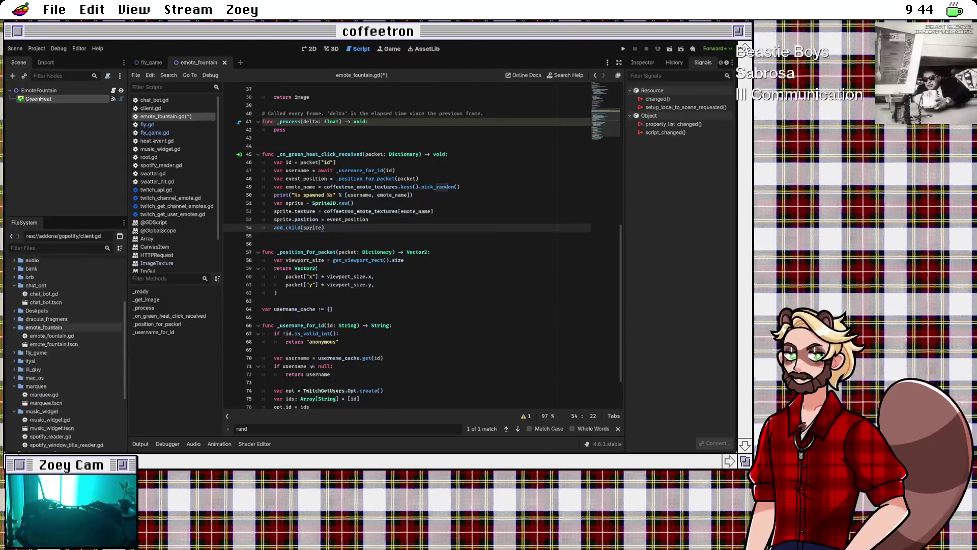
pyautogui.click(44, 327)
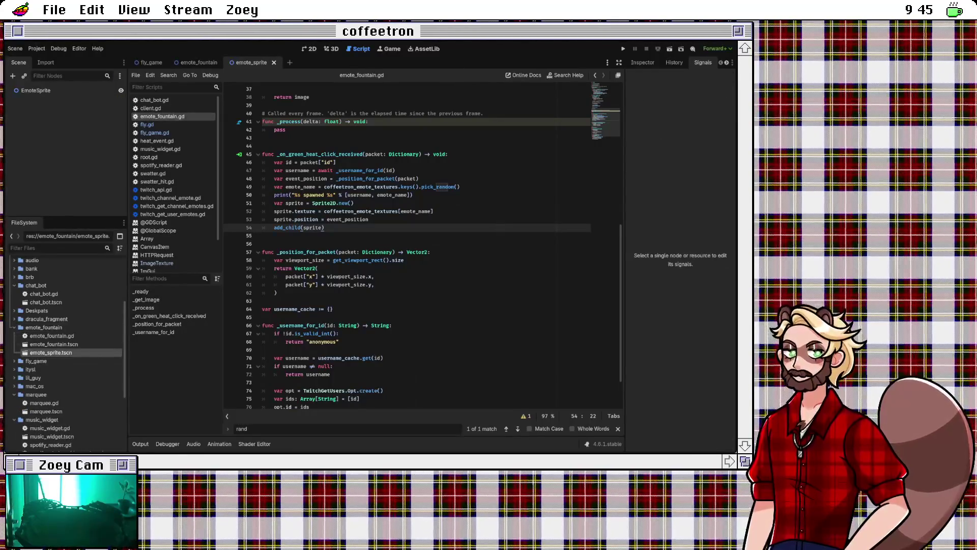
pyautogui.click(36, 91)
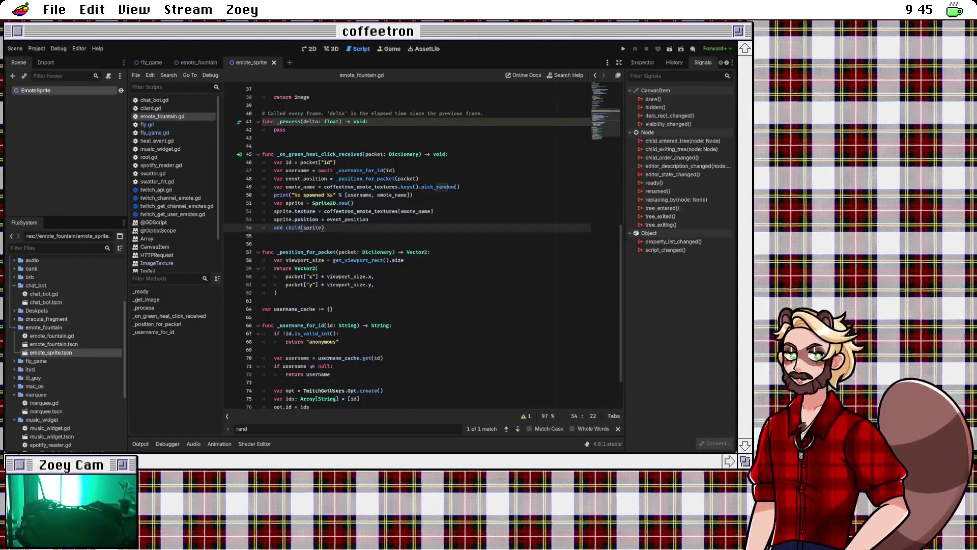
pyautogui.hotkey('ctrl', 'v')
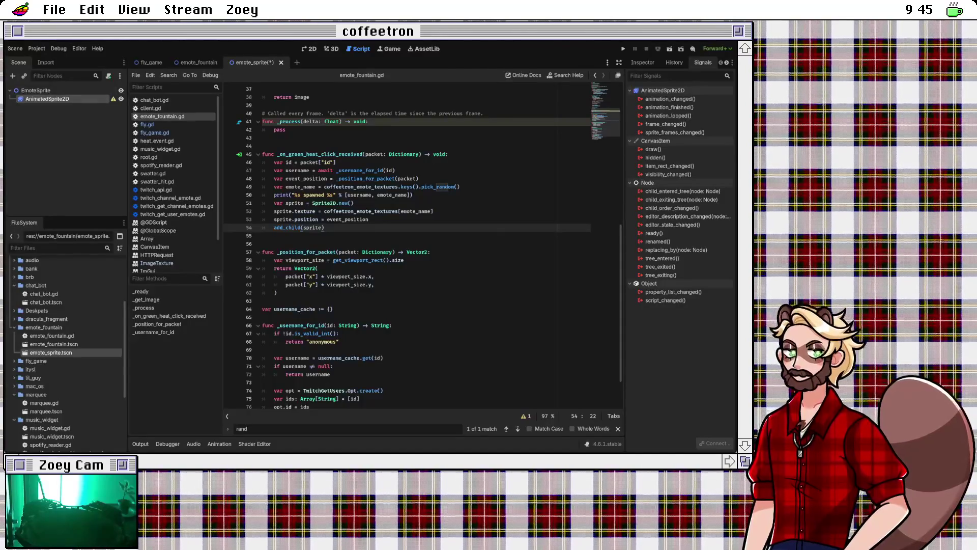
pyautogui.press('Delete')
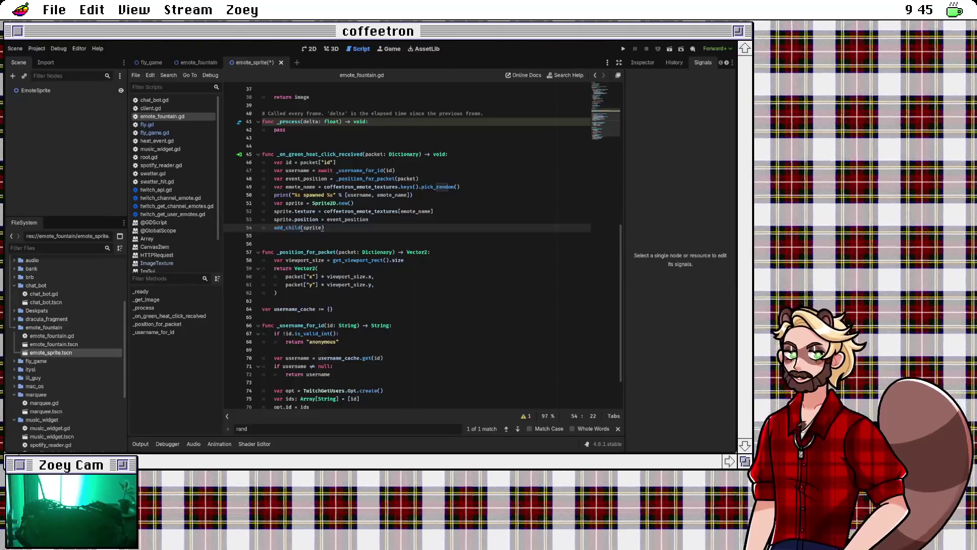
pyautogui.click(52, 90)
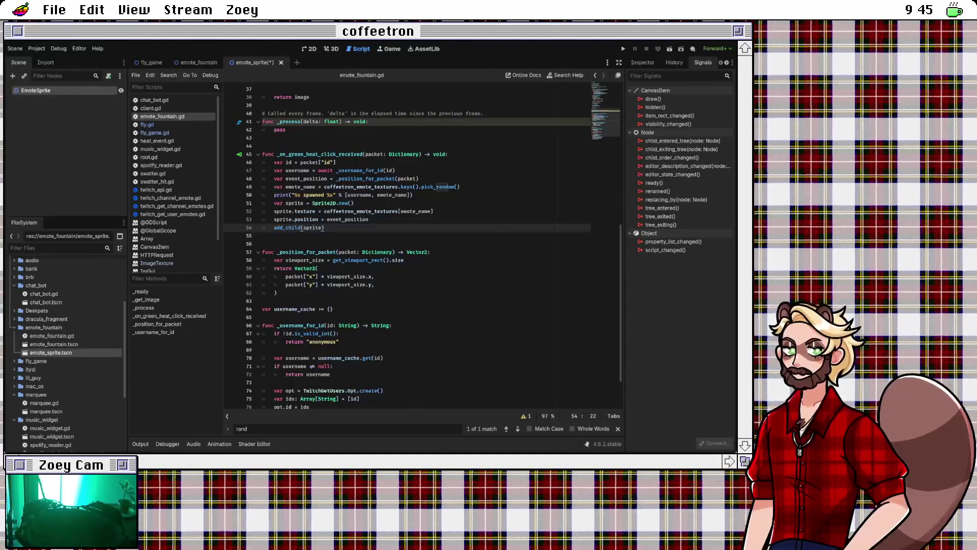
pyautogui.hotkey('ctrl', 'z')
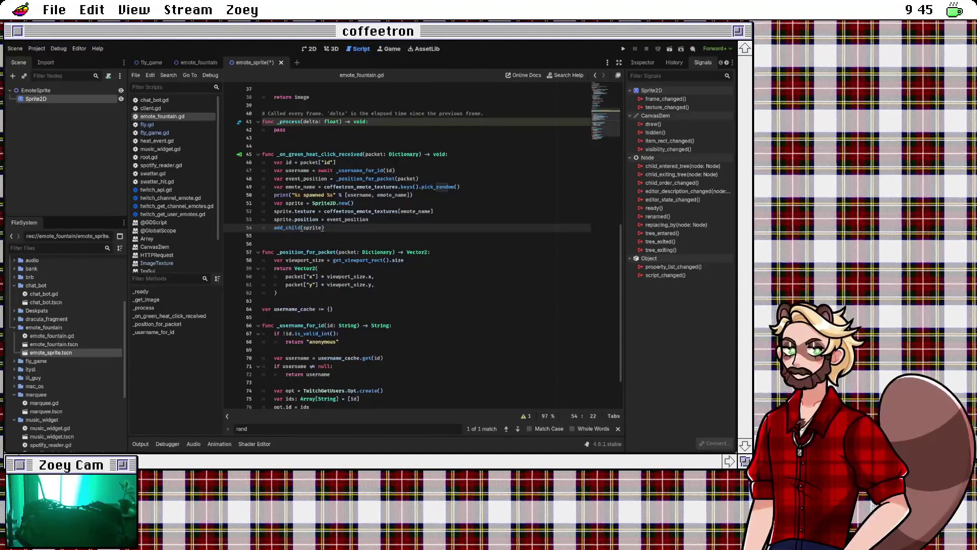
# Attach a new emote_sprite.gd script to the EmoteSprite root node.
pyautogui.click(35, 90)
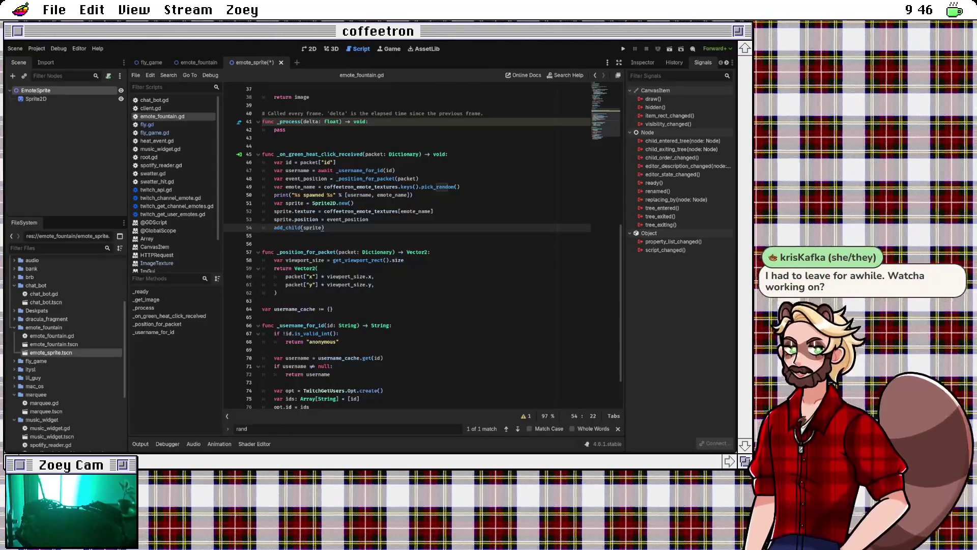
pyautogui.press('Return')
pyautogui.click(262, 104)
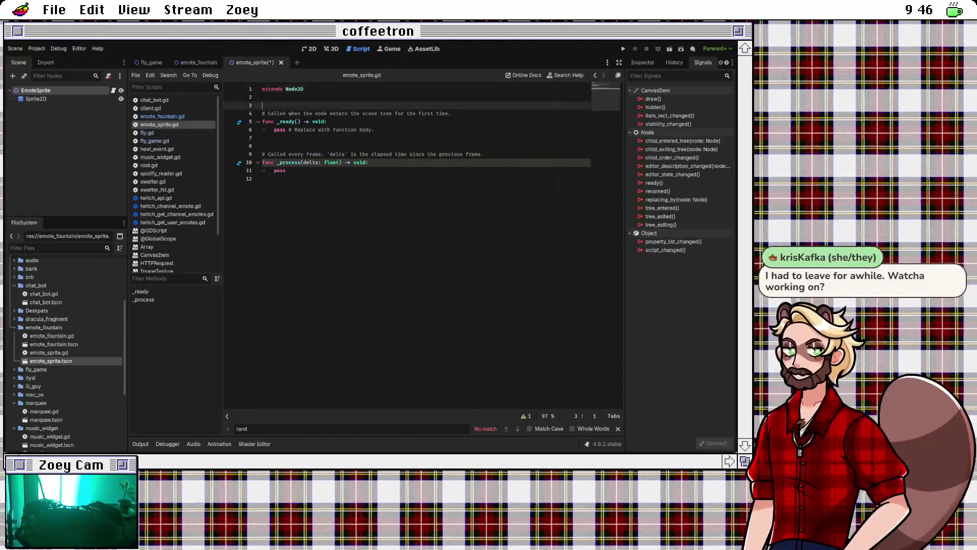
# Declare var velocity = Vector2.ZERO, delete the template _ready/_process stubs, and save.
pyautogui.write('var velocity = ')
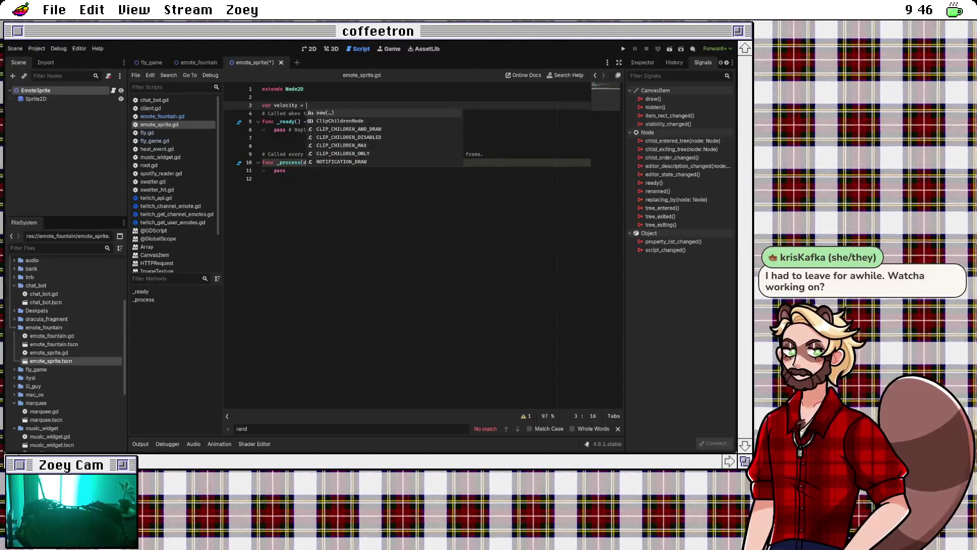
pyautogui.write('Vector2.a')
pyautogui.press('BackSpace')
pyautogui.write('z')
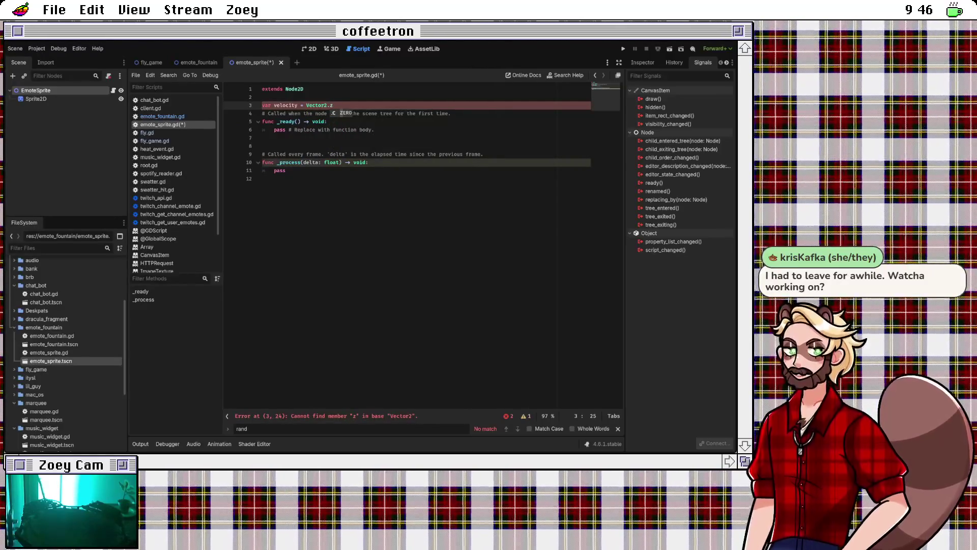
pyautogui.press('Escape')
pyautogui.press('BackSpace')
pyautogui.write('ZERO')
pyautogui.press('Down')
pyautogui.press('Home')
pyautogui.hotkey('shift', 'Down')
pyautogui.hotkey('shift', 'Down')
pyautogui.hotkey('shift', 'Down')
pyautogui.hotkey('shift', 'Down')
pyautogui.hotkey('shift', 'Down')
pyautogui.hotkey('shift', 'Down')
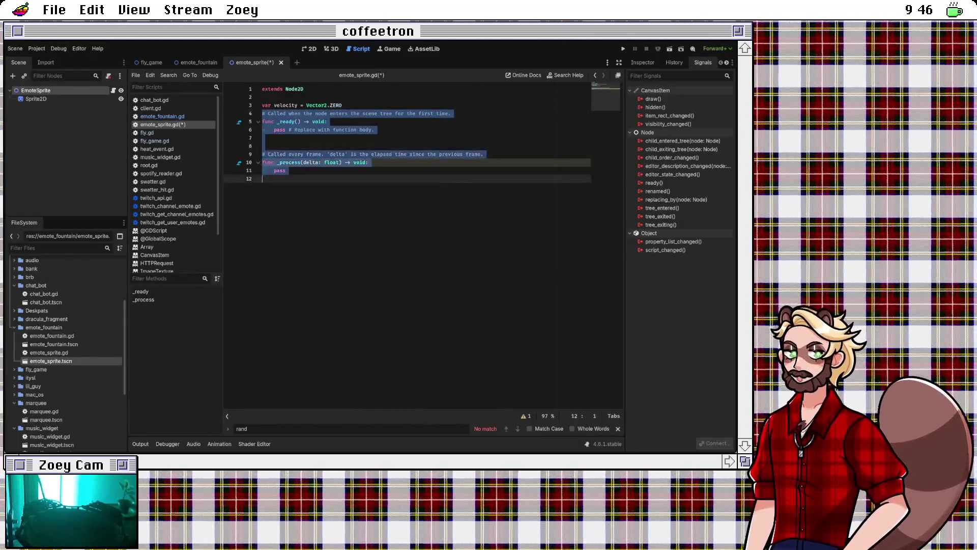
pyautogui.press('BackSpace')
pyautogui.hotkey('ctrl', 's')
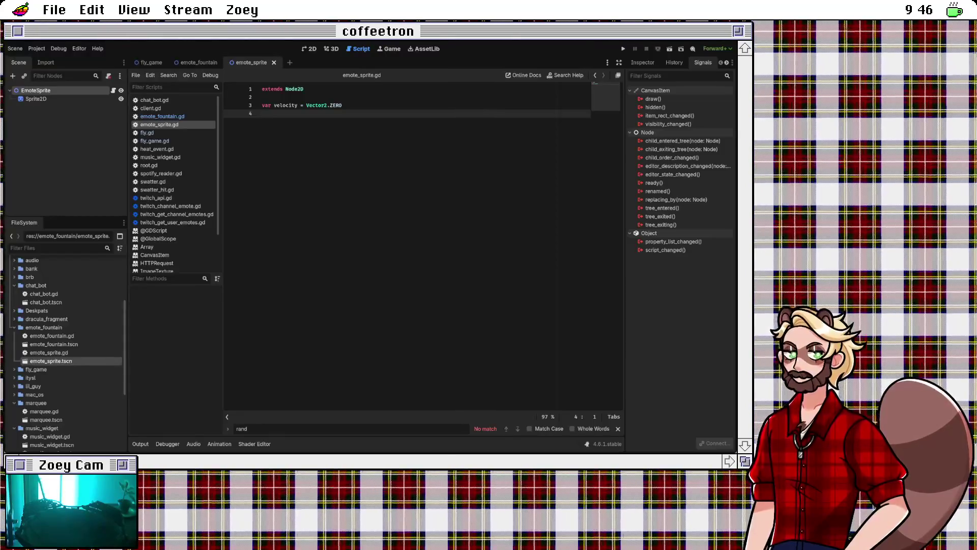
# Add a var sprite: Sprite2D declaration and class_name EmoteSprite below extends Node2D.
pyautogui.press('Return')
pyautogui.write('var sprite')
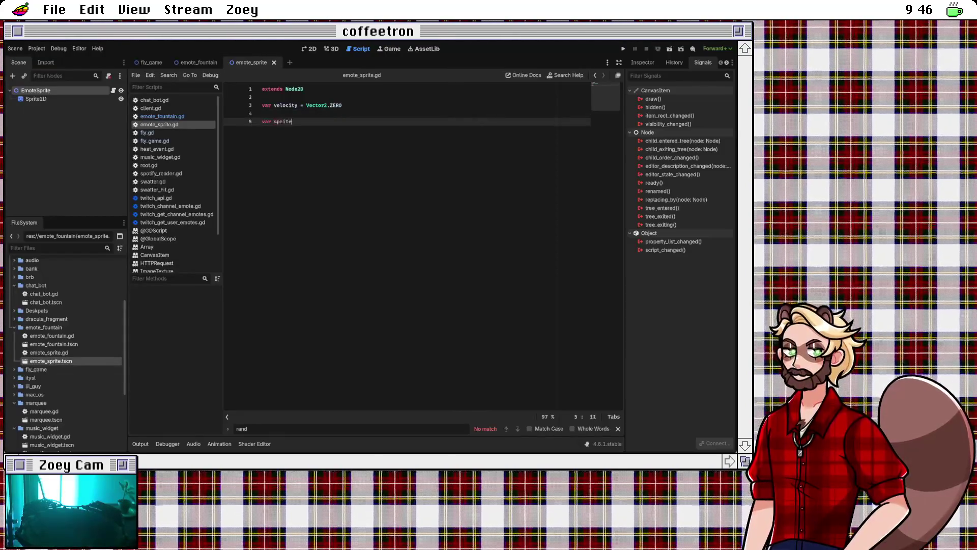
pyautogui.write(': Spr')
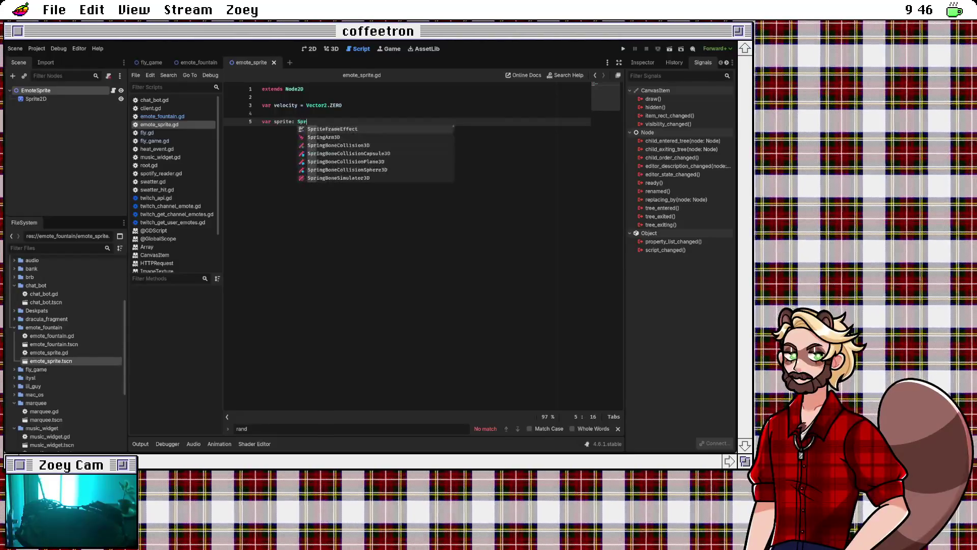
pyautogui.write('ite2')
pyautogui.press('Return')
pyautogui.click(265, 97)
pyautogui.press('Return')
pyautogui.write('class_name Emote')
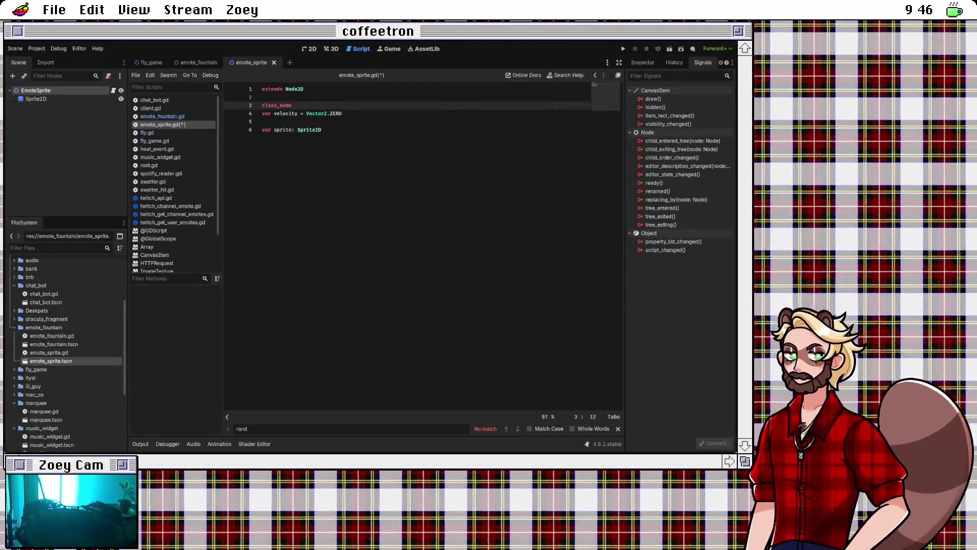
pyautogui.write('Sprite')
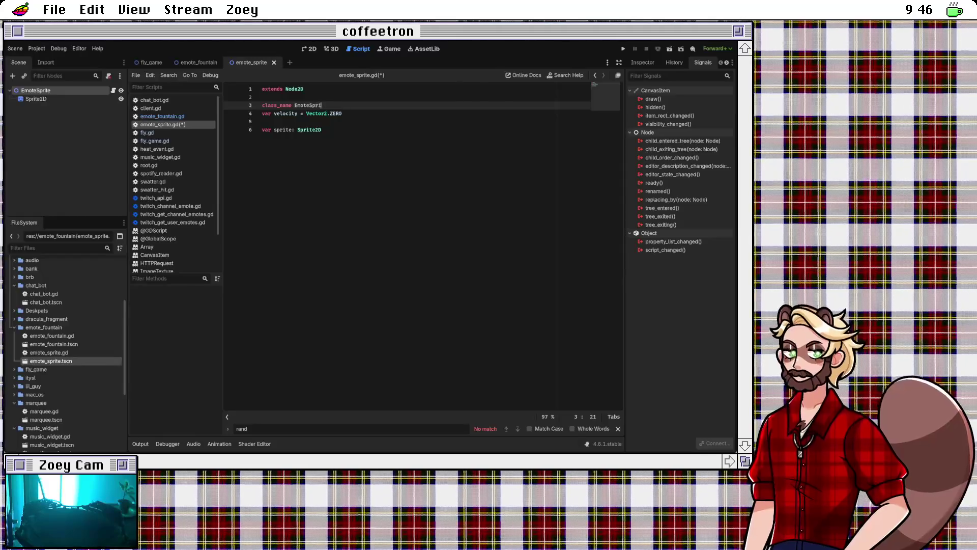
pyautogui.press('Return')
# Begin a get: block on the sprite variable returning a $ node path.
pyautogui.click(321, 137)
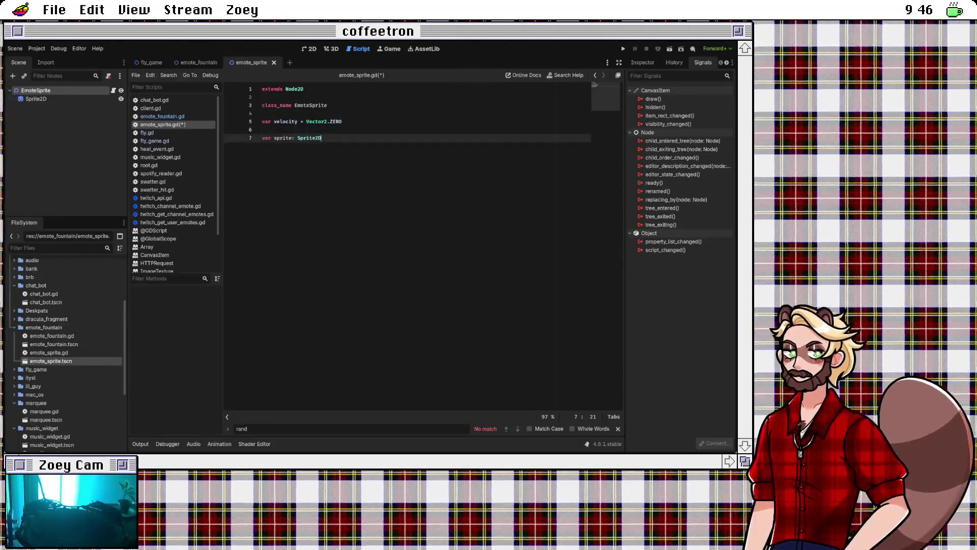
pyautogui.write(':')
pyautogui.press('Return')
pyautogui.write('get:')
pyautogui.press('Return')
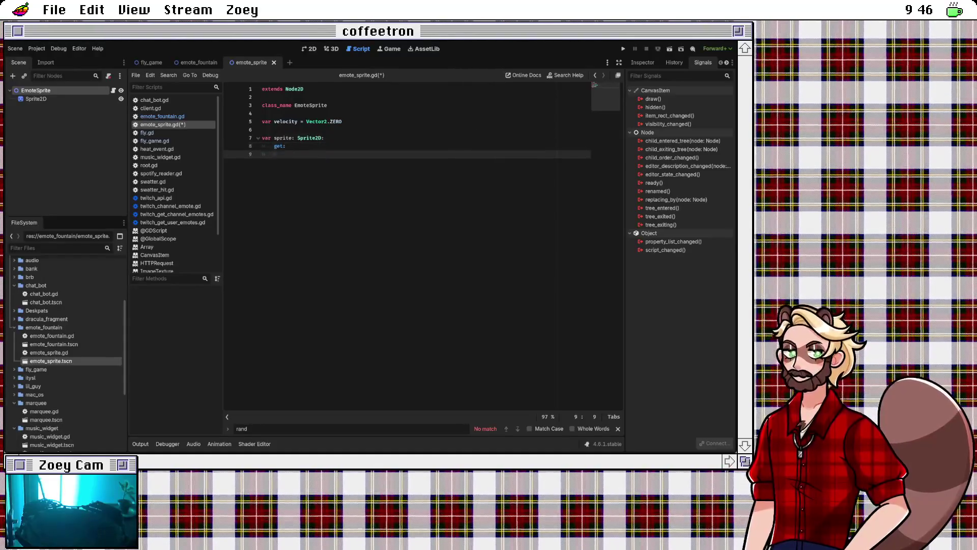
pyautogui.press('BackSpace')
pyautogui.write('$')
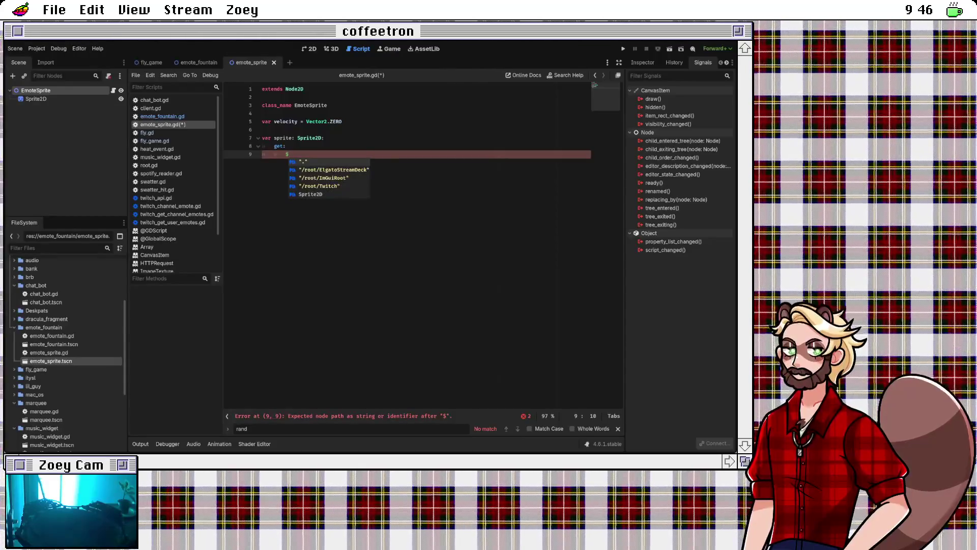
pyautogui.press('Escape')
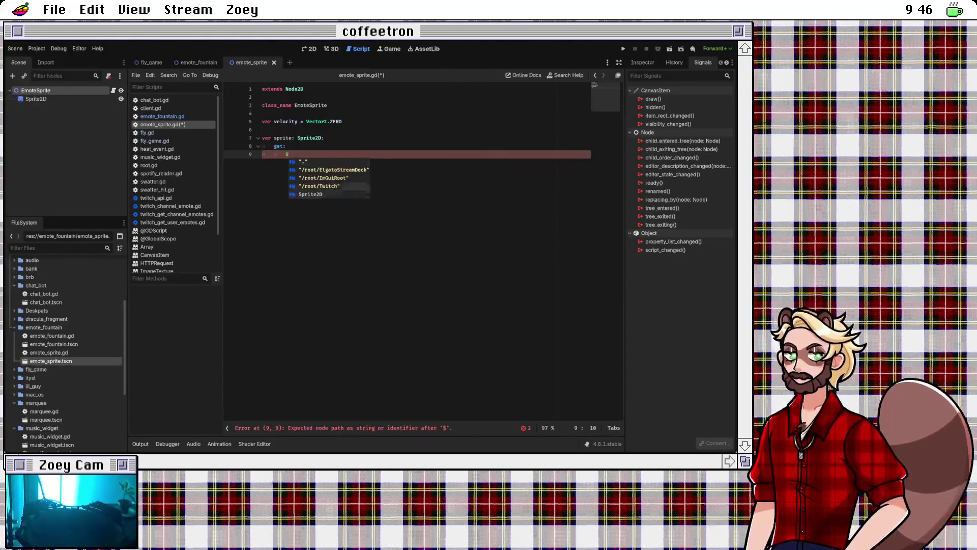
pyautogui.press('Escape')
pyautogui.press('Up')
pyautogui.press('Up')
pyautogui.hotkey('ctrl', 'shift', 'Return')
pyautogui.write('@onready')
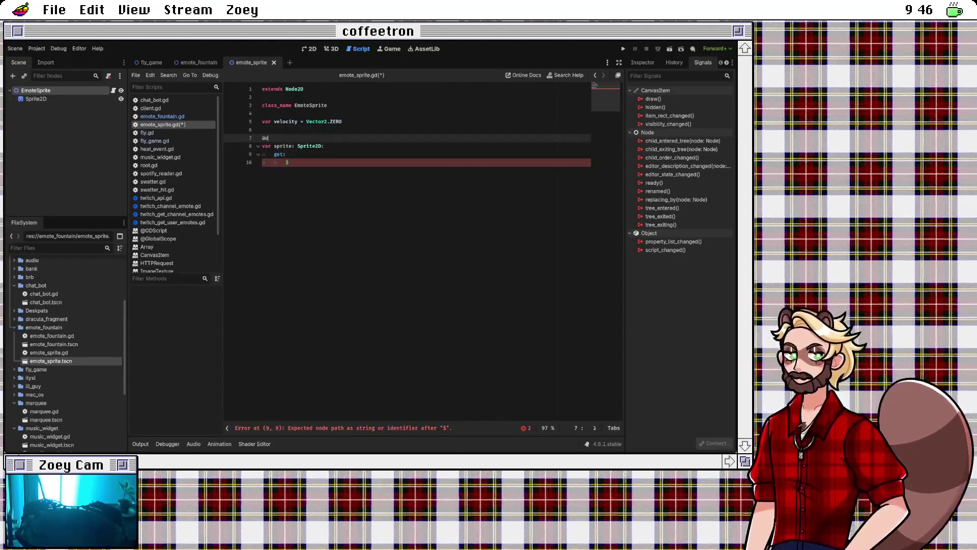
pyautogui.write('y sprite = $')
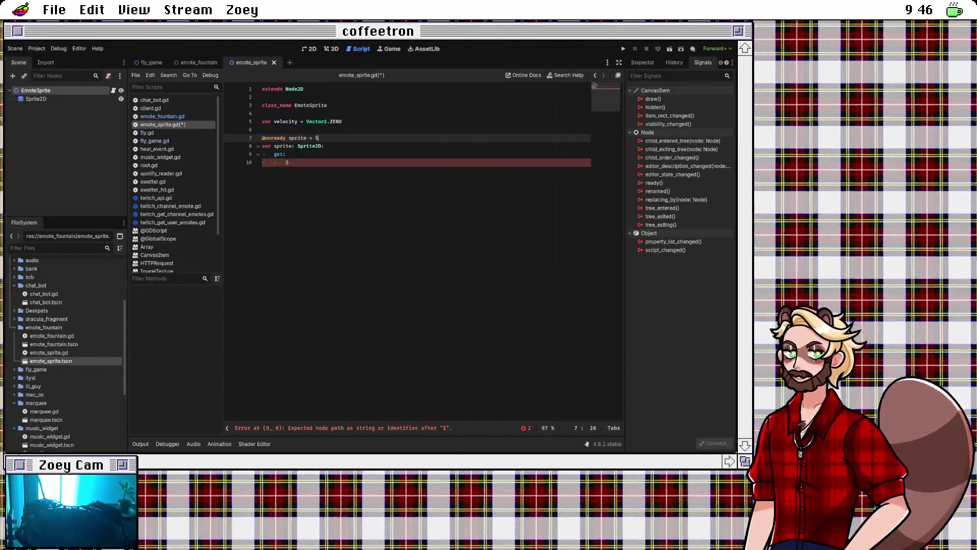
pyautogui.write('Sprit')
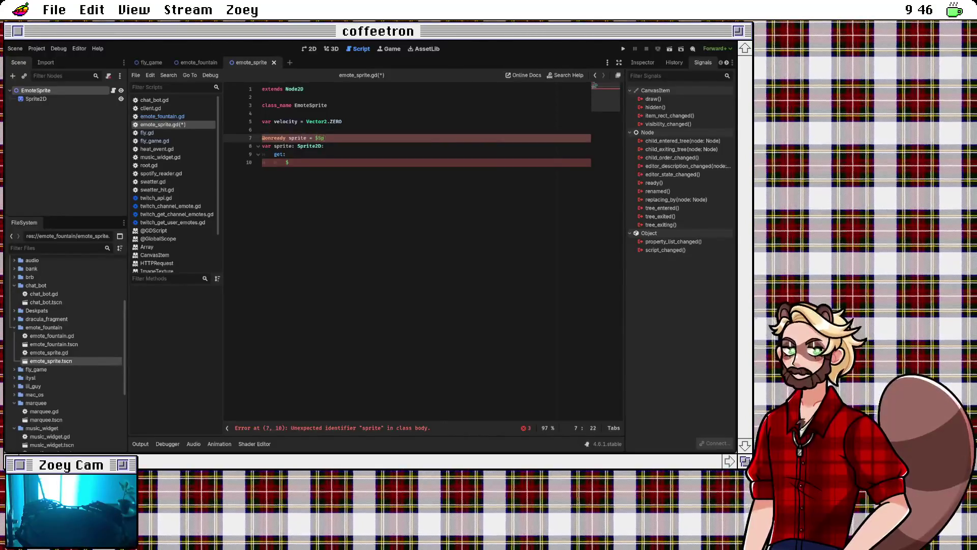
pyautogui.write('e2')
pyautogui.press('Down')
pyautogui.hotkey('shift', 'Down')
pyautogui.hotkey('shift', 'Down')
pyautogui.hotkey('shift', 'End')
pyautogui.press('BackSpace')
pyautogui.click(339, 138)
pyautogui.press('BackSpace')
pyautogui.press('BackSpace')
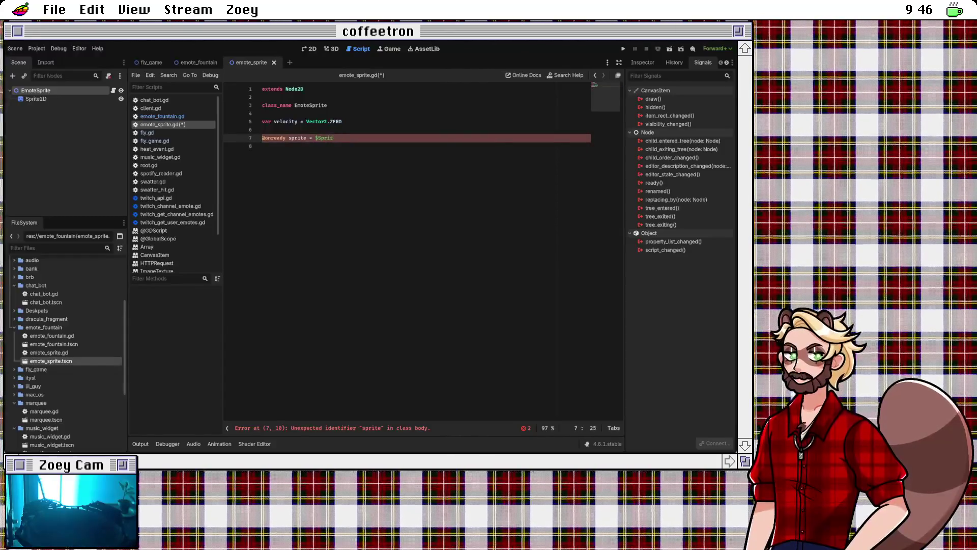
pyautogui.press('BackSpace')
pyautogui.press('BackSpace')
pyautogui.press('BackSpace')
pyautogui.write('var sprite = ')
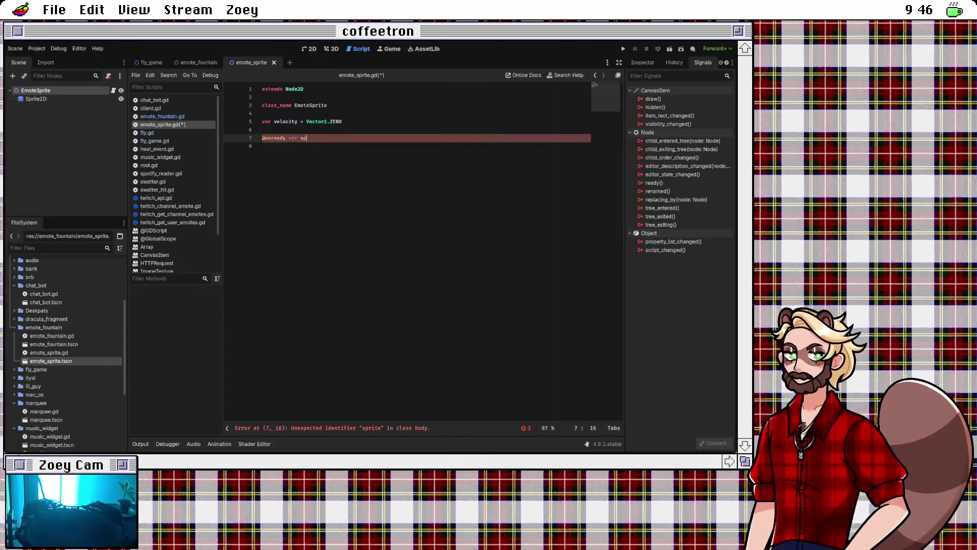
pyautogui.write('$Sprite2D')
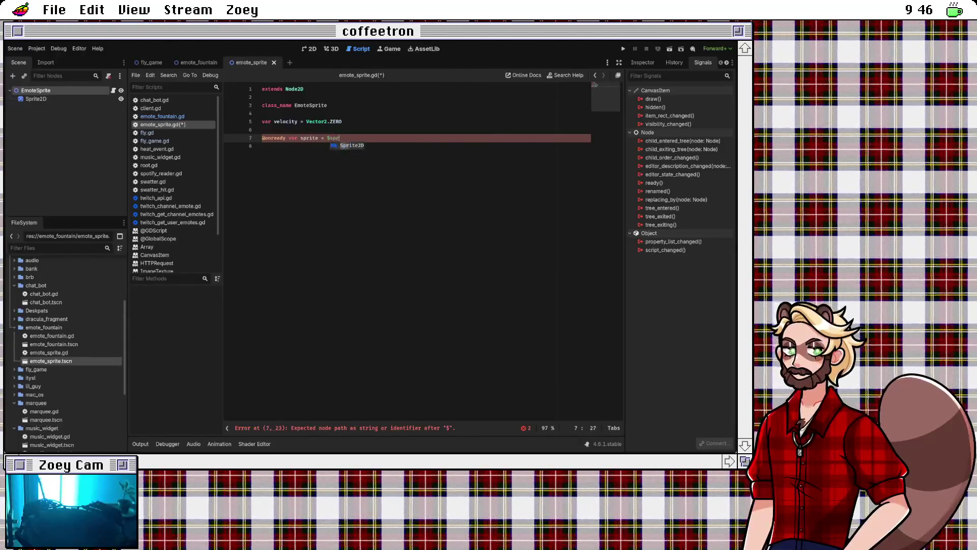
pyautogui.press('Up')
pyautogui.press('BackSpace')
pyautogui.click(263, 138)
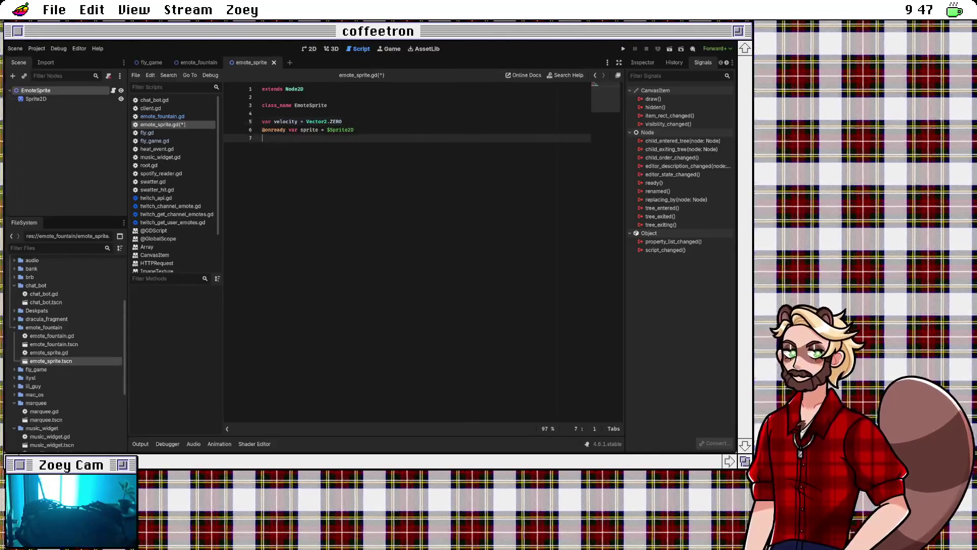
pyautogui.hotkey('ctrl', 's')
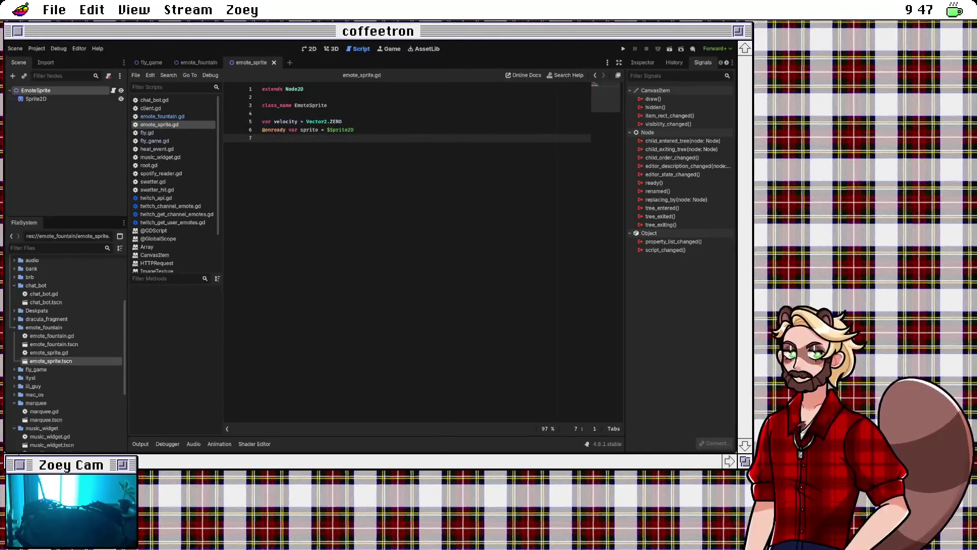
# In emote_fountain.gd, delete the empty _process function and its comment.
pyautogui.click(162, 116)
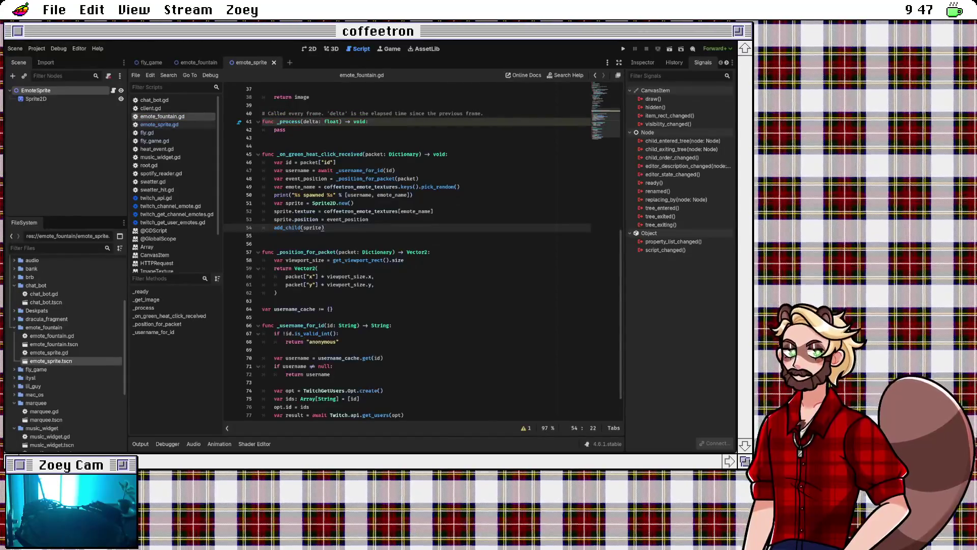
pyautogui.scroll(3, 407, 255)
pyautogui.moveTo(289, 203); pyautogui.dragTo(262, 187)
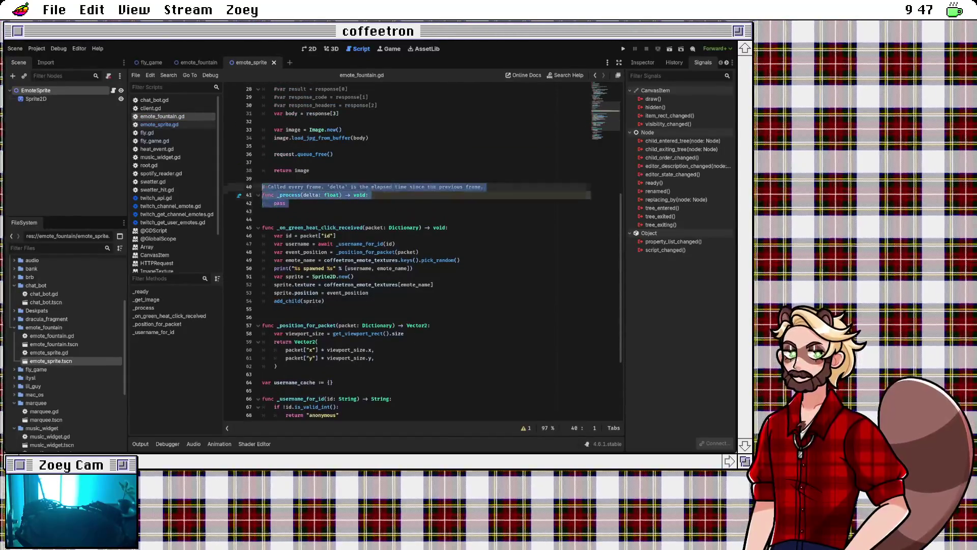
pyautogui.press('BackSpace')
pyautogui.press('BackSpace')
pyautogui.press('BackSpace')
pyautogui.press('Delete')
pyautogui.scroll(5, 407, 255)
pyautogui.click(263, 129)
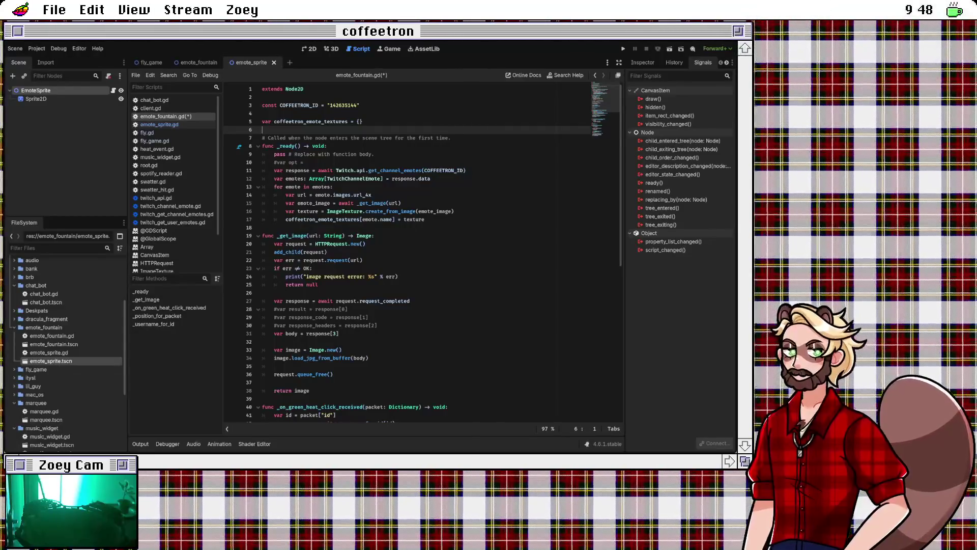
# Insert a blank line after the spawn print statement in emote_fountain.gd.
pyautogui.scroll(-2, 422, 254)
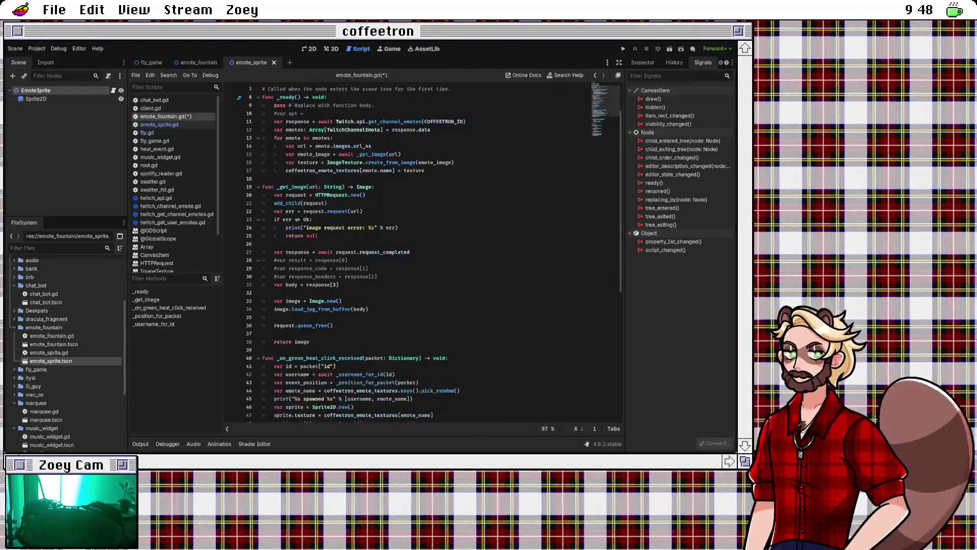
pyautogui.scroll(2, 423, 254)
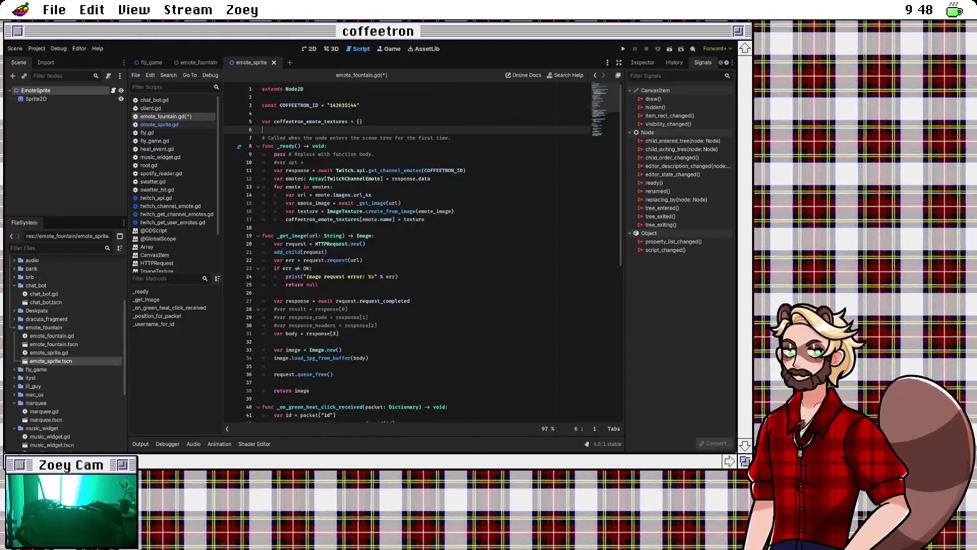
pyautogui.scroll(-12, 423, 254)
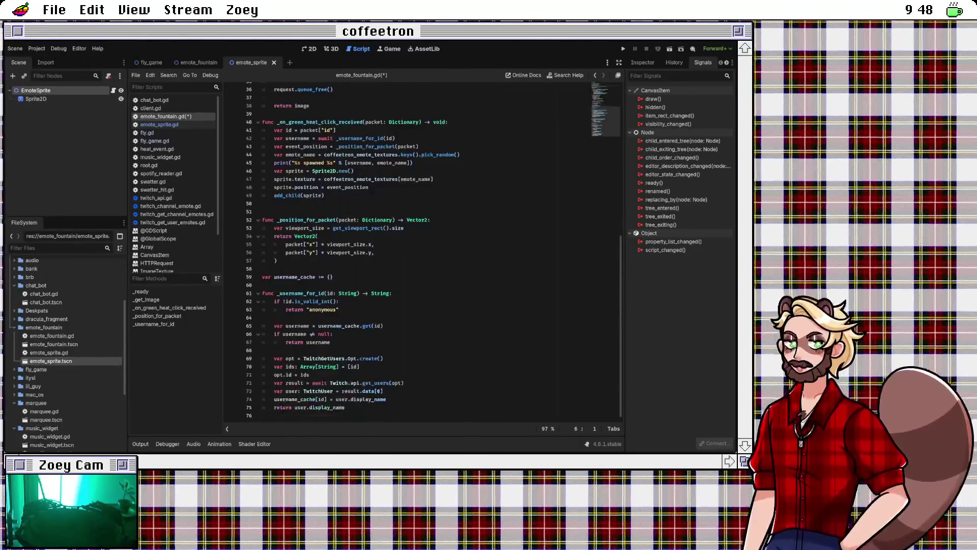
pyautogui.scroll(2, 422, 255)
pyautogui.scroll(-2, 422, 255)
pyautogui.scroll(3, 422, 254)
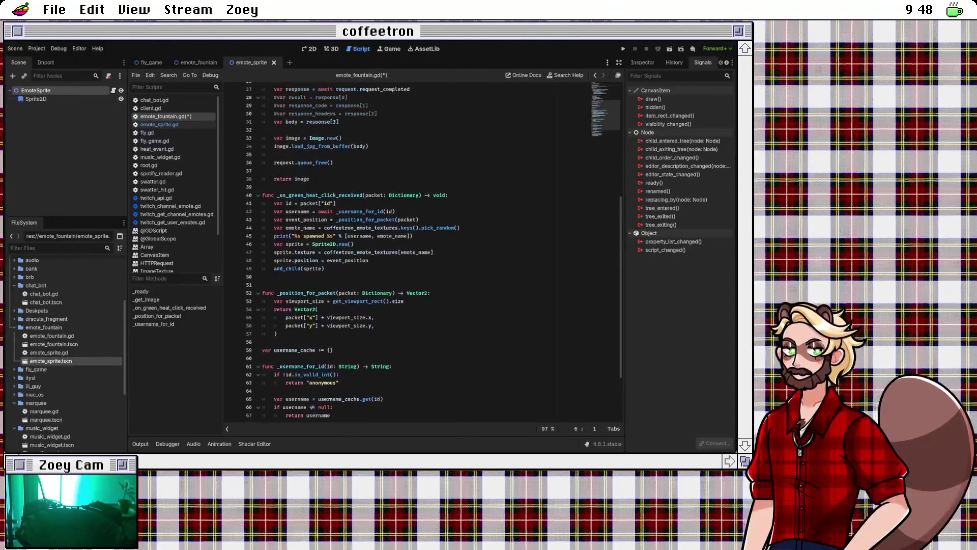
pyautogui.click(413, 235)
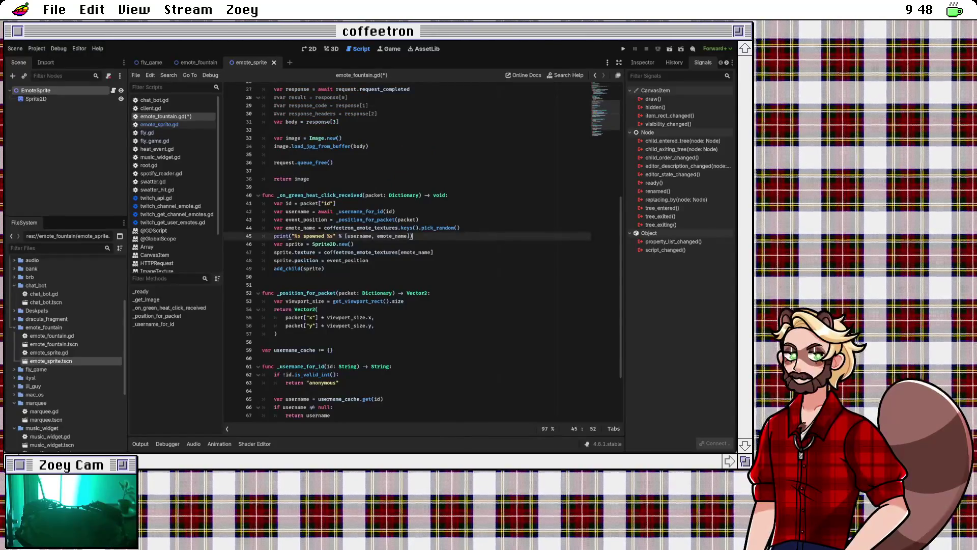
pyautogui.press('Return')
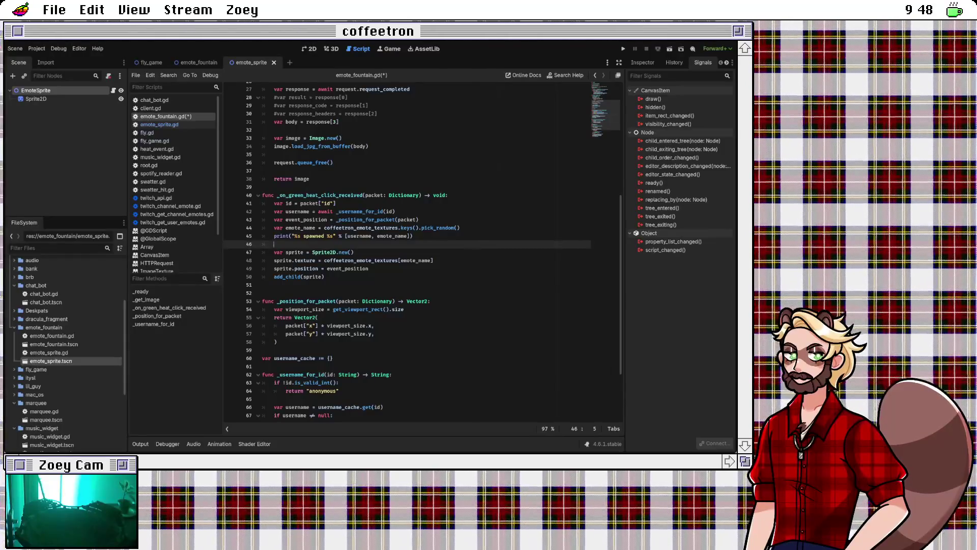
# Add var emote_sprite_scene = preload of emote_sprite.tscn above the click handler.
pyautogui.click(270, 187)
pyautogui.press('Return')
pyautogui.write('var ')
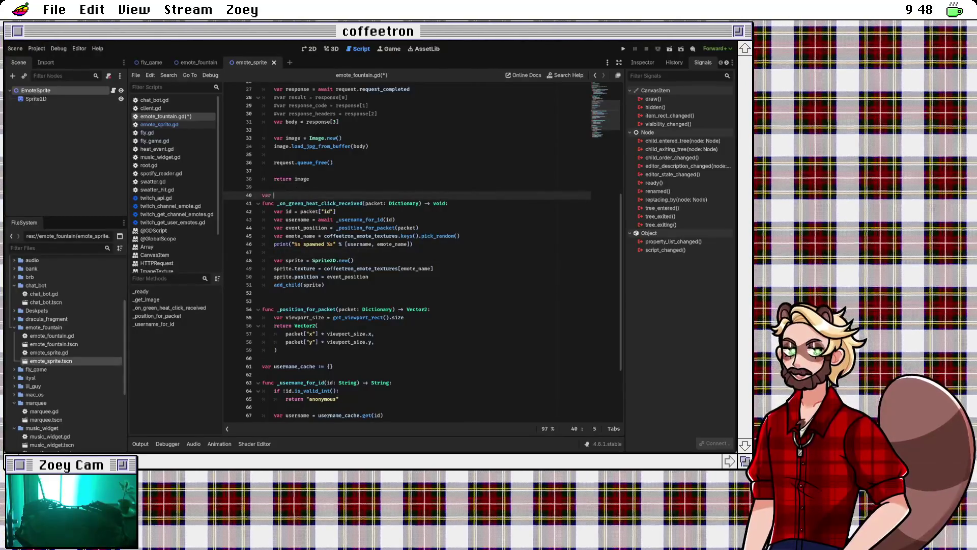
pyautogui.write('emote_')
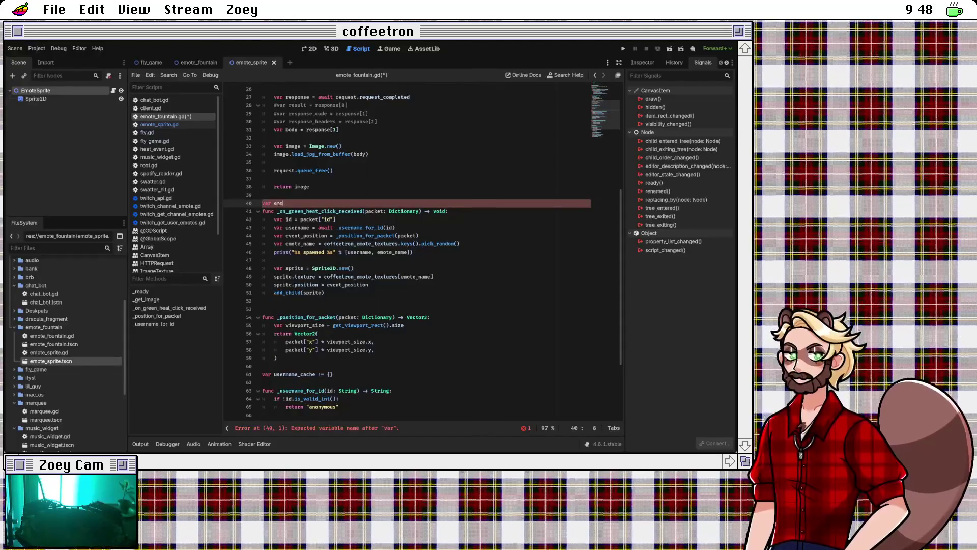
pyautogui.write('sprite_s')
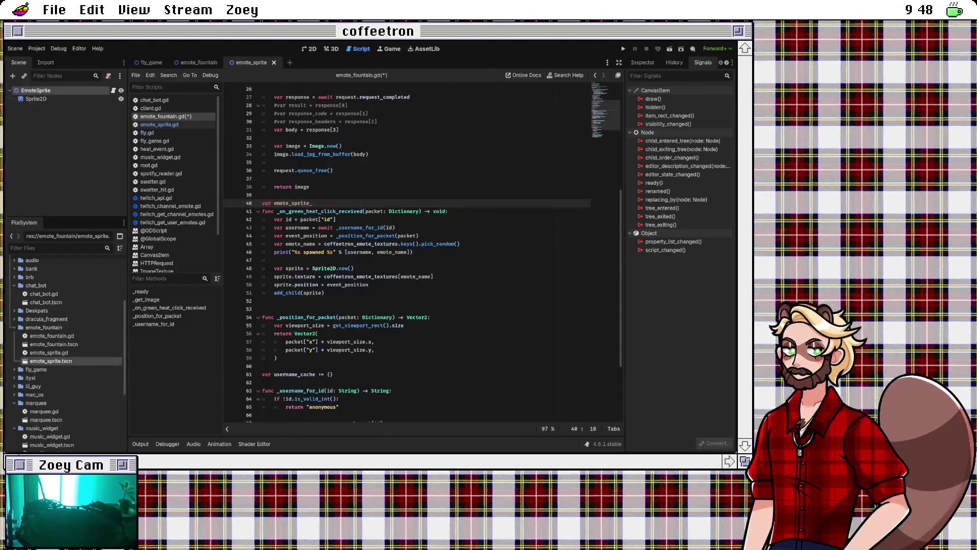
pyautogui.write('cene = ')
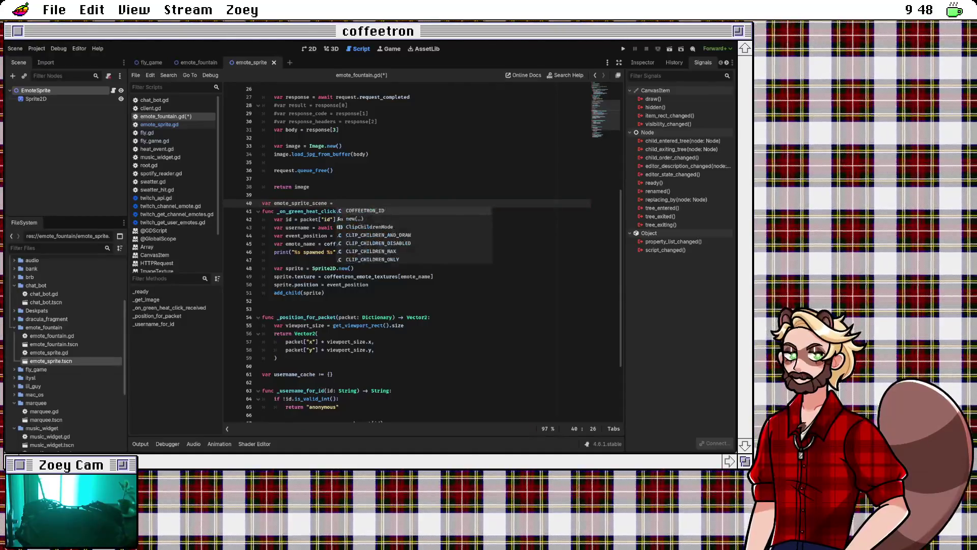
pyautogui.write('prelo')
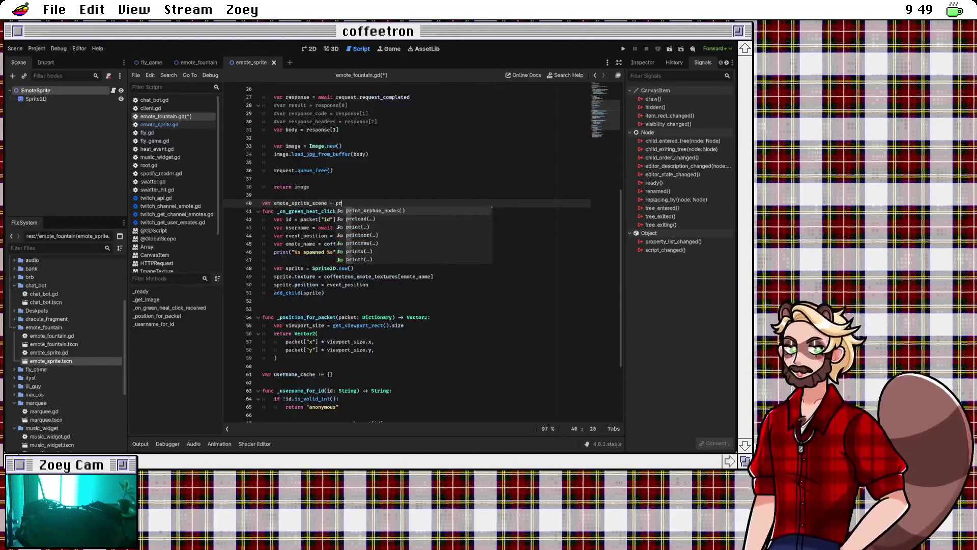
pyautogui.press('Return')
pyautogui.write('emote')
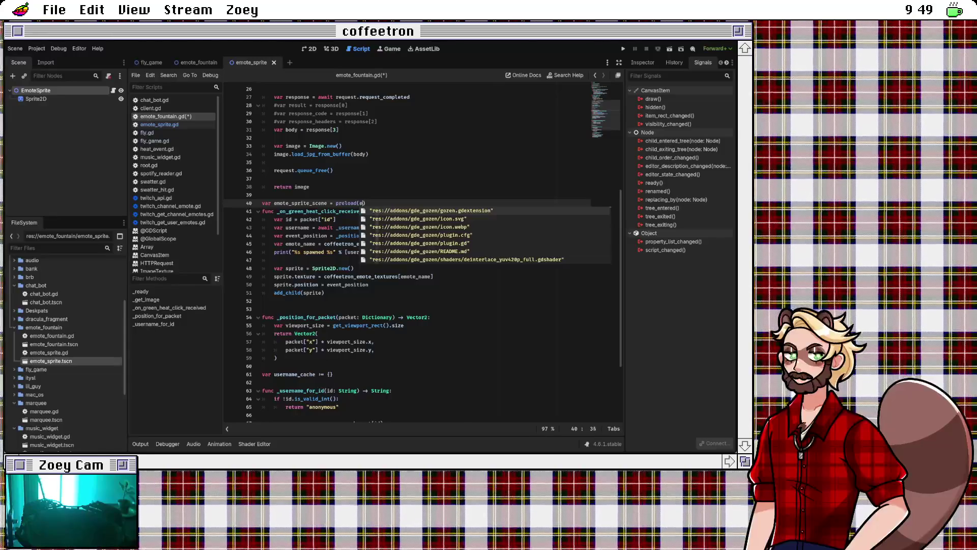
pyautogui.press('Down')
pyautogui.press('Down')
pyautogui.press('Down')
pyautogui.press('Return')
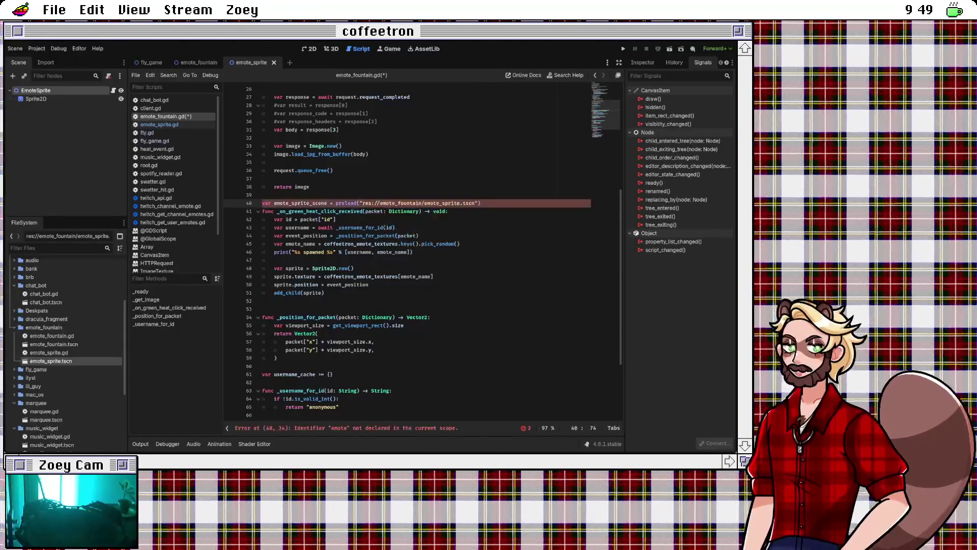
pyautogui.press('Return')
pyautogui.press('Up')
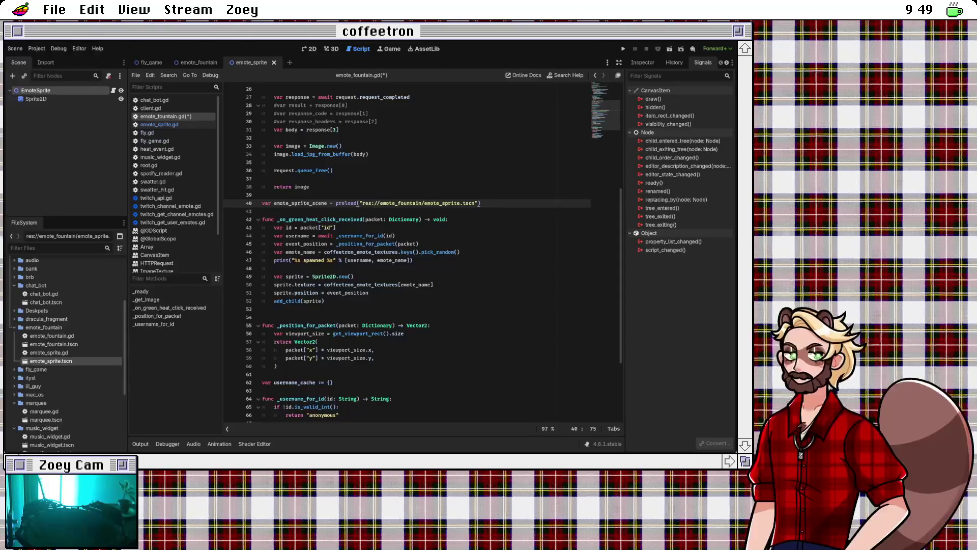
# Replace Sprite2D.new() with emote_sprite_scene.instantiate() on line 49.
pyautogui.moveTo(312, 276); pyautogui.dragTo(355, 276)
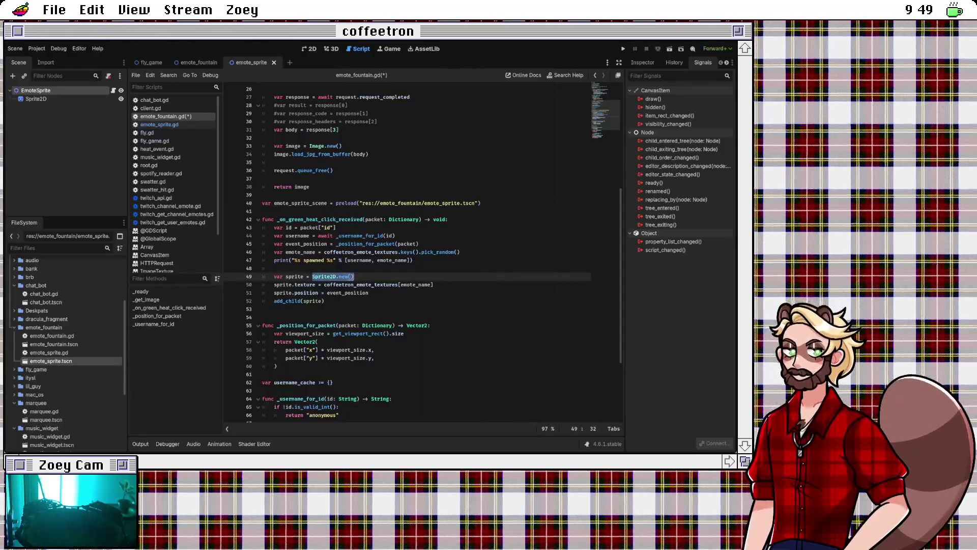
pyautogui.write('em')
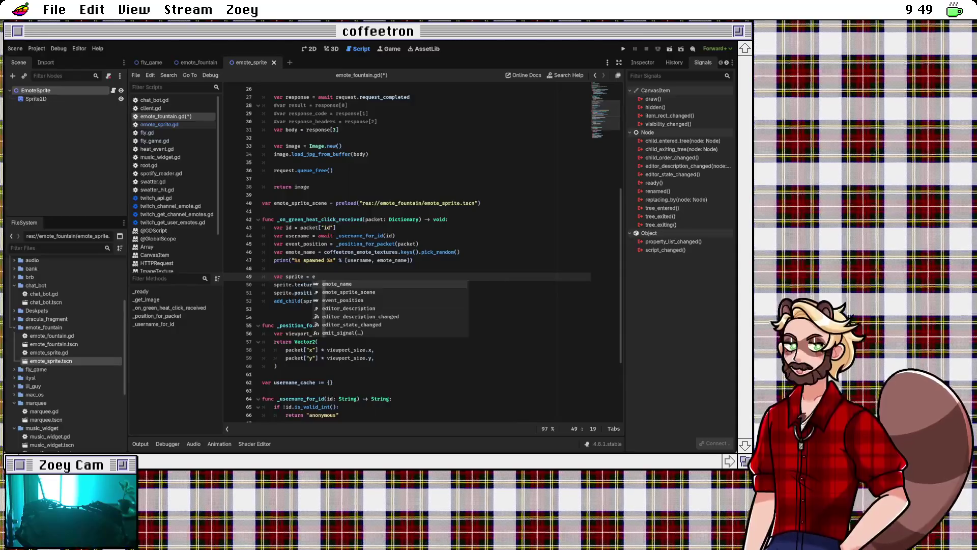
pyautogui.write('ote_sprite_scene.oi')
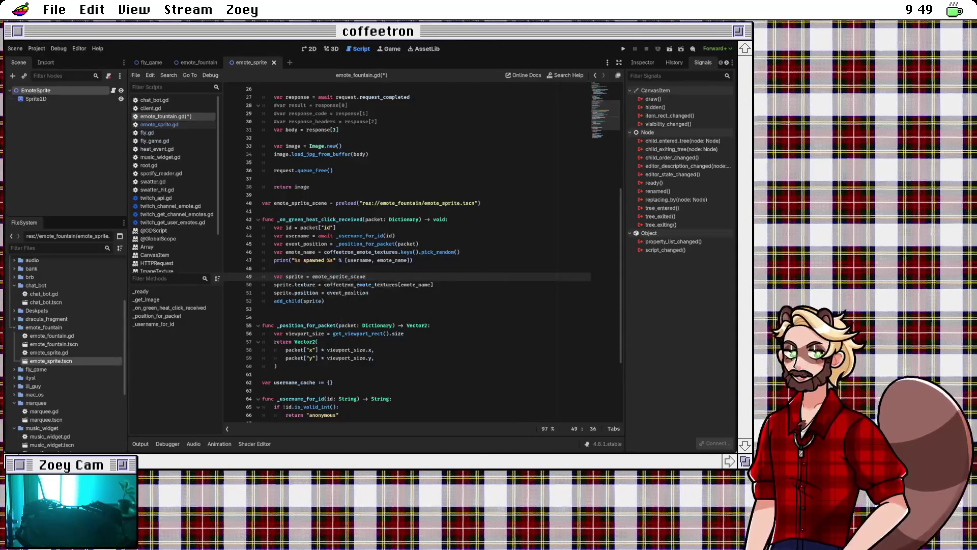
pyautogui.press('BackSpace')
pyautogui.press('BackSpace')
pyautogui.write('in')
pyautogui.press('Return')
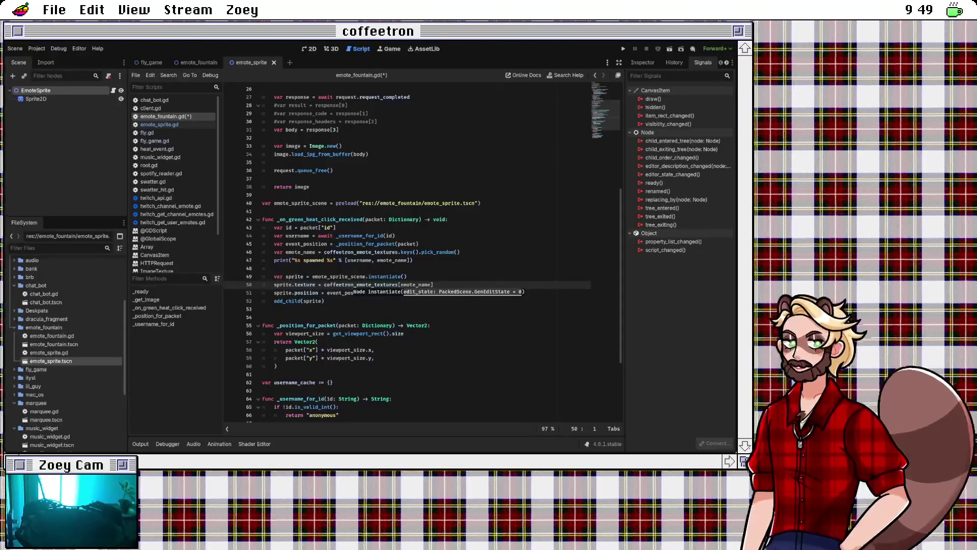
pyautogui.click(262, 277)
# Change sprite.texture to sprite.sprite.texture on line 50 and save the fountain script.
pyautogui.click(263, 284)
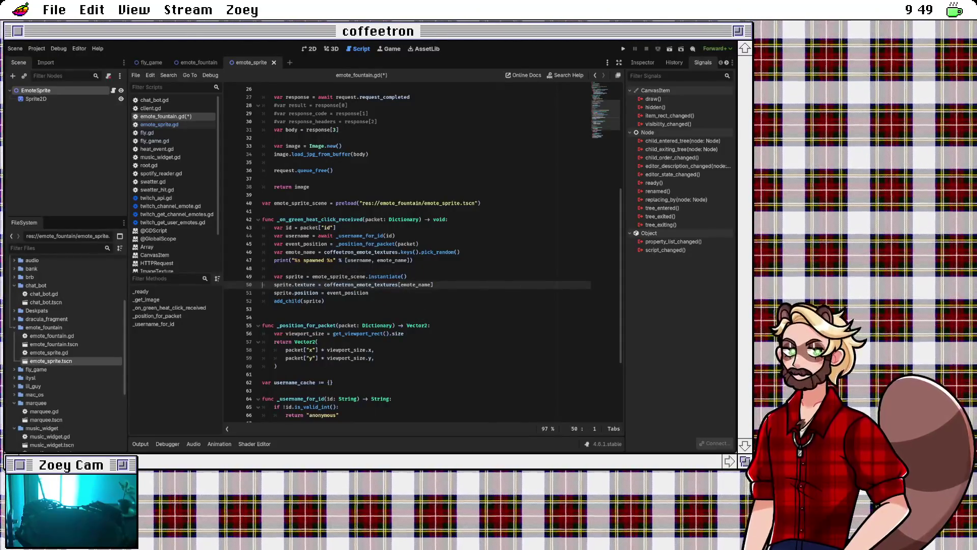
pyautogui.click(294, 284)
pyautogui.write('spri')
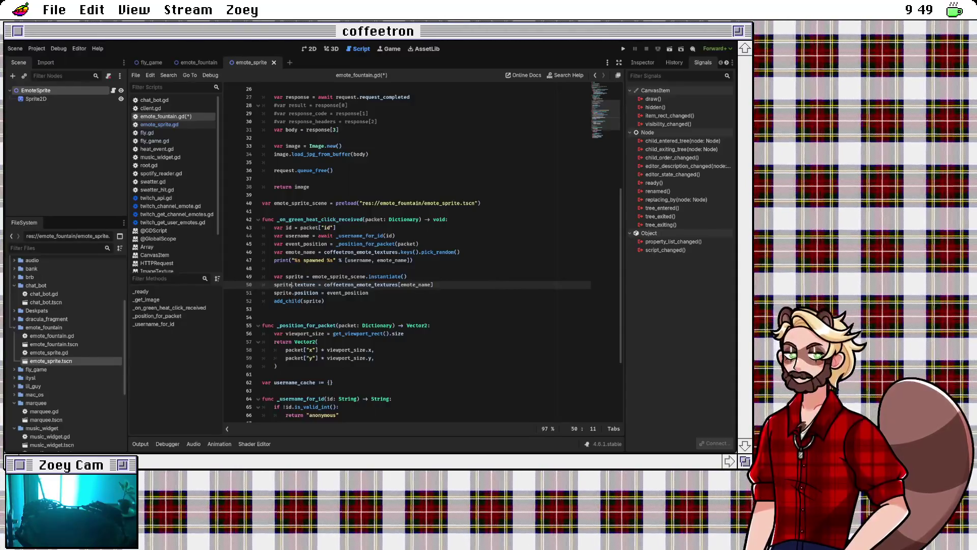
pyautogui.press('Return')
pyautogui.click(315, 293)
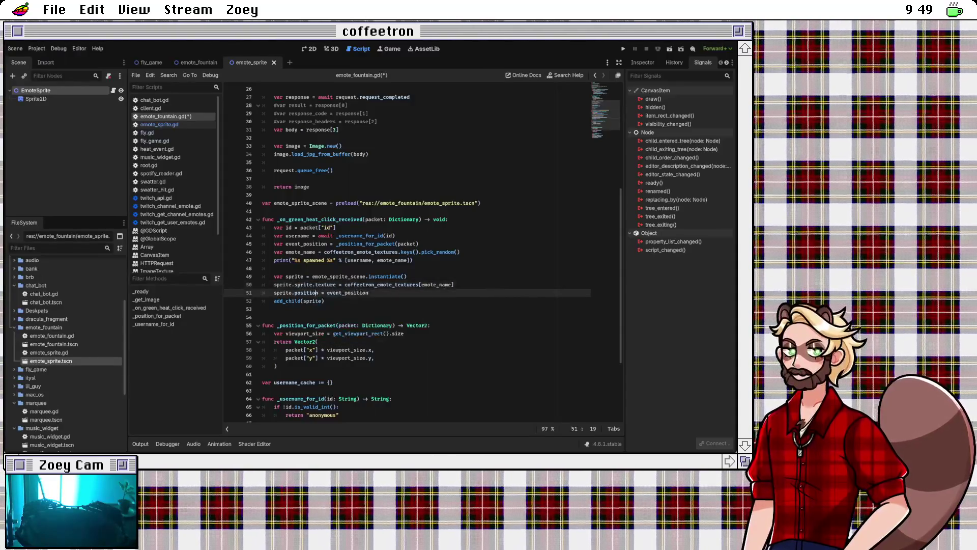
pyautogui.click(369, 293)
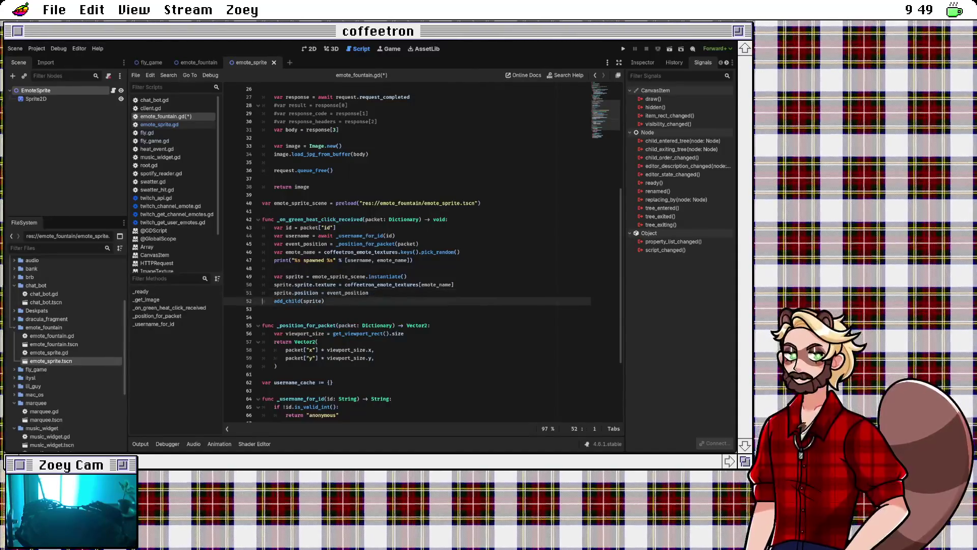
pyautogui.press('Return')
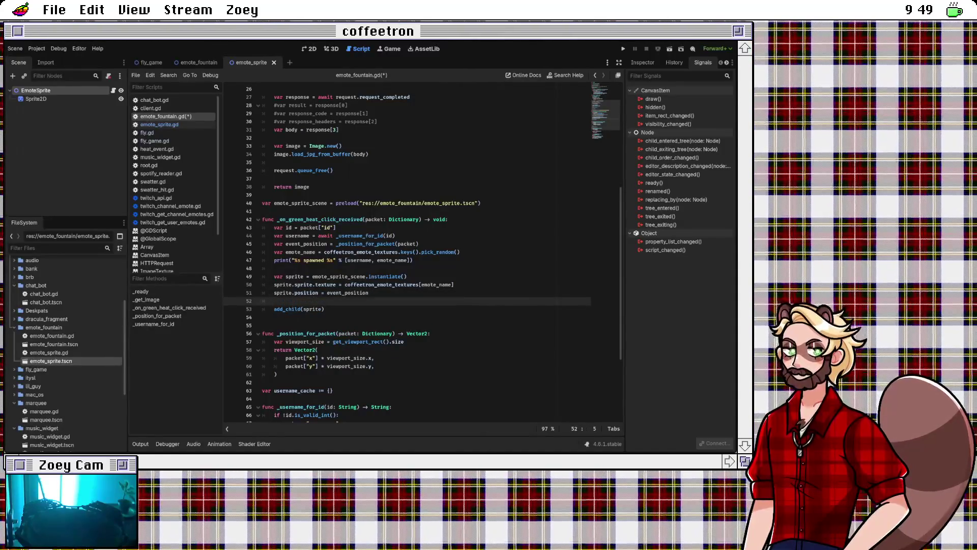
pyautogui.hotkey('ctrl', 'z')
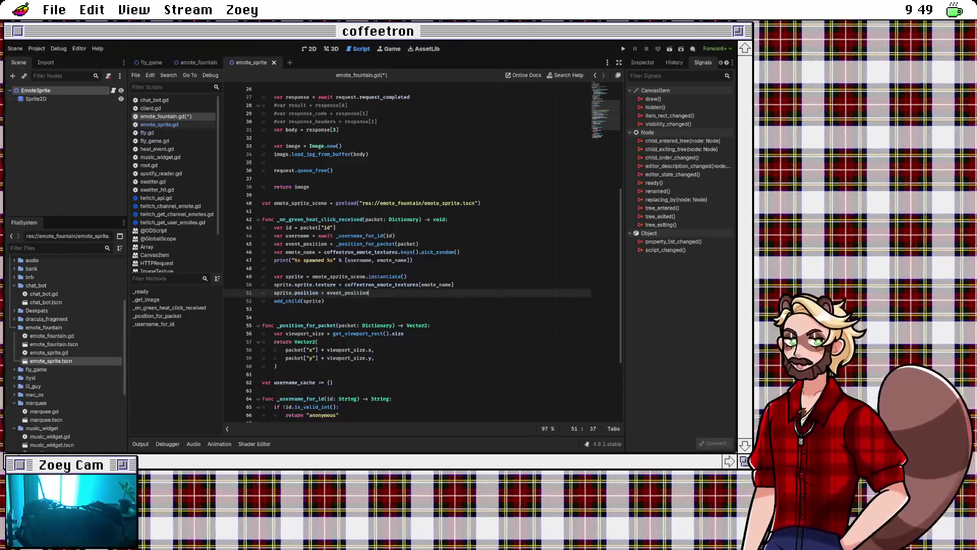
pyautogui.click(292, 300)
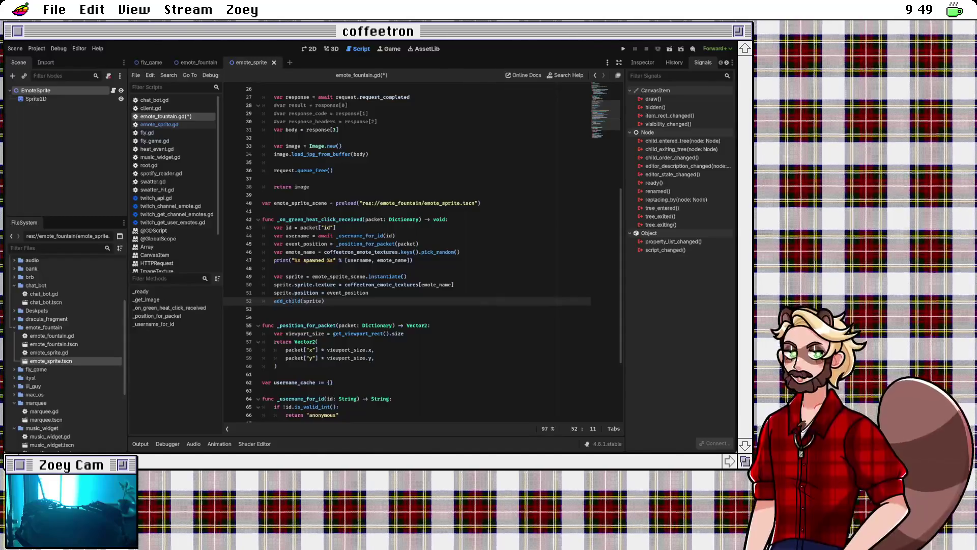
pyautogui.hotkey('ctrl', 's')
pyautogui.click(159, 124)
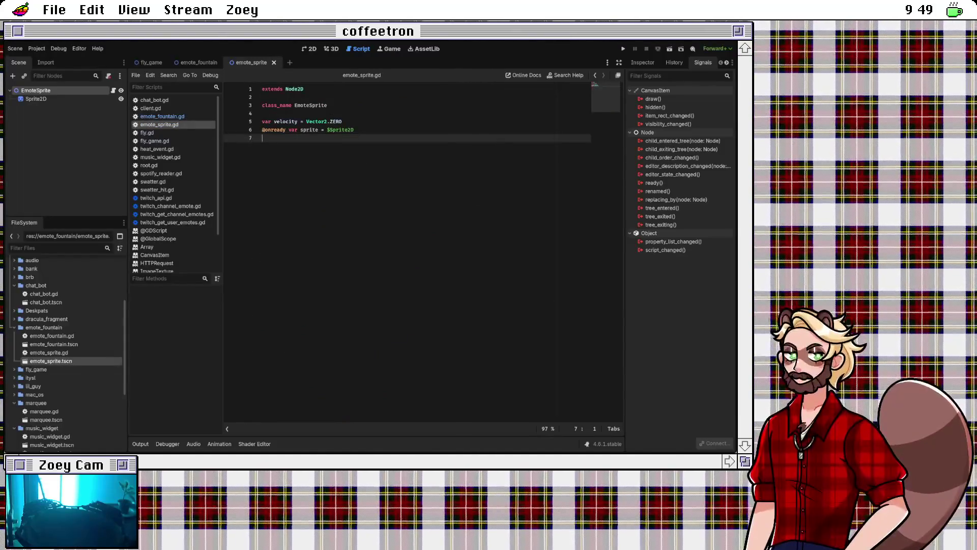
# Add a _physics_process function and a const GRAVITY = 200.0 above it.
pyautogui.press('Return')
pyautogui.write('func _phy')
pyautogui.press('Return')
pyautogui.press('Return')
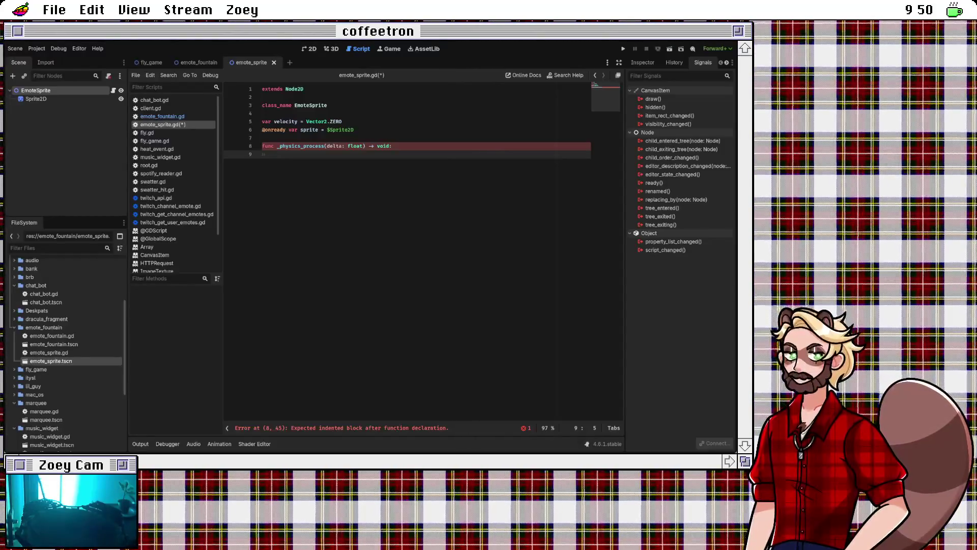
pyautogui.click(263, 138)
pyautogui.press('Return')
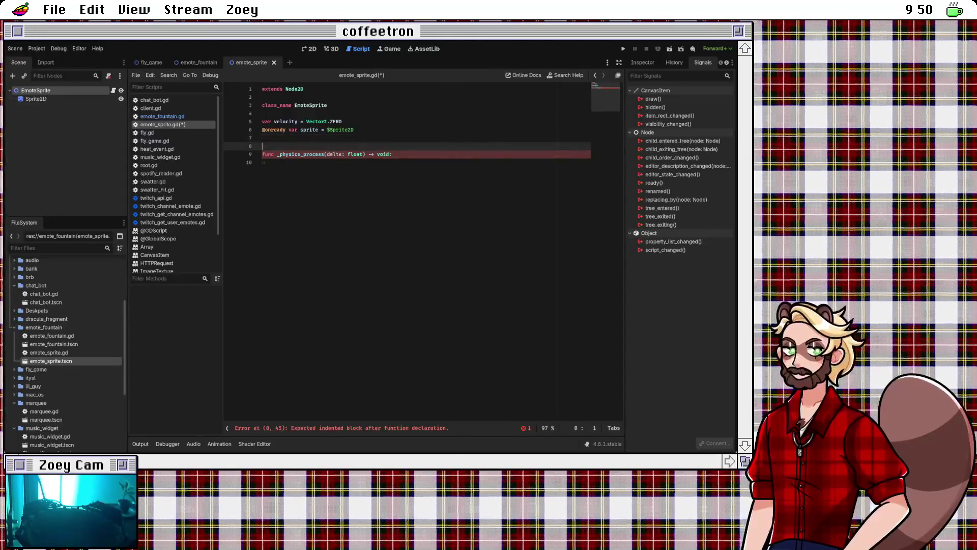
pyautogui.click(262, 138)
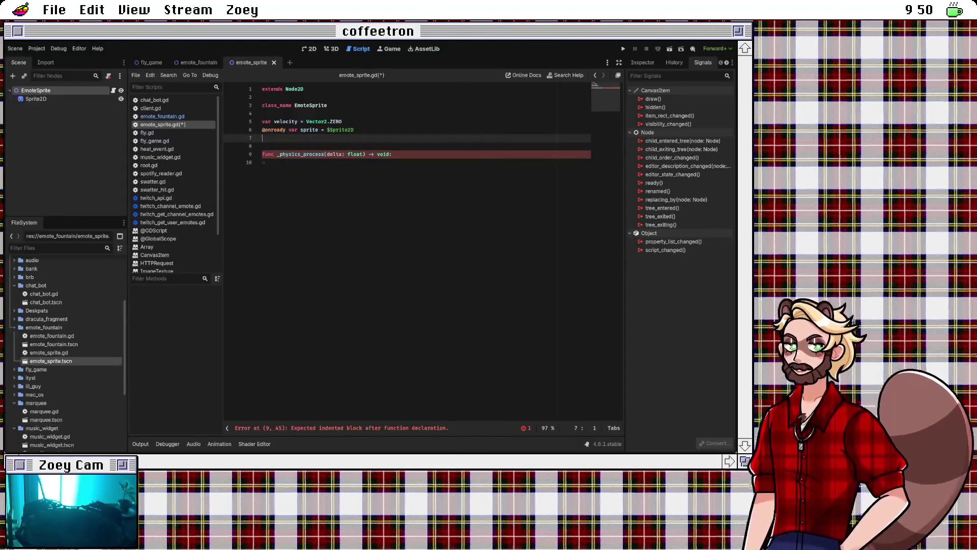
pyautogui.press('Return')
pyautogui.write('const GRAVIT')
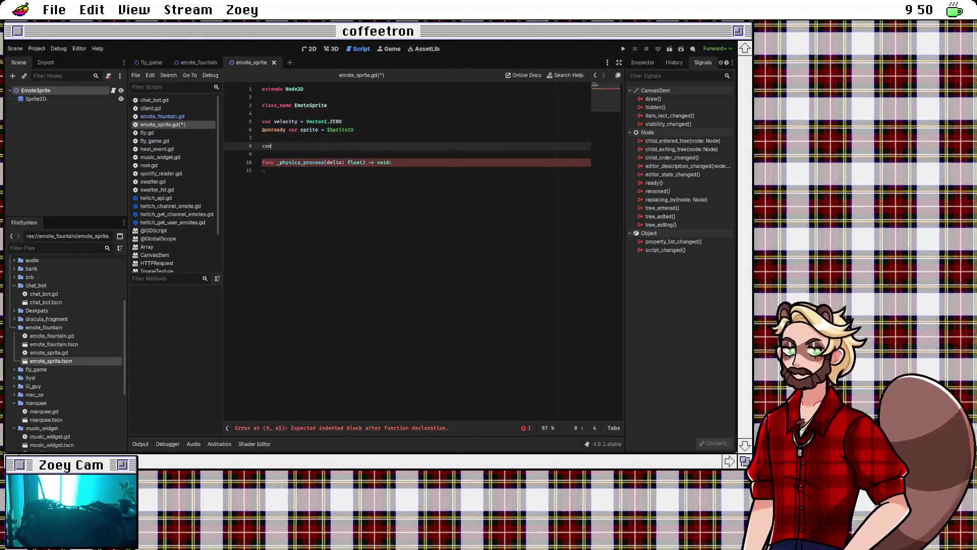
pyautogui.write('Y = 200')
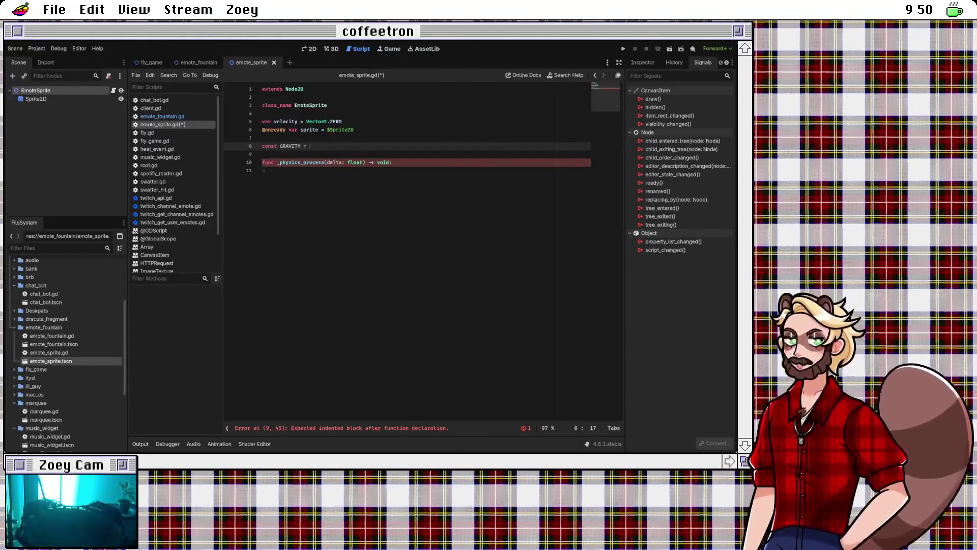
pyautogui.write('F')
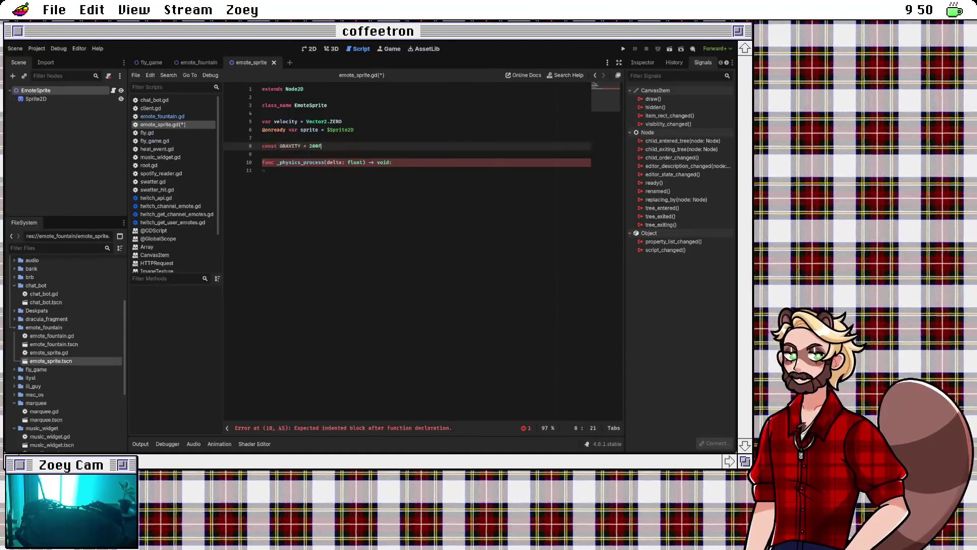
# In _physics_process, add delta * GRAVITY to velocity.y, then position += velocity; save.
pyautogui.press('Down')
pyautogui.press('Down')
pyautogui.press('Down')
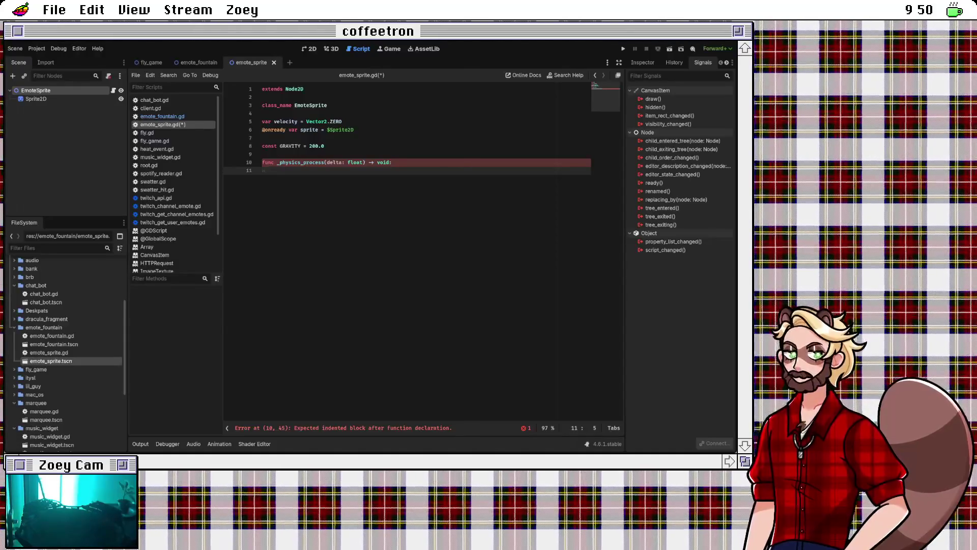
pyautogui.write('city =')
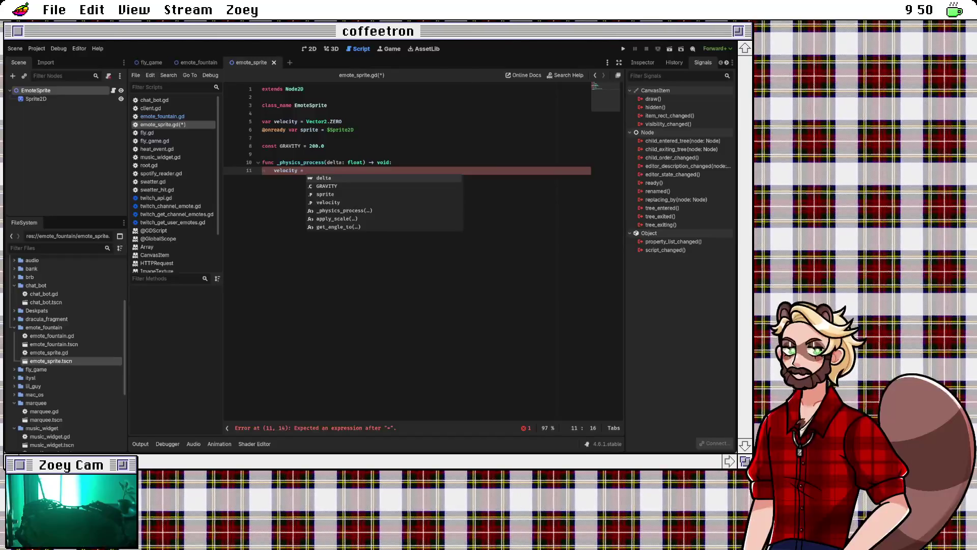
pyautogui.press('Escape')
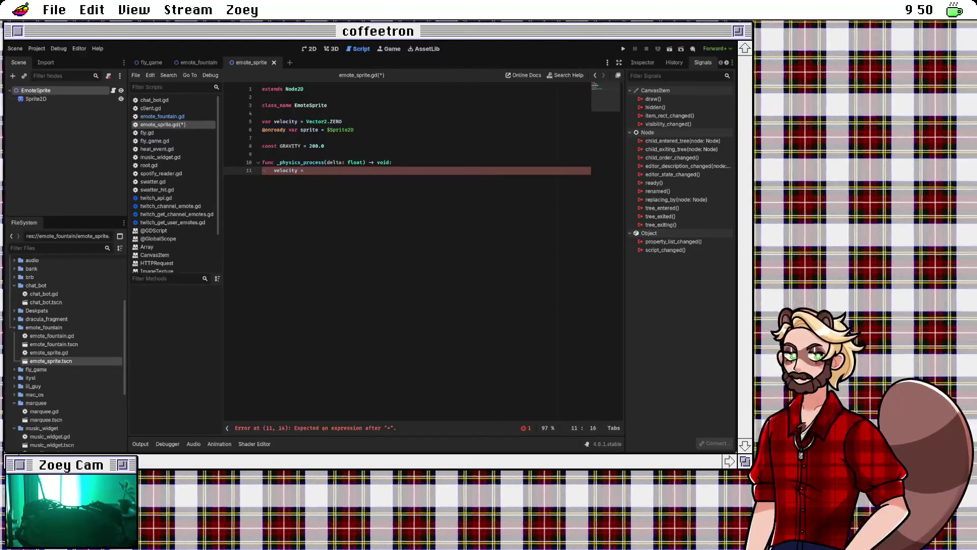
pyautogui.press('BackSpace')
pyautogui.write('.y = delta * GRA')
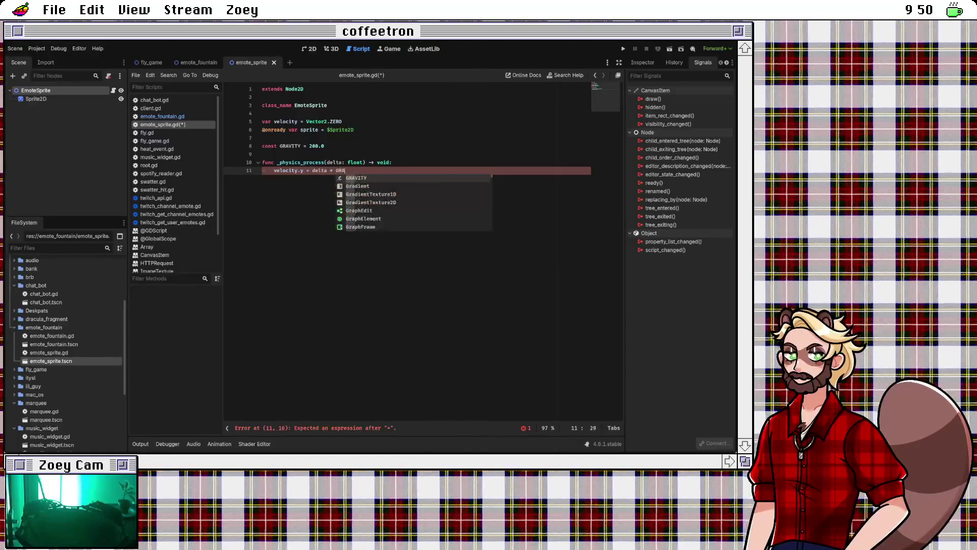
pyautogui.press('Return')
pyautogui.press('Return')
pyautogui.press('Return')
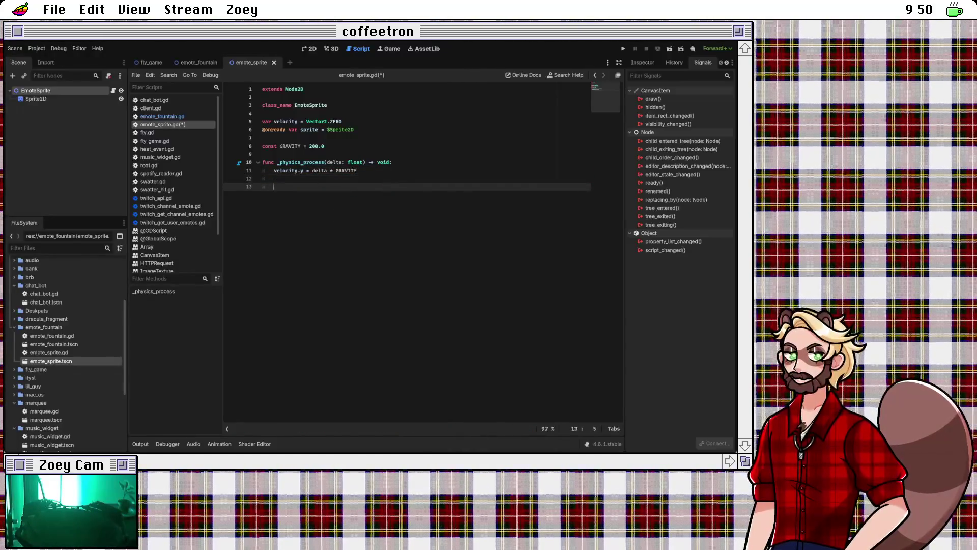
pyautogui.write('position += ')
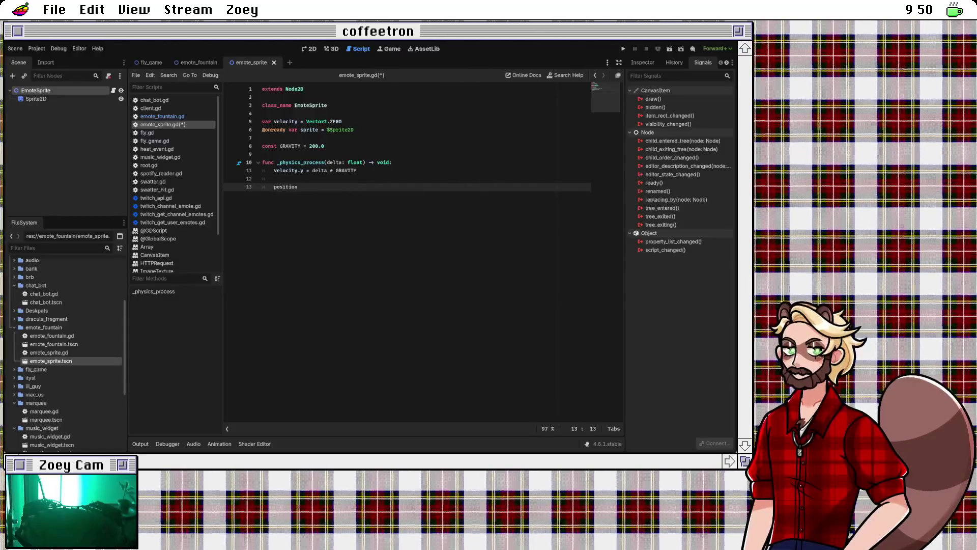
pyautogui.write('velocity')
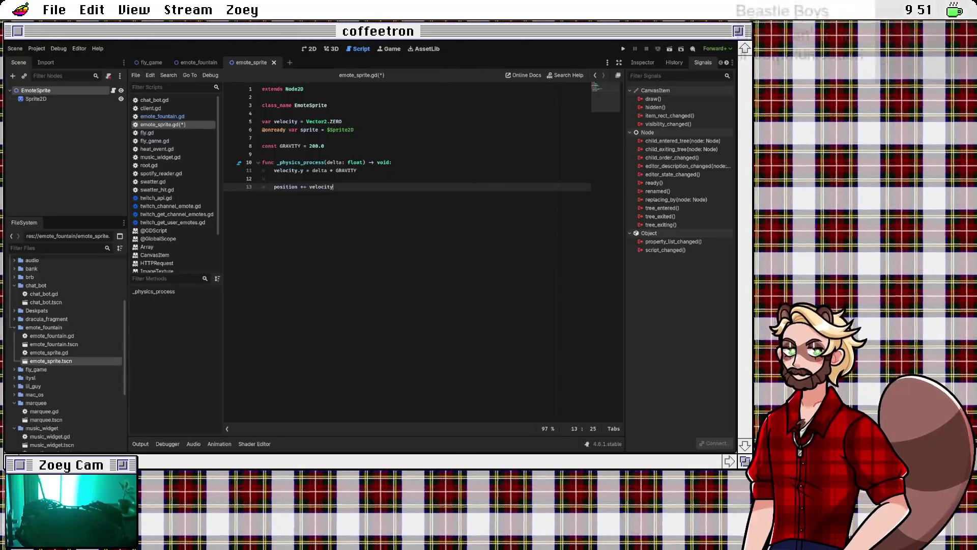
pyautogui.hotkey('ctrl', 's')
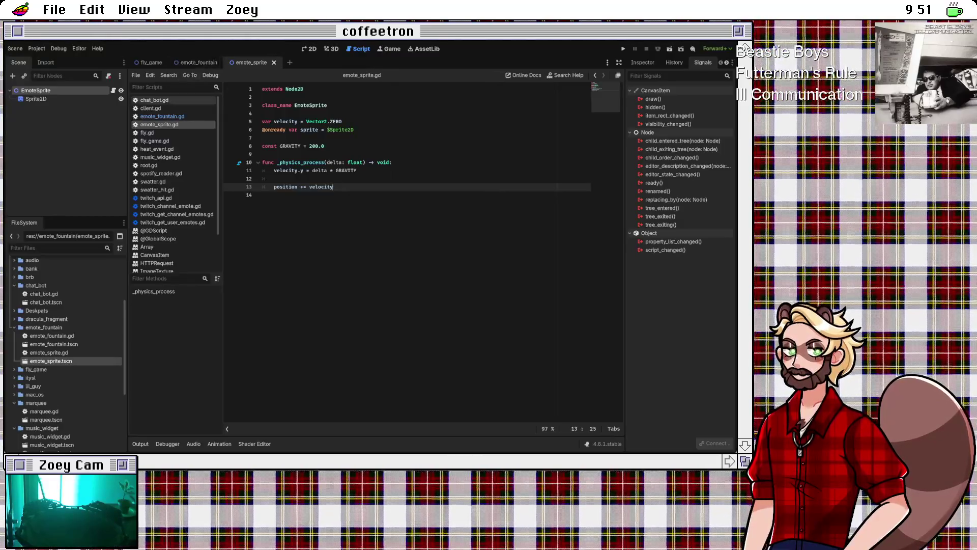
pyautogui.hotkey('ctrl', 'shift', 'Tab')
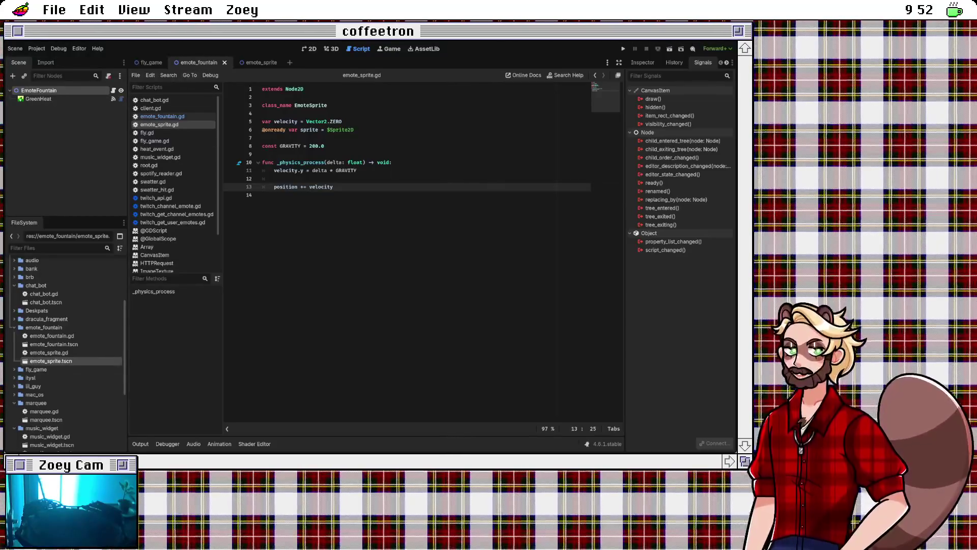
# Add a VisibleOnScreenNotifier2D child under EmoteSprite in the emote_sprite scene.
pyautogui.click(253, 62)
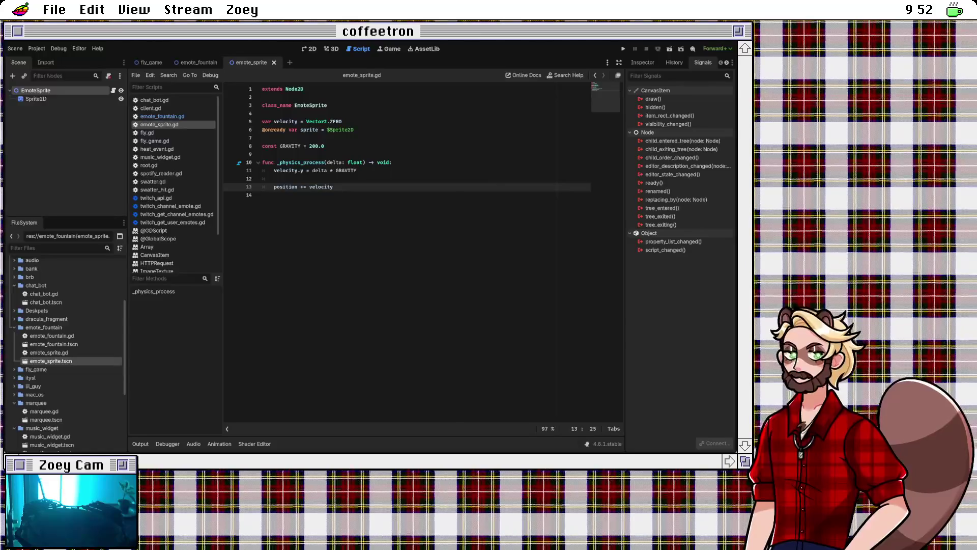
pyautogui.hotkey('ctrl', 'v')
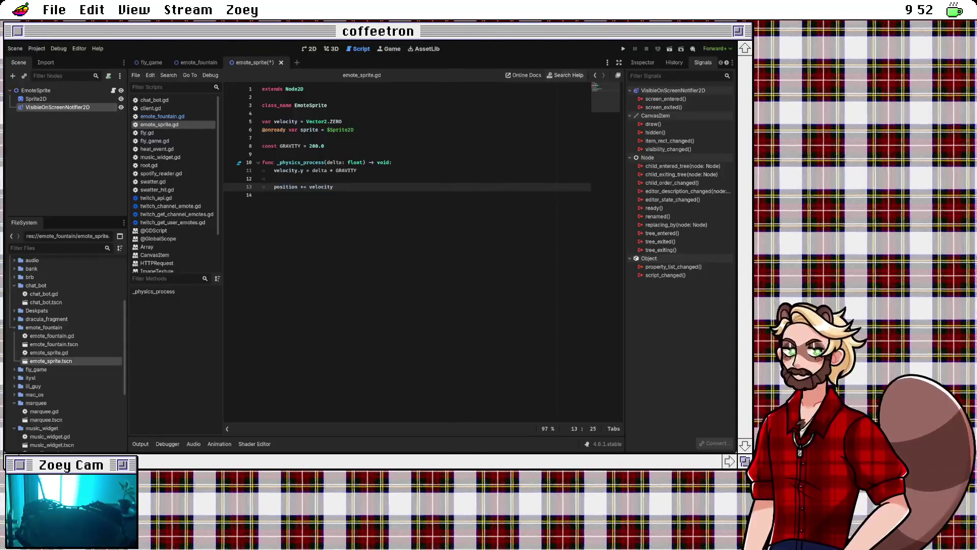
# Pick the notifier's screen_exited signal and center the notifier in the 2D view.
pyautogui.click(666, 99)
pyautogui.click(663, 107)
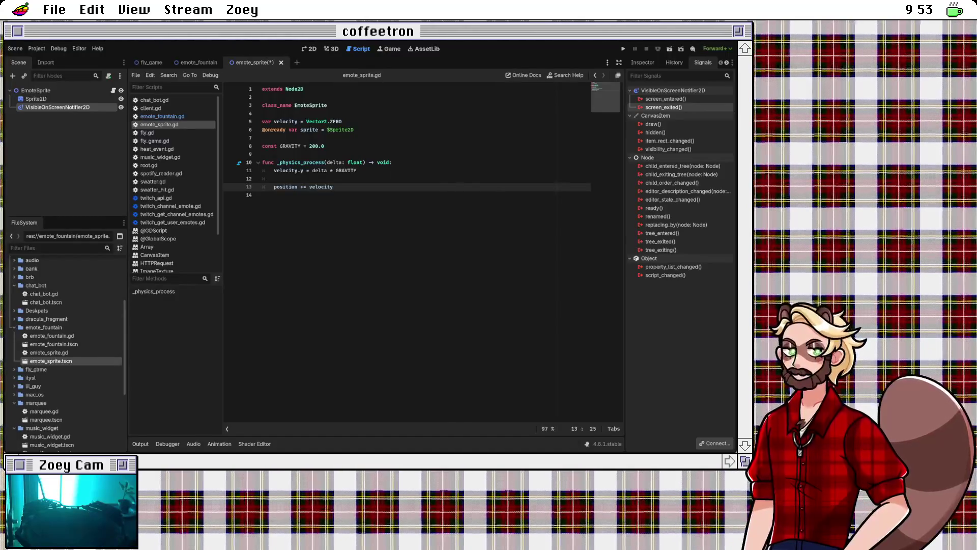
pyautogui.hotkey('ctrl', 'F1')
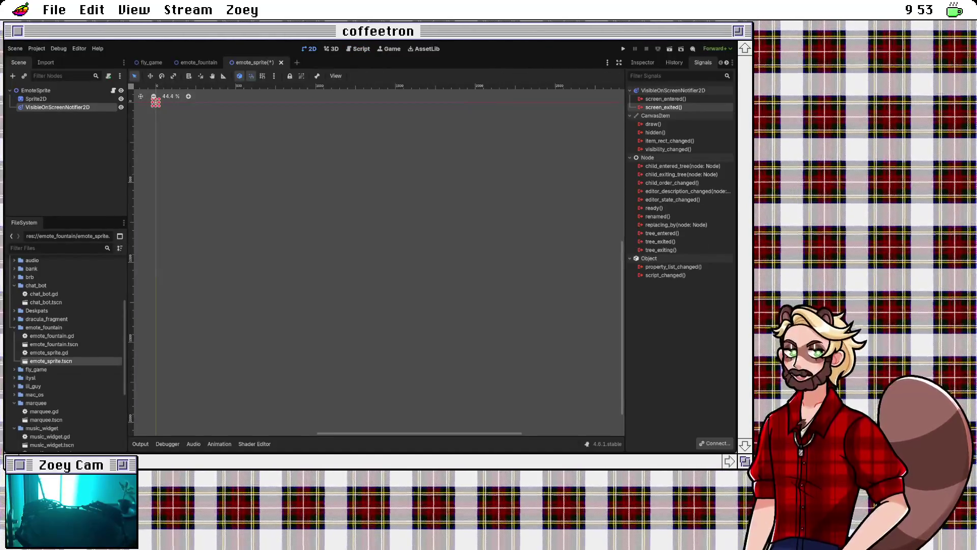
pyautogui.scroll(8, 157, 105)
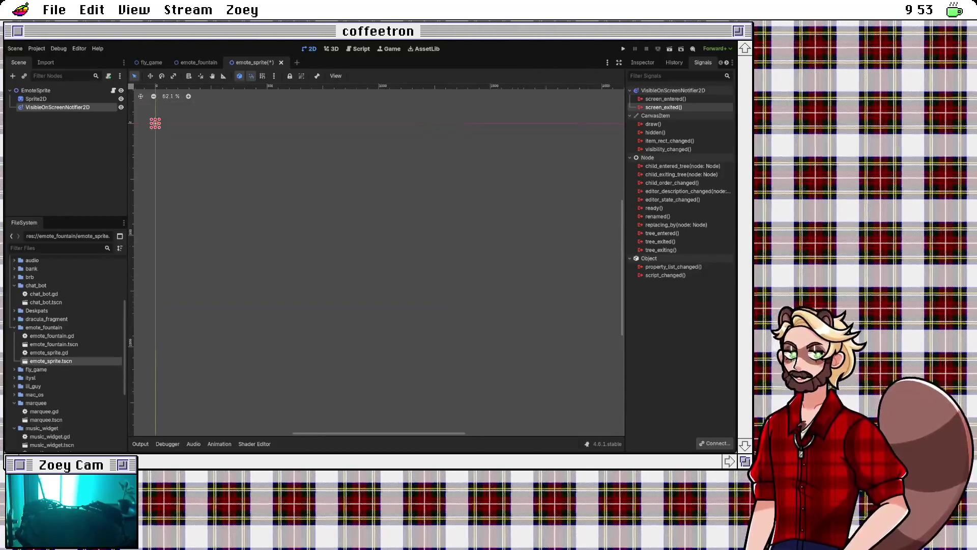
pyautogui.moveTo(161, 107); pyautogui.dragTo(264, 176)
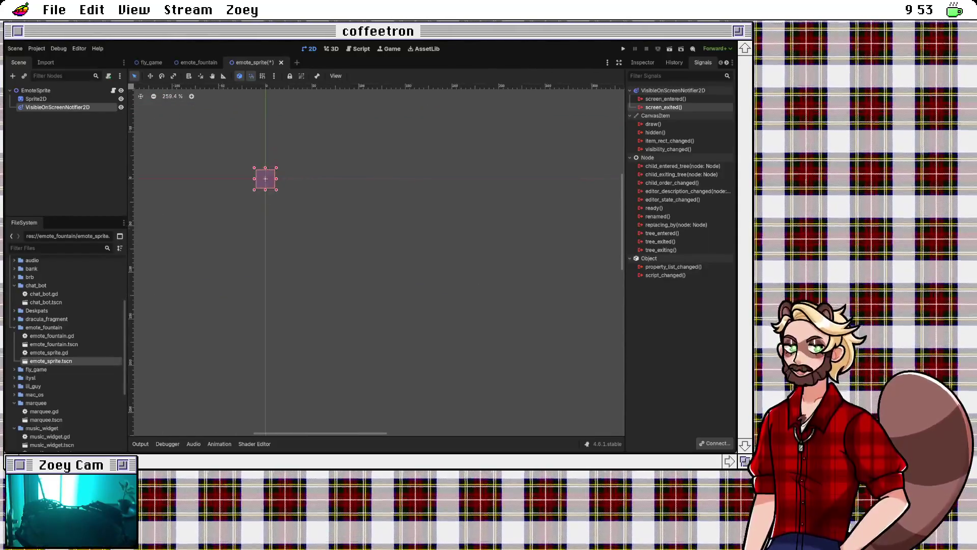
# Inspect the notifier's properties and the Sprite2D's Offset and Transform settings.
pyautogui.click(36, 90)
pyautogui.click(58, 107)
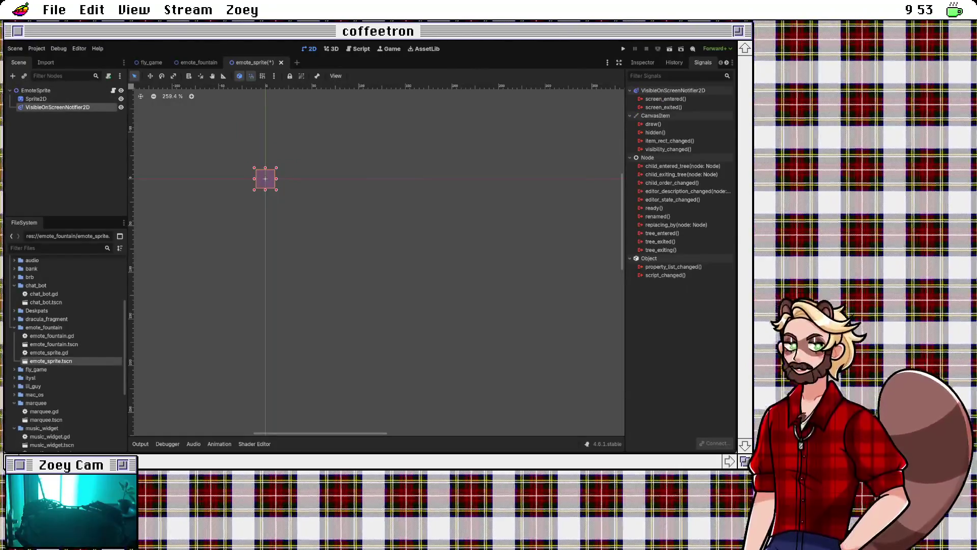
pyautogui.click(643, 62)
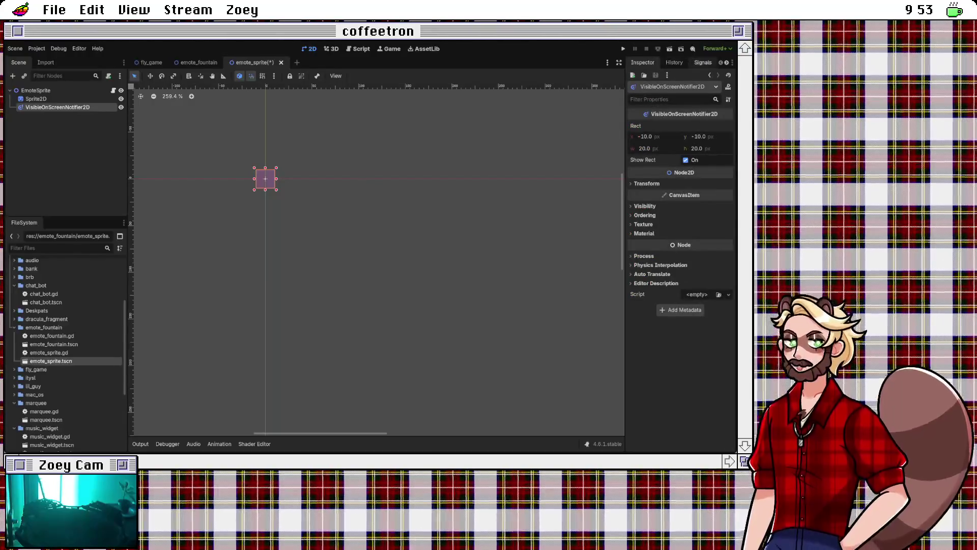
pyautogui.click(703, 62)
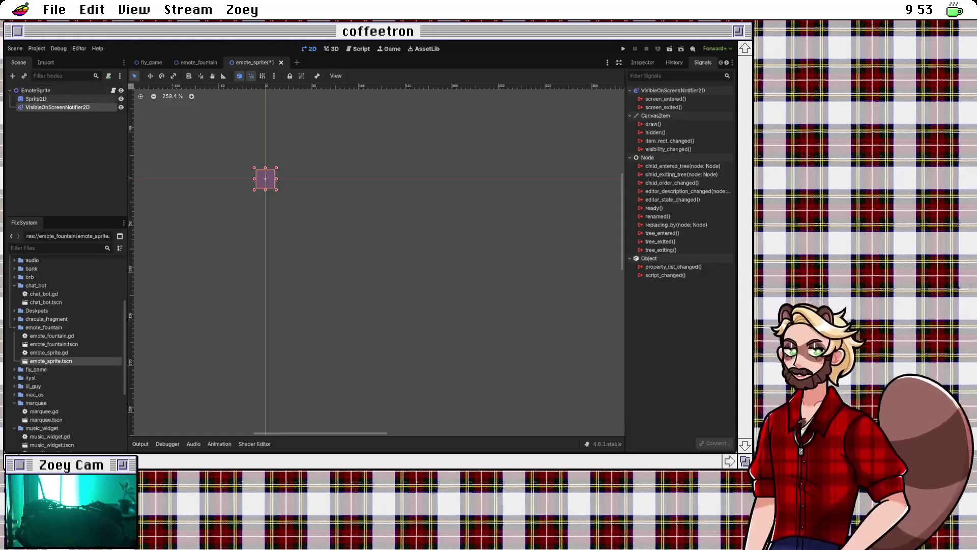
pyautogui.click(51, 99)
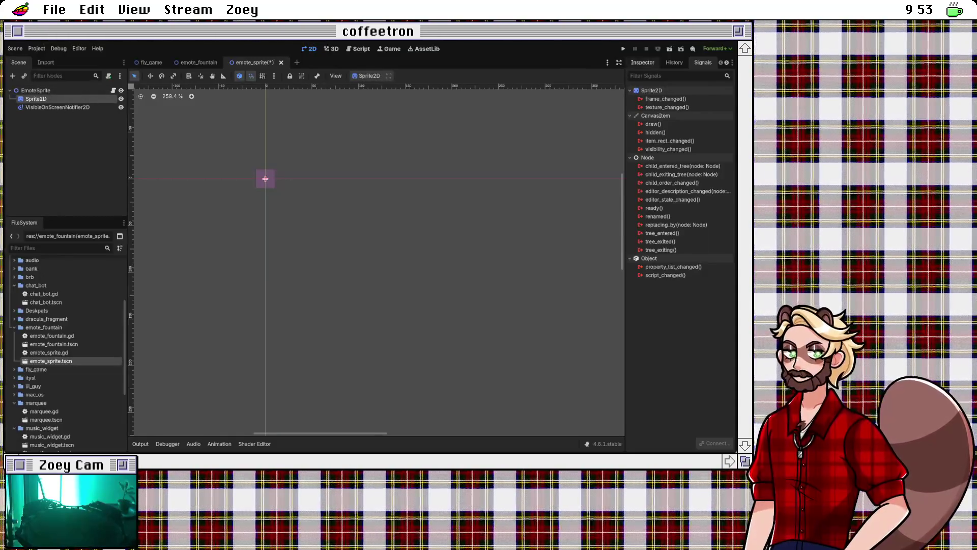
pyautogui.click(642, 62)
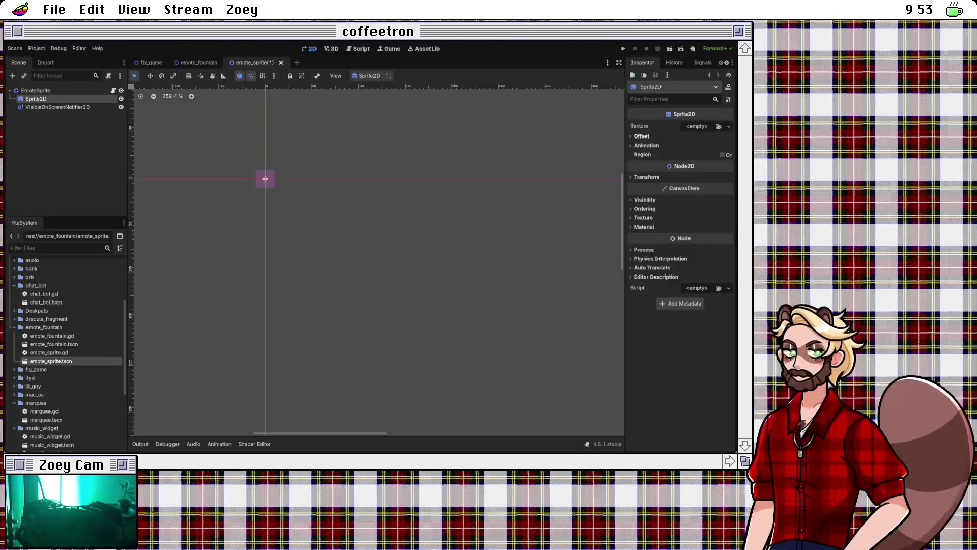
pyautogui.click(641, 136)
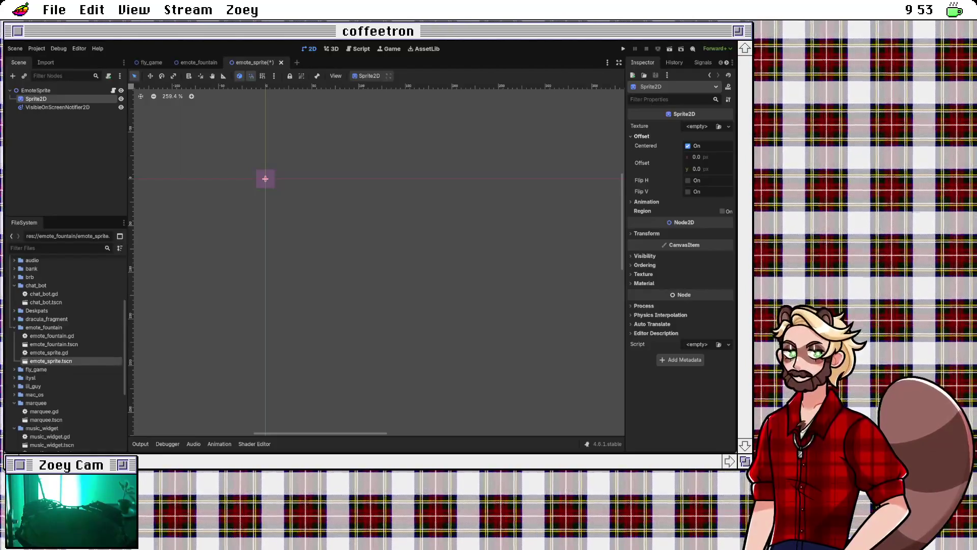
pyautogui.click(646, 233)
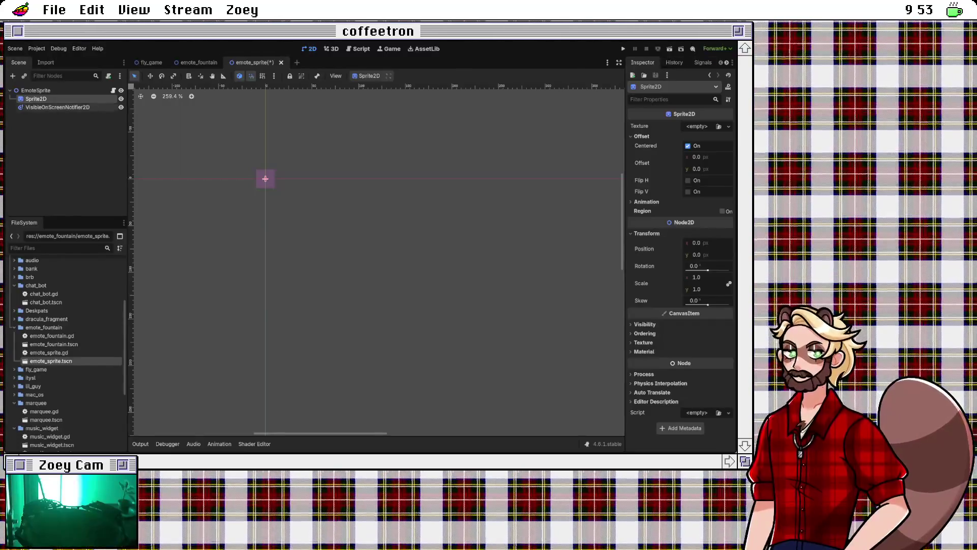
# Connect the VisibleOnScreenNotifier2D's screen_exited signal to a new handler function.
pyautogui.click(57, 107)
pyautogui.click(703, 62)
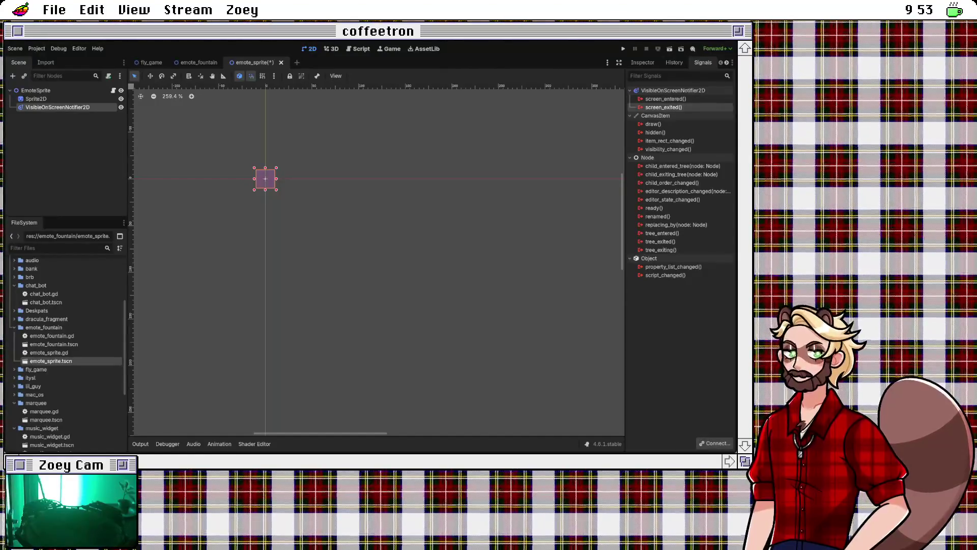
pyautogui.press('Return')
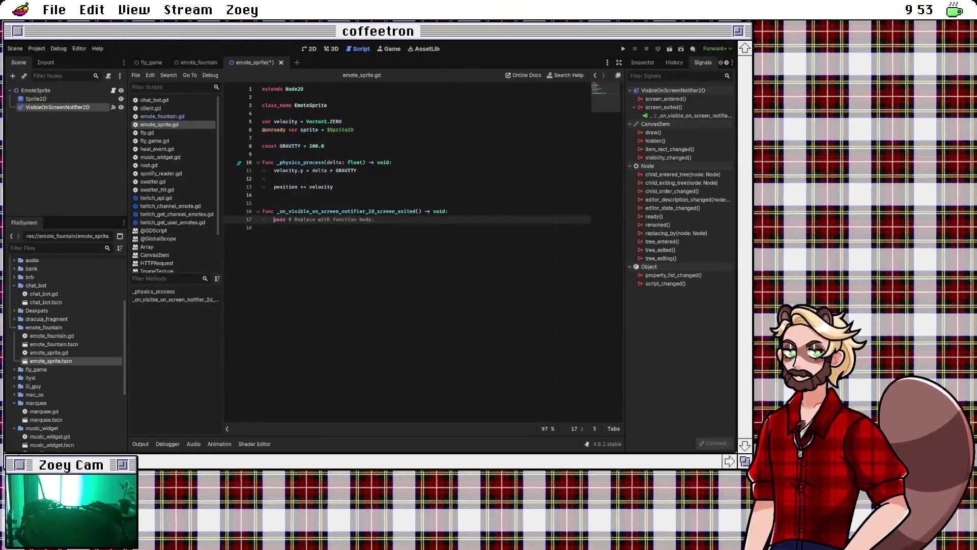
# Replace pass in the screen_exited handler with queue_free() and save emote_sprite.gd.
pyautogui.moveTo(274, 220); pyautogui.dragTo(375, 219)
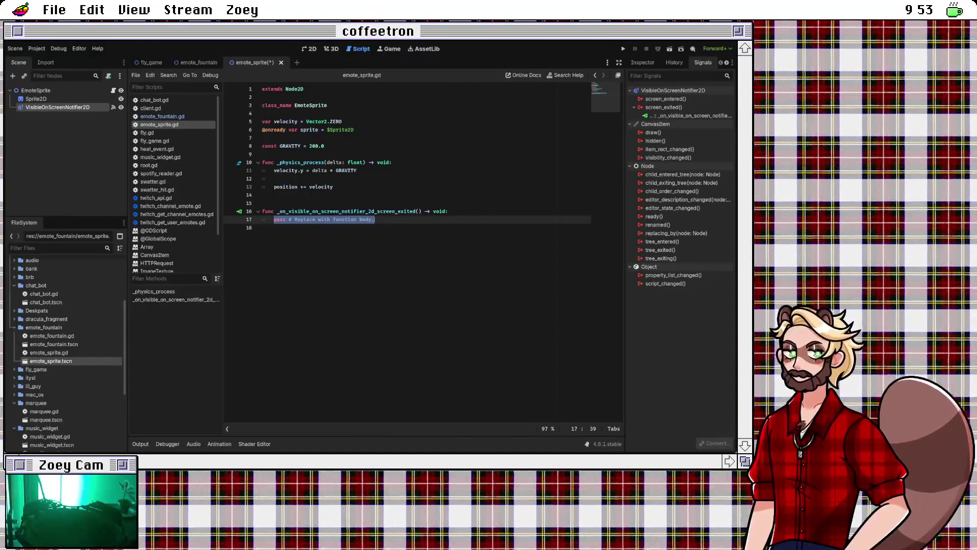
pyautogui.press('BackSpace')
pyautogui.write('ue')
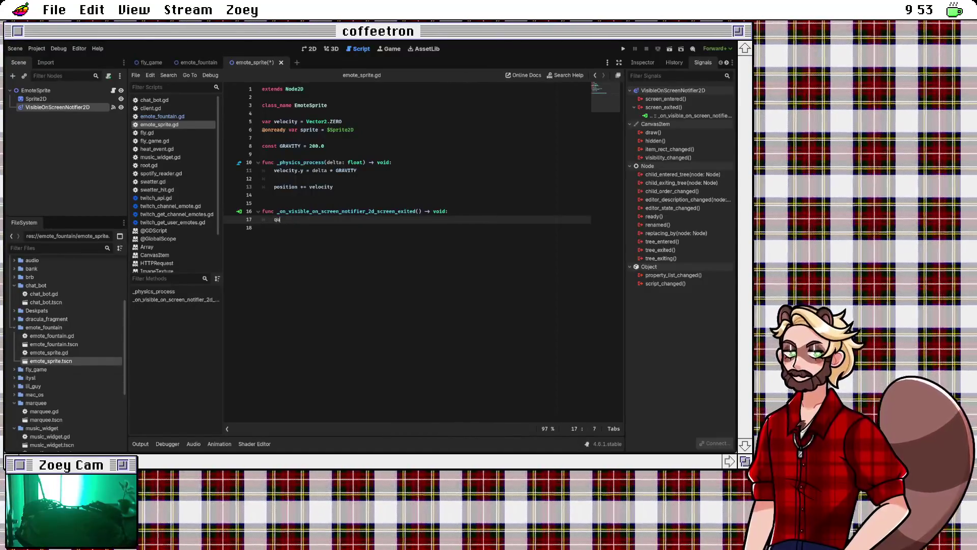
pyautogui.press('Down')
pyautogui.press('Down')
pyautogui.press('Return')
pyautogui.press('Down')
pyautogui.hotkey('ctrl', 's')
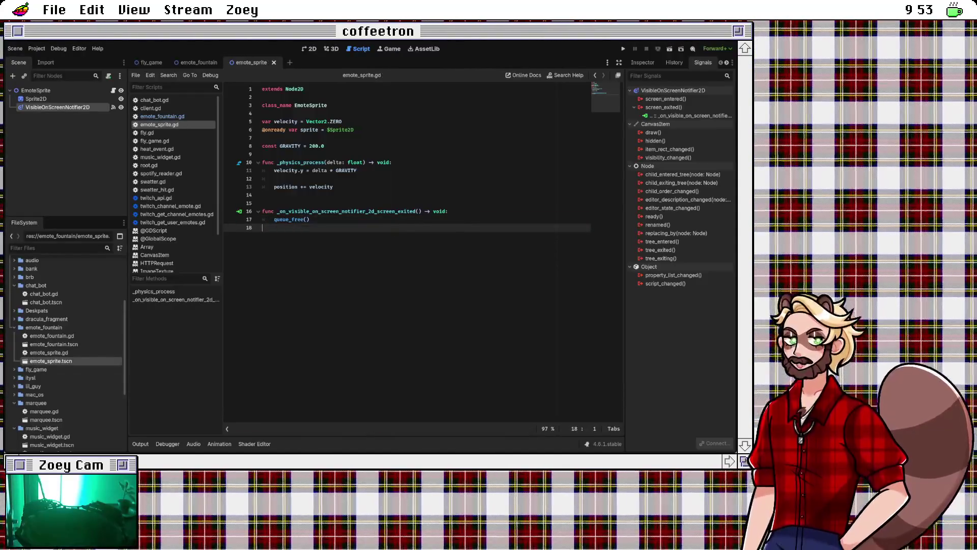
pyautogui.click(262, 203)
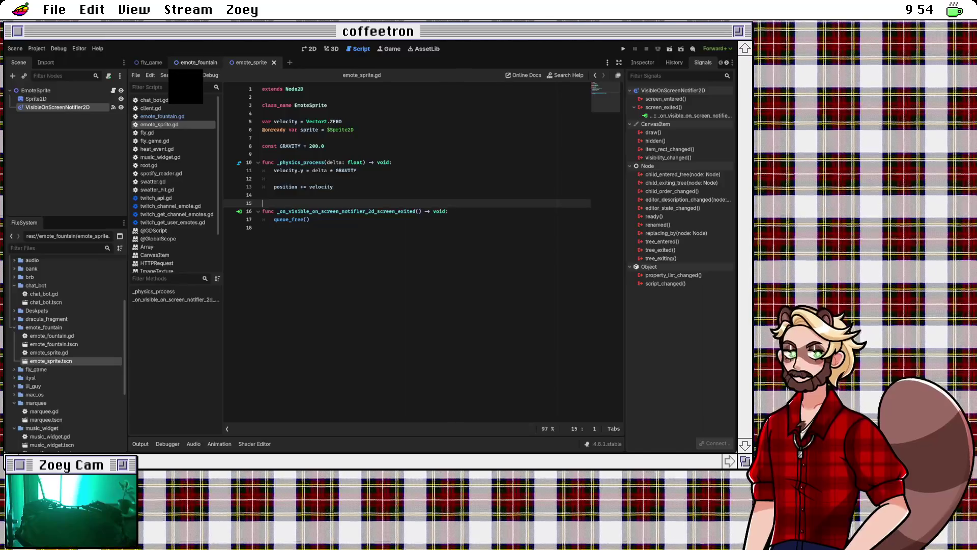
pyautogui.click(199, 62)
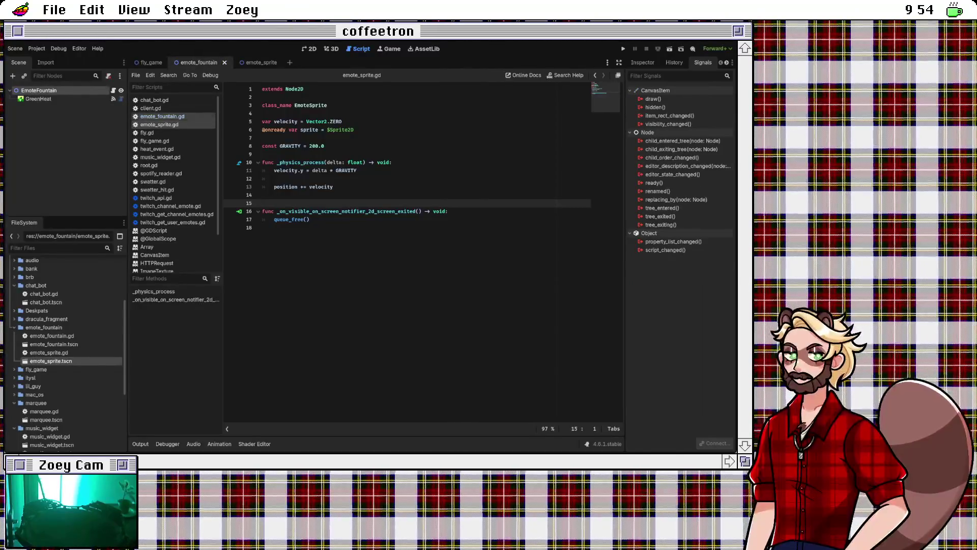
# Remove the extra blank line after add_child(sprite) in emote_fountain.gd, then run the project with F5.
pyautogui.click(291, 301)
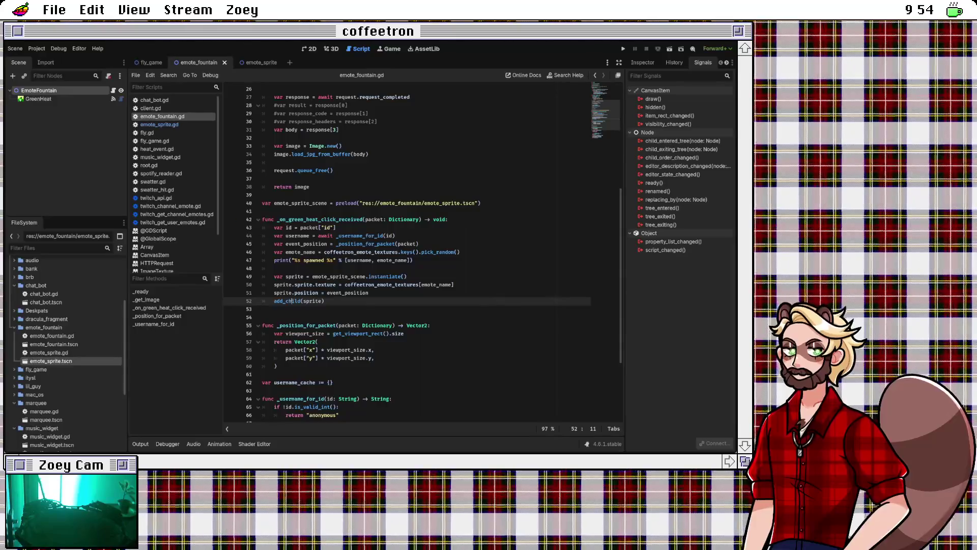
pyautogui.click(263, 309)
pyautogui.press('BackSpace')
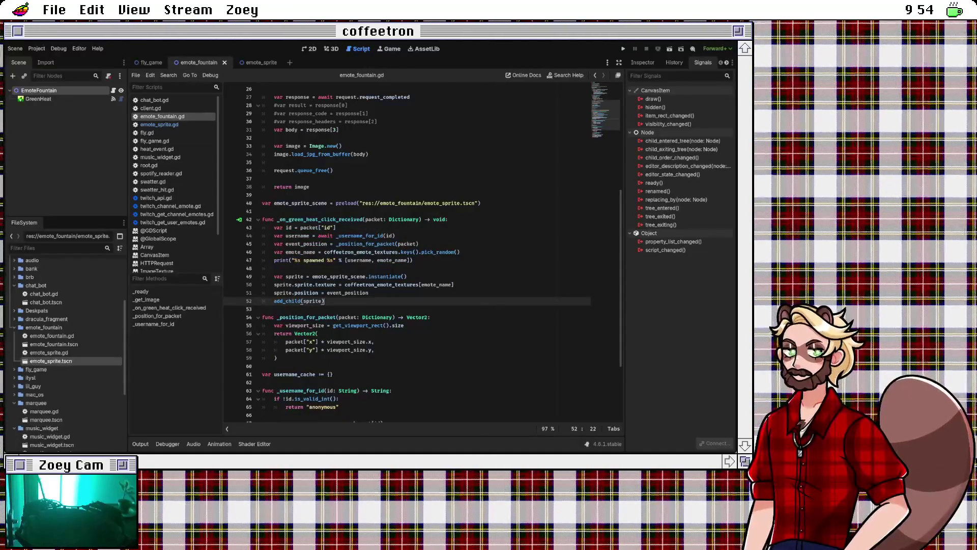
pyautogui.scroll(-3, 423, 252)
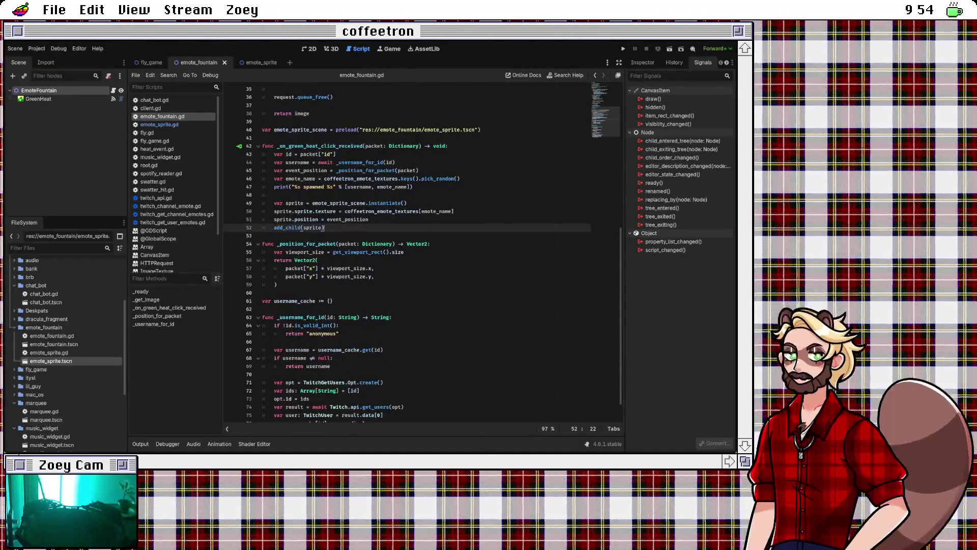
pyautogui.click(262, 235)
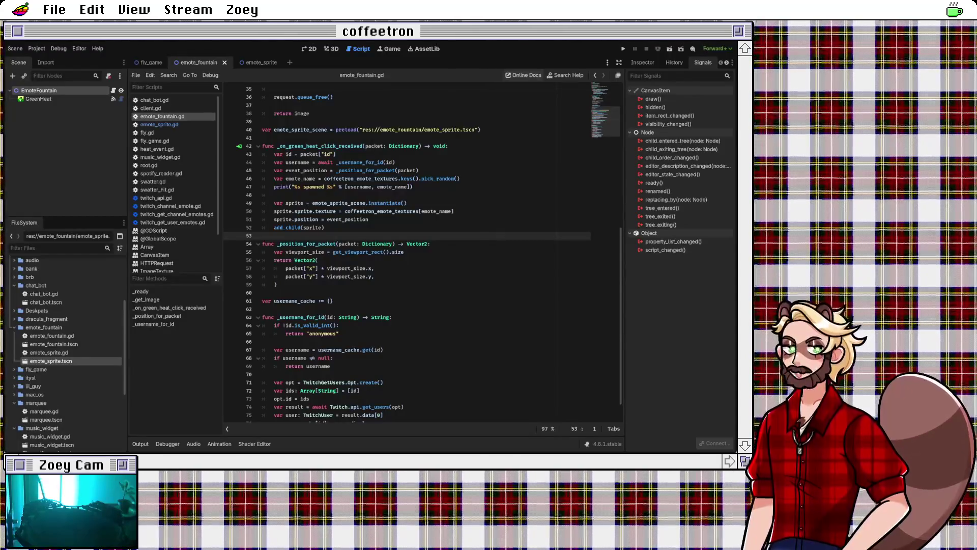
pyautogui.click(325, 227)
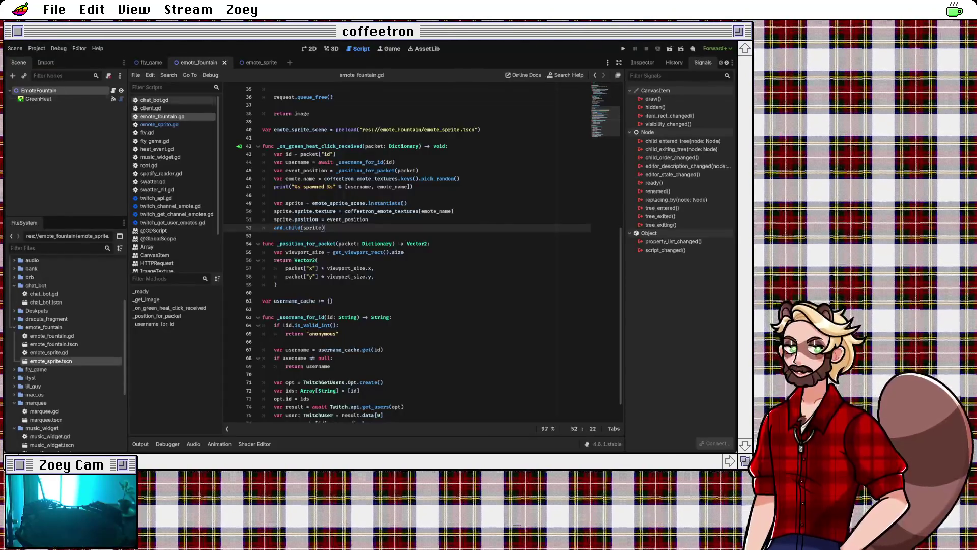
pyautogui.scroll(10, 422, 255)
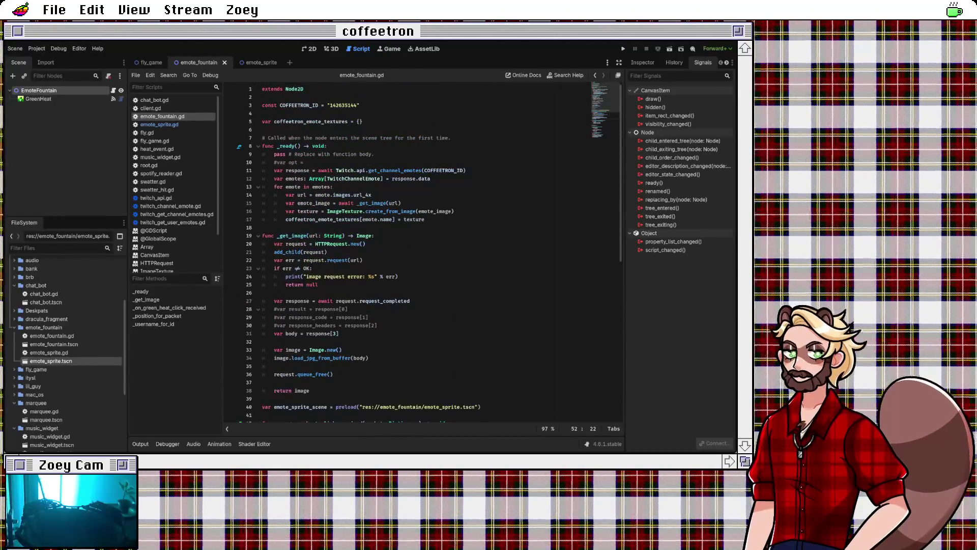
pyautogui.scroll(-10, 423, 254)
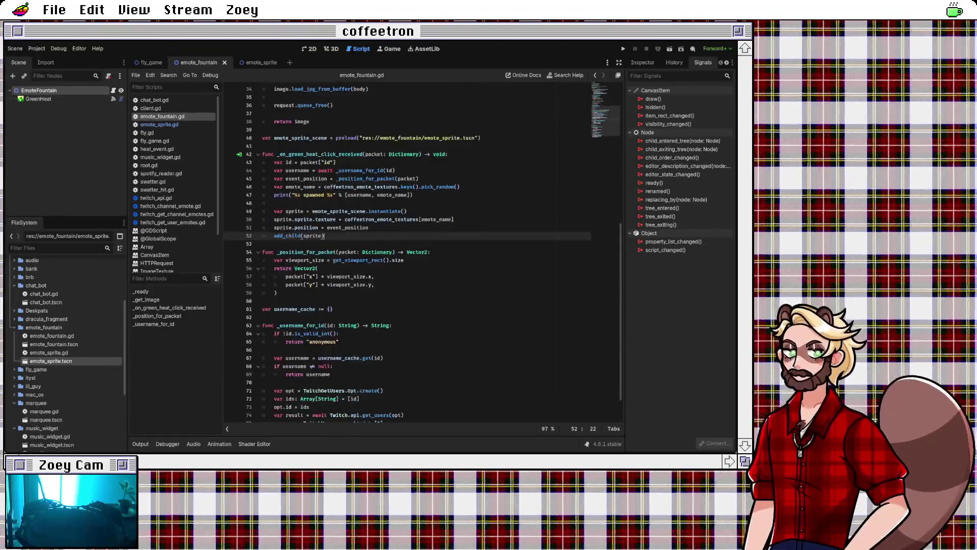
pyautogui.press('F5')
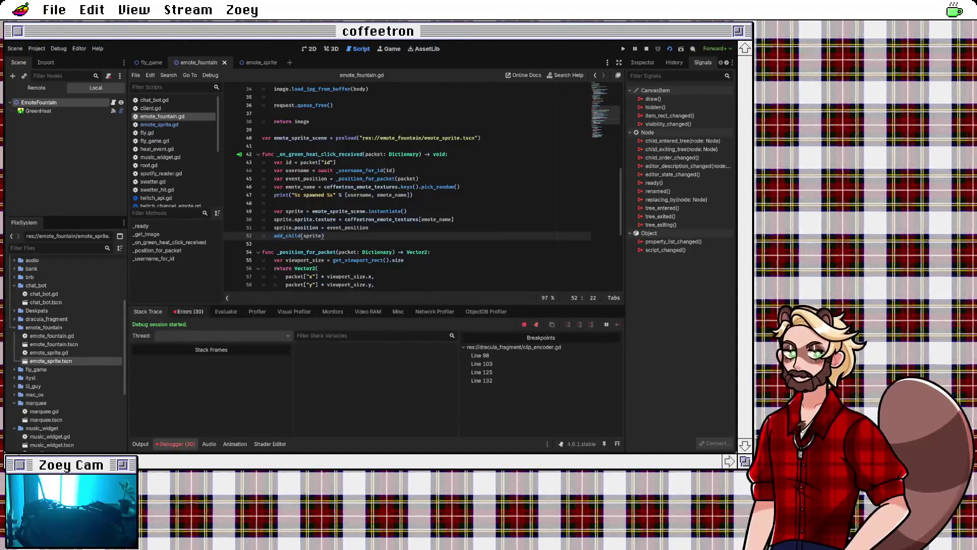
# Review the runtime errors list and jump to the first error's code line.
pyautogui.click(189, 312)
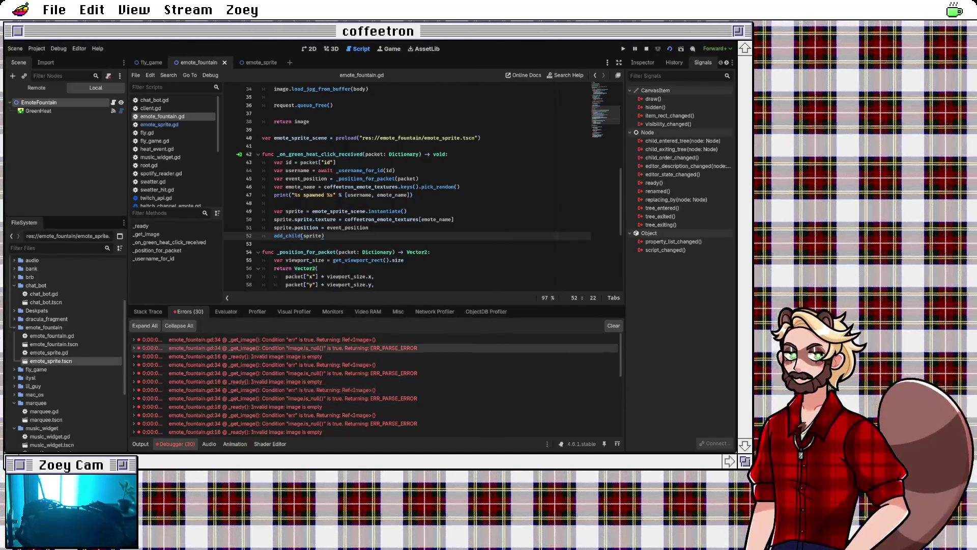
pyautogui.click(280, 339)
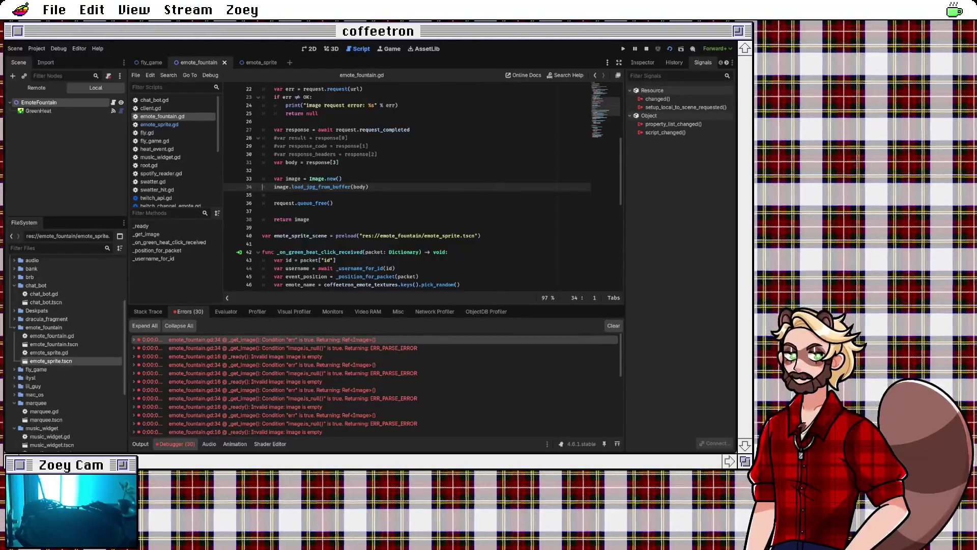
pyautogui.scroll(2, 423, 186)
pyautogui.scroll(-1, 422, 186)
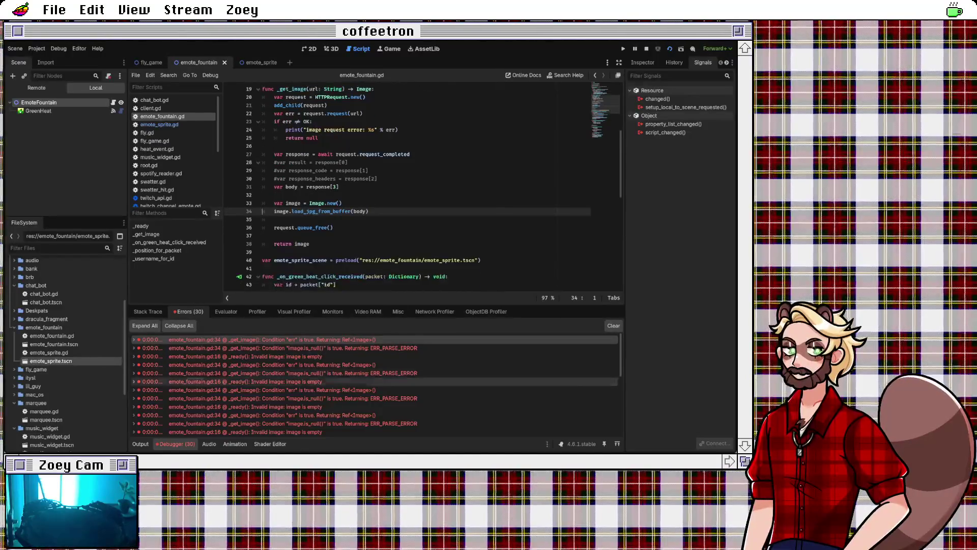
pyautogui.scroll(-3, 374, 371)
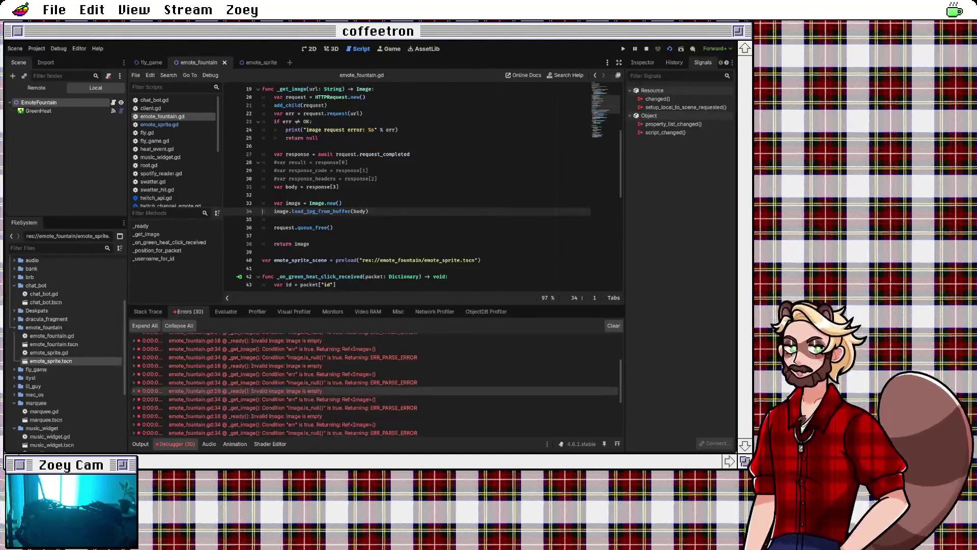
pyautogui.scroll(5, 374, 371)
pyautogui.doubleClick(374, 340)
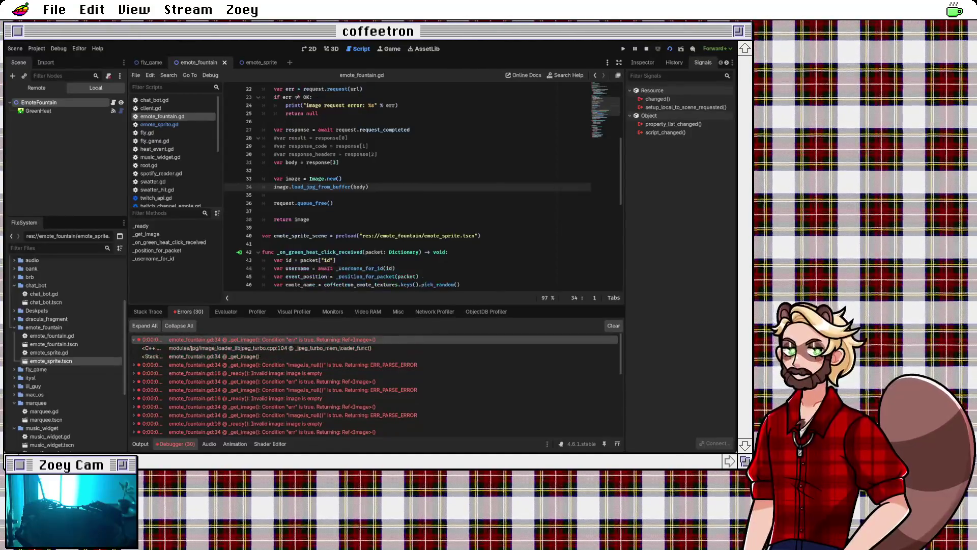
pyautogui.doubleClick(374, 340)
pyautogui.scroll(2, 423, 189)
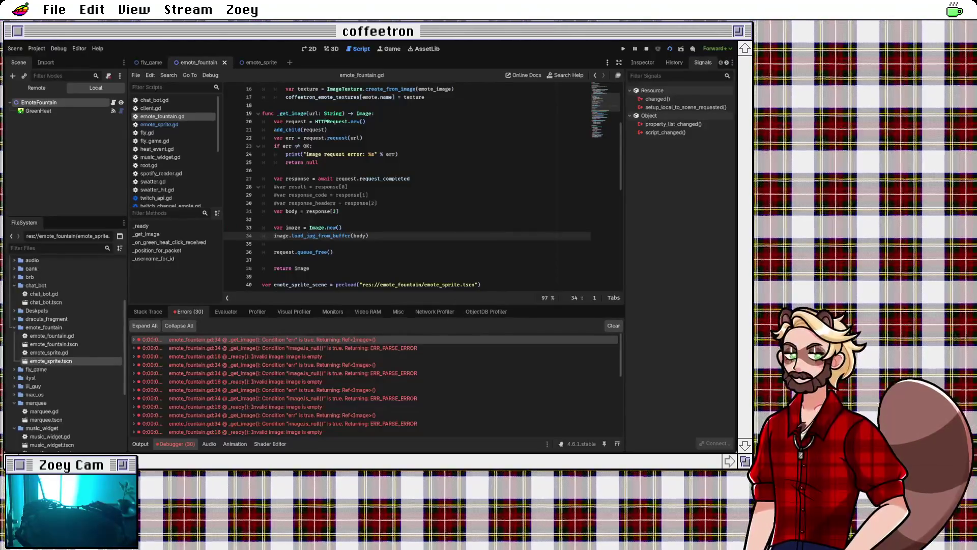
# Uncomment the result, response_code and response_headers lines 28–30 with Ctrl+K.
pyautogui.click(339, 210)
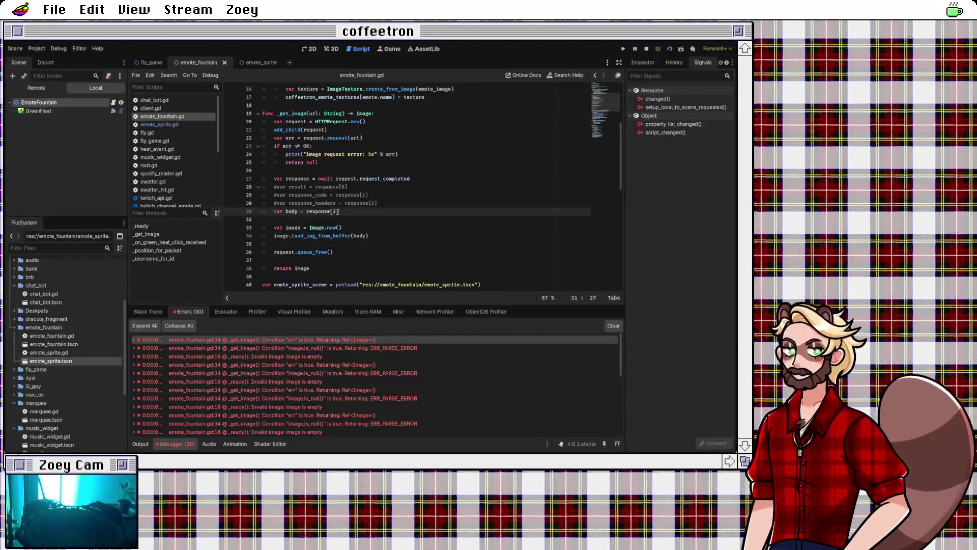
pyautogui.click(410, 178)
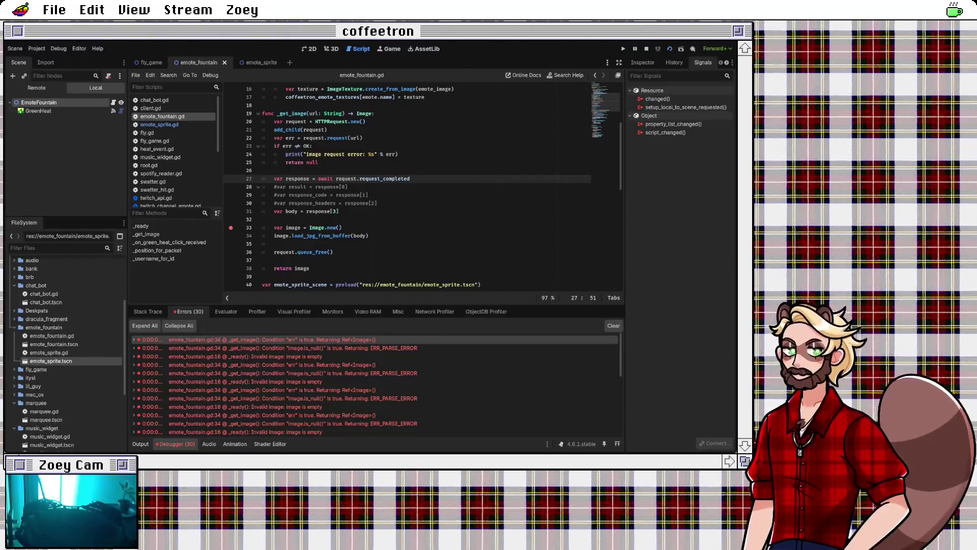
pyautogui.moveTo(312, 203); pyautogui.dragTo(302, 187)
pyautogui.hotkey('ctrl', 'k')
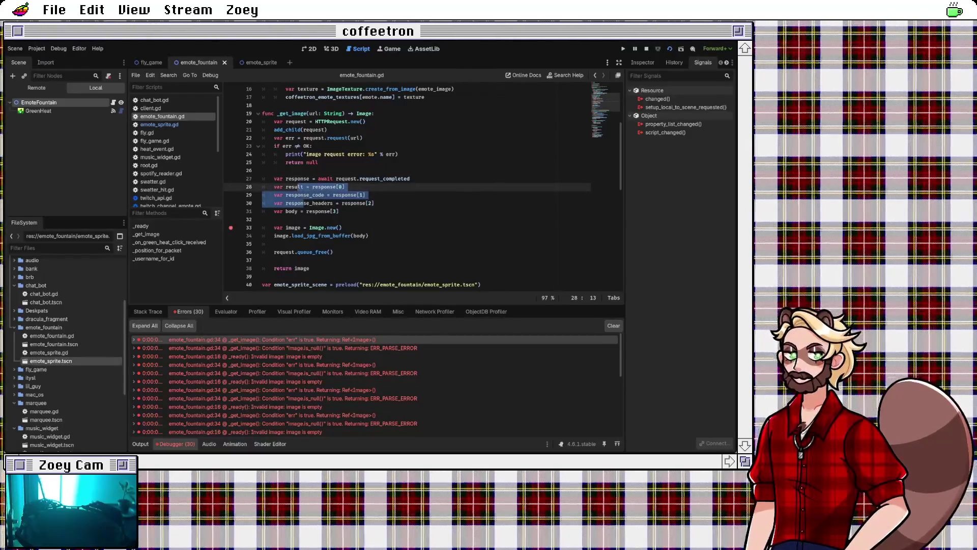
pyautogui.click(339, 211)
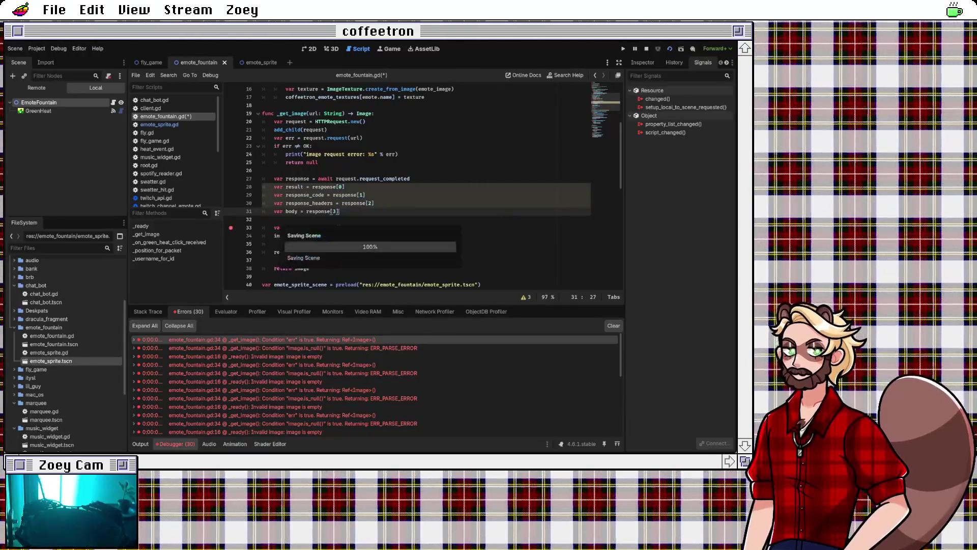
# Relaunch the project to the breakpoint and inspect the paused locals, including the request URL.
pyautogui.press('F5')
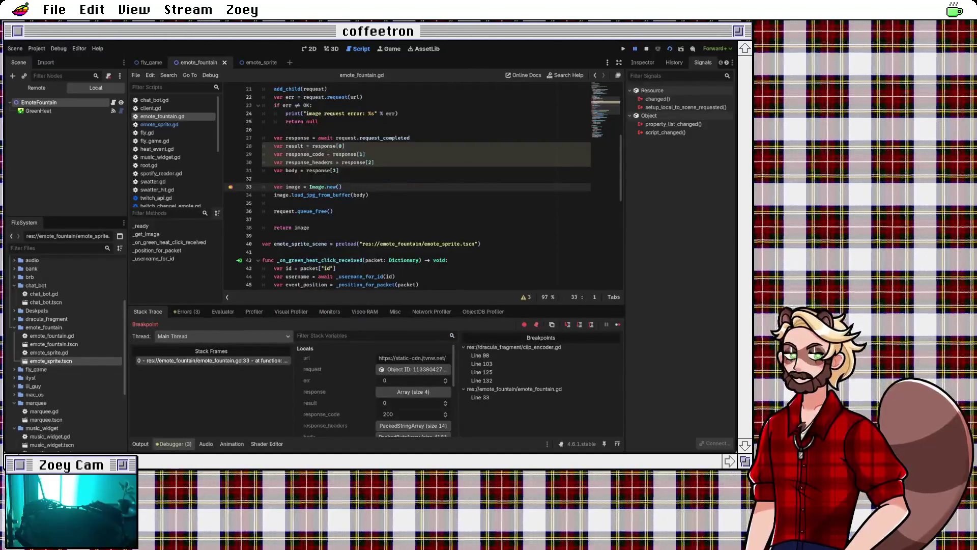
pyautogui.click(186, 312)
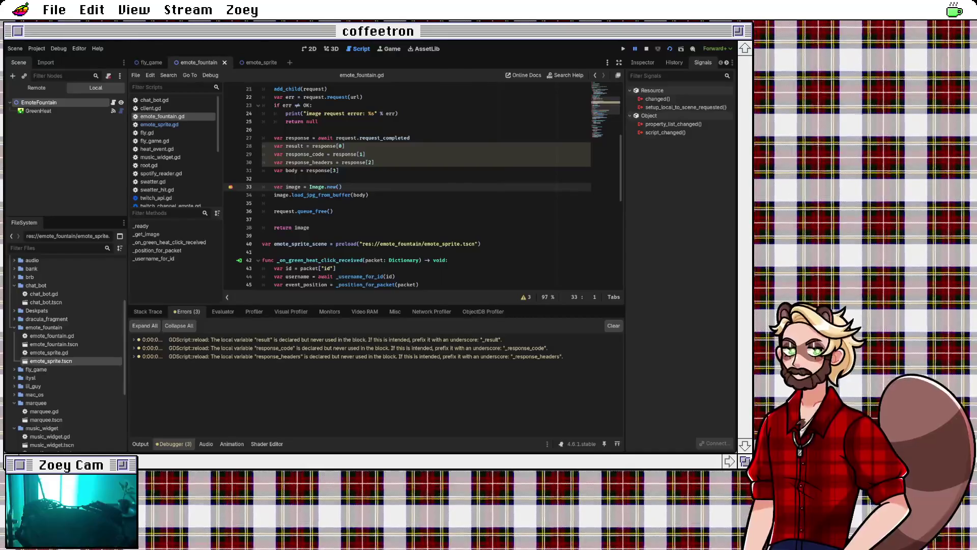
pyautogui.click(148, 311)
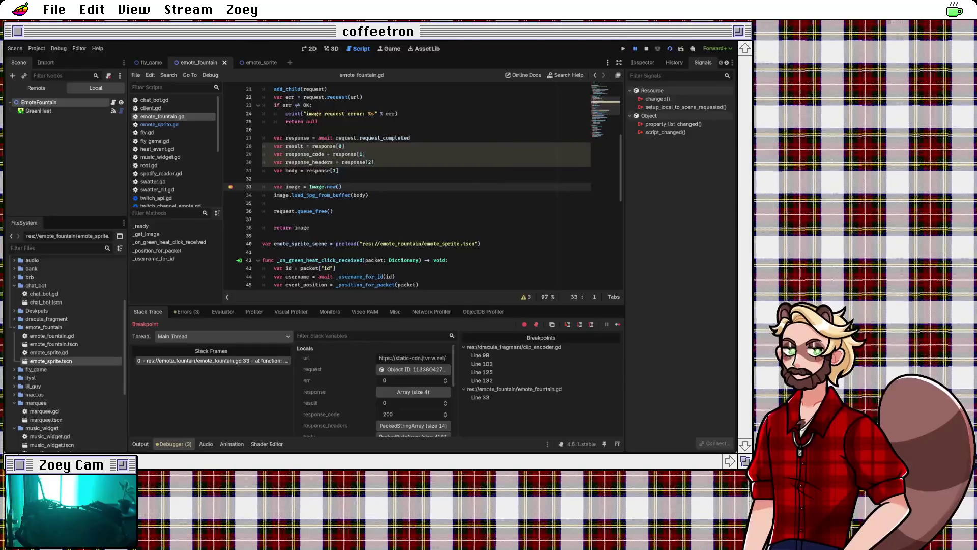
pyautogui.scroll(-3, 374, 392)
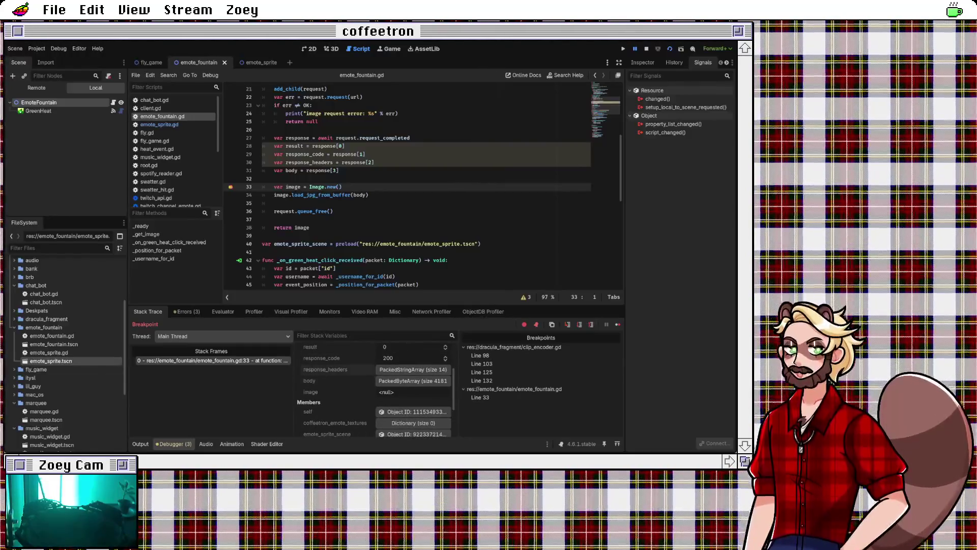
pyautogui.click(413, 369)
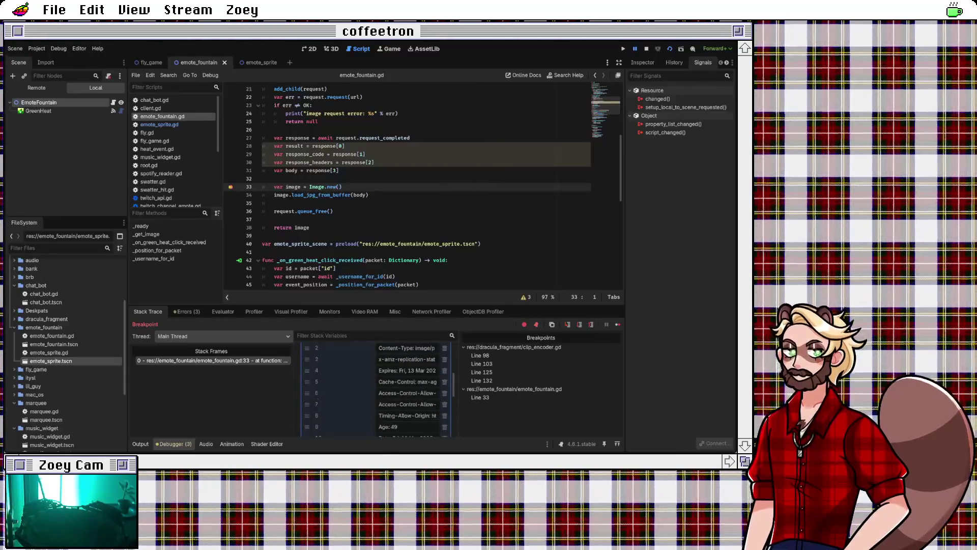
pyautogui.scroll(3, 377, 392)
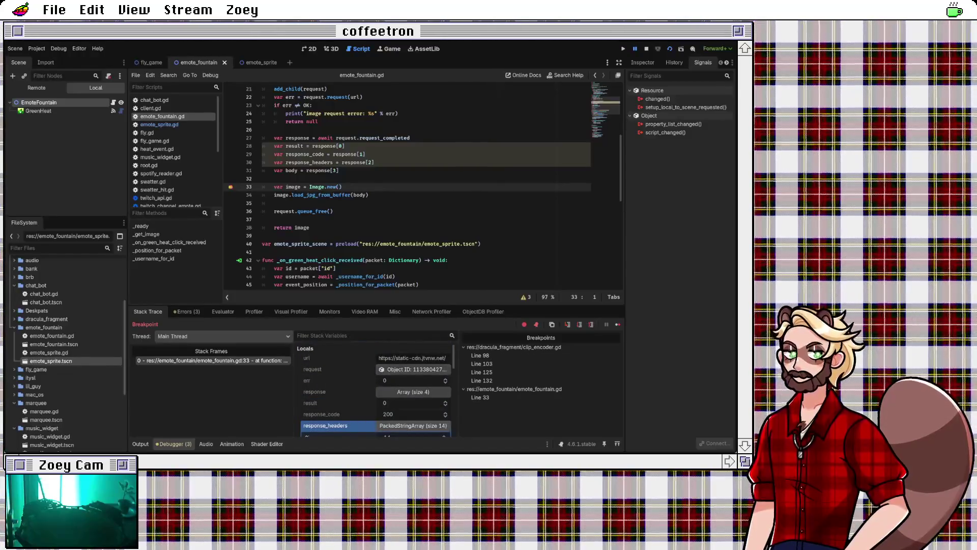
pyautogui.moveTo(387, 358)
pyautogui.mouseDown()
pyautogui.moveTo(448, 358)
pyautogui.moveTo(379, 358)
pyautogui.mouseUp()
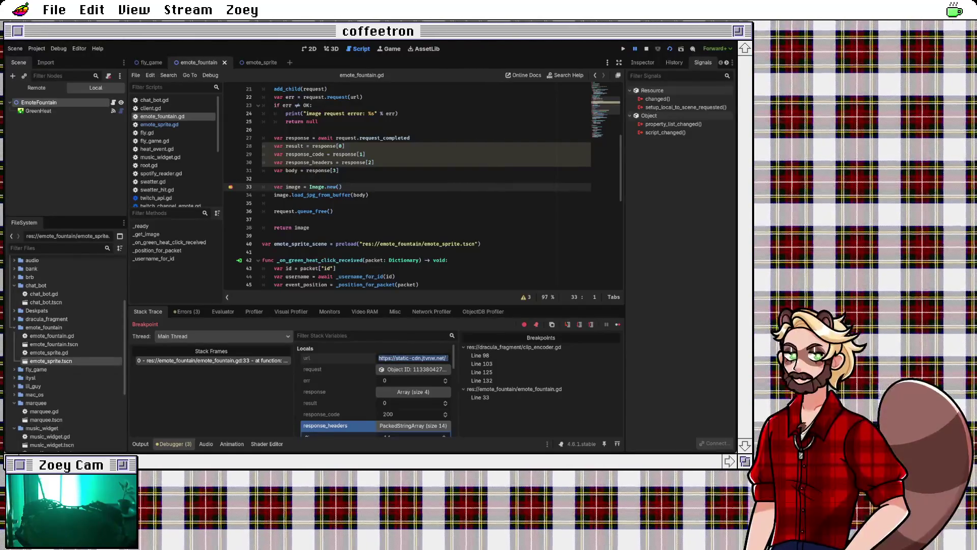
pyautogui.press('Escape')
# Expand response_headers, widen the variables list to read header values, then stop the session.
pyautogui.click(413, 426)
pyautogui.scroll(-1, 377, 387)
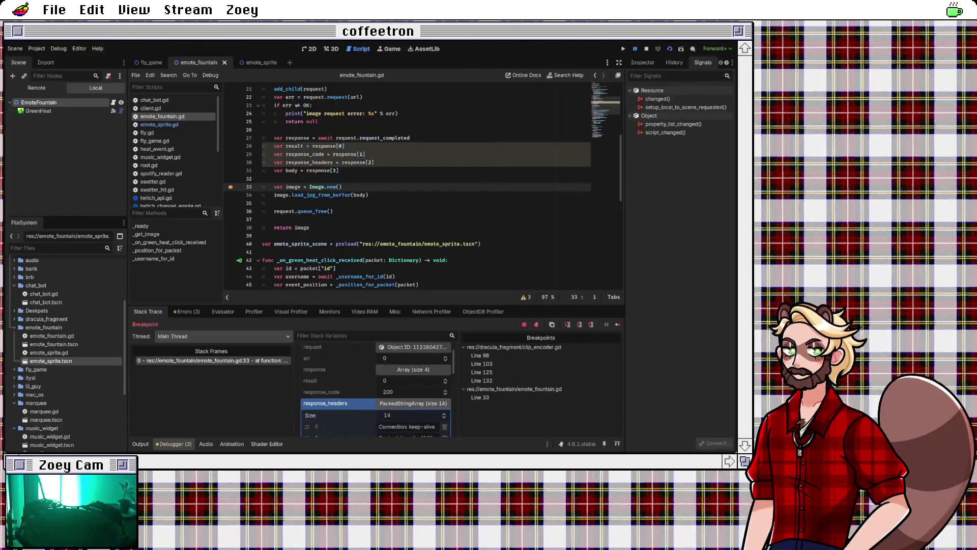
pyautogui.scroll(-3, 377, 386)
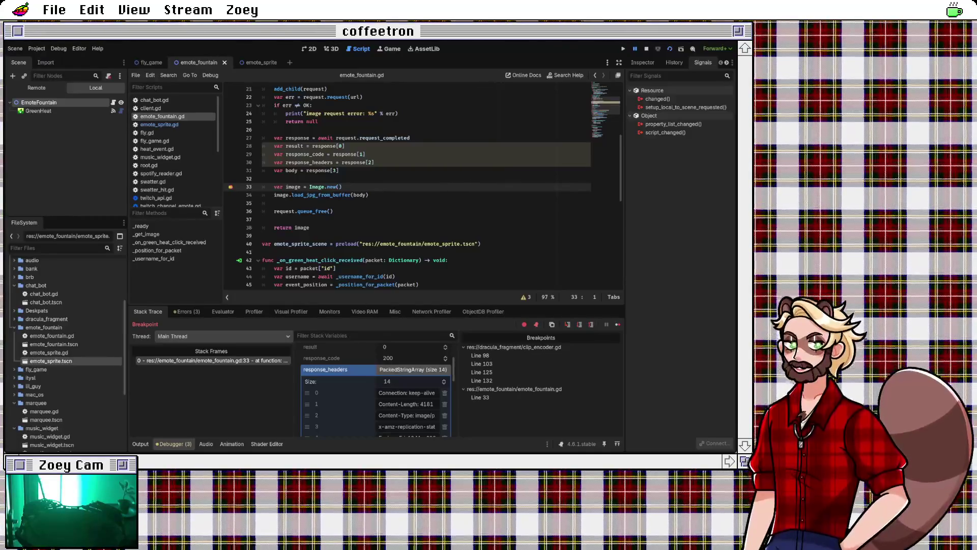
pyautogui.scroll(-2, 377, 387)
pyautogui.scroll(2, 377, 387)
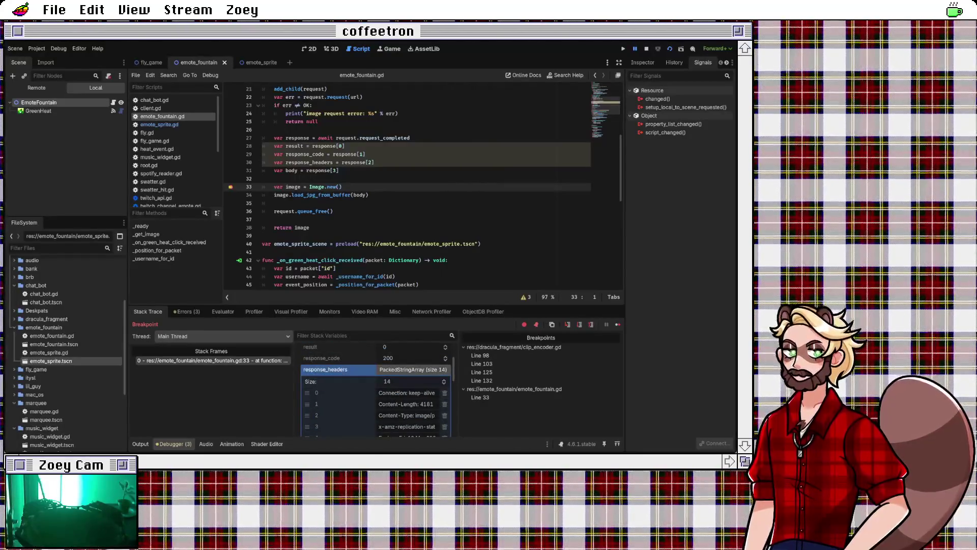
pyautogui.moveTo(459, 387); pyautogui.dragTo(504, 387)
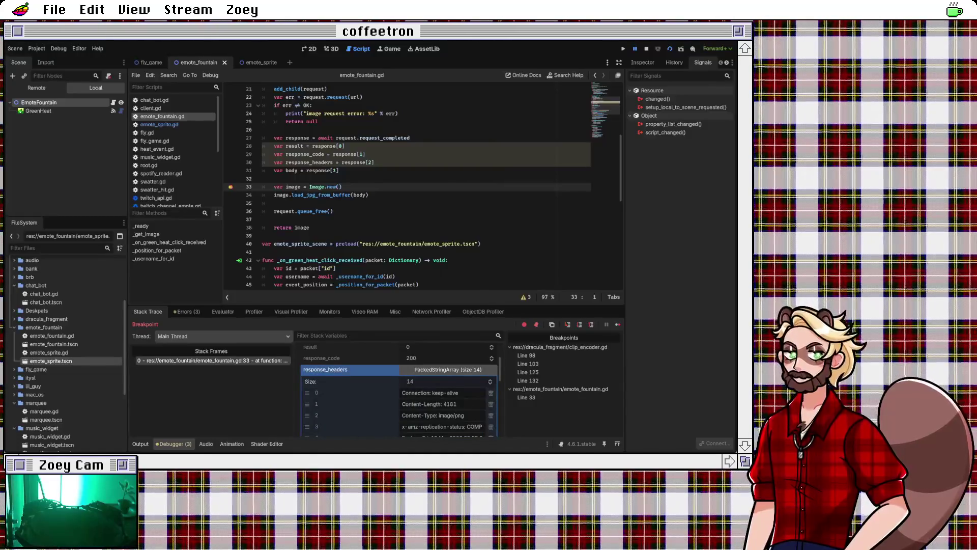
pyautogui.scroll(-3, 400, 387)
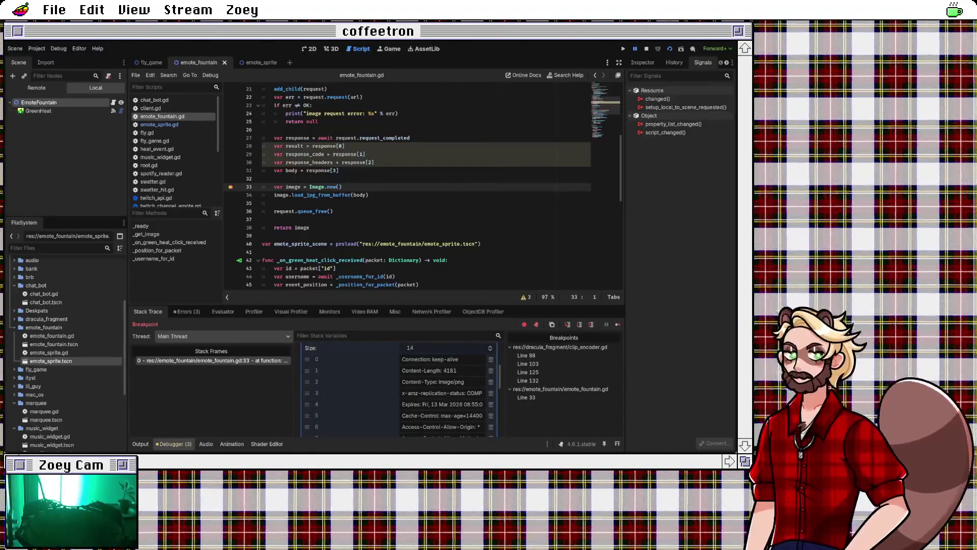
pyautogui.press('F8')
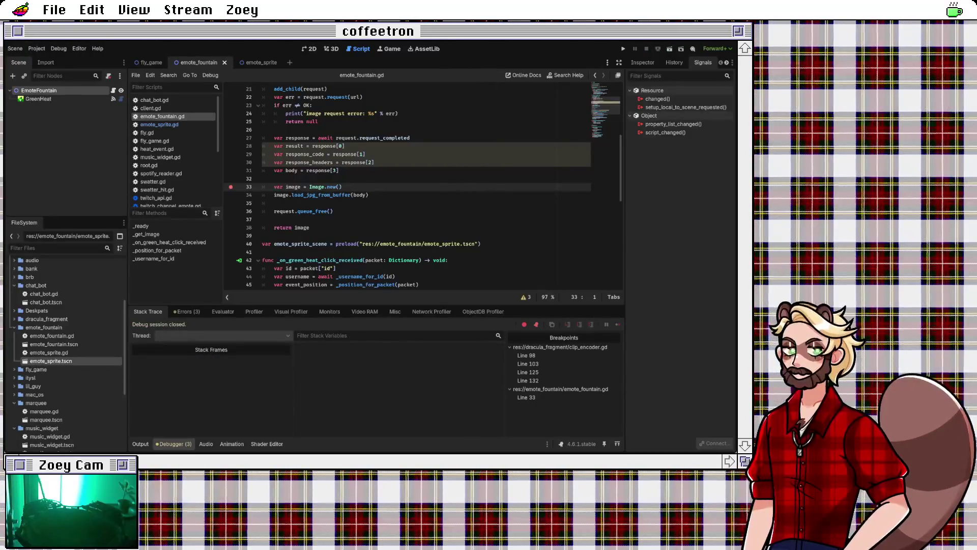
# Try rewriting line 34 as load_png_from_buffer, then restore load_jpg_from_buffer(body) and save.
pyautogui.moveTo(290, 195); pyautogui.dragTo(369, 195)
pyautogui.hotkey('ctrl', 'c')
pyautogui.write('.load')
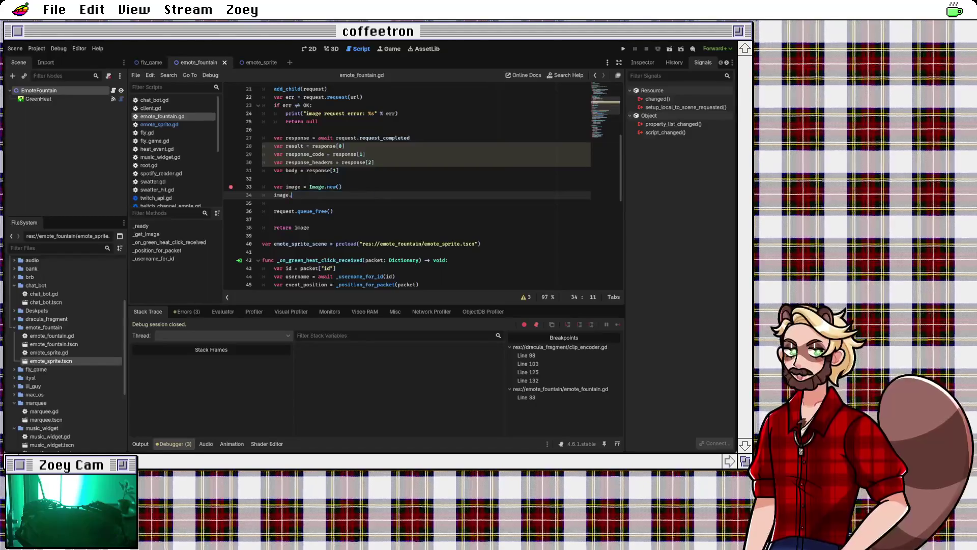
pyautogui.write('_i')
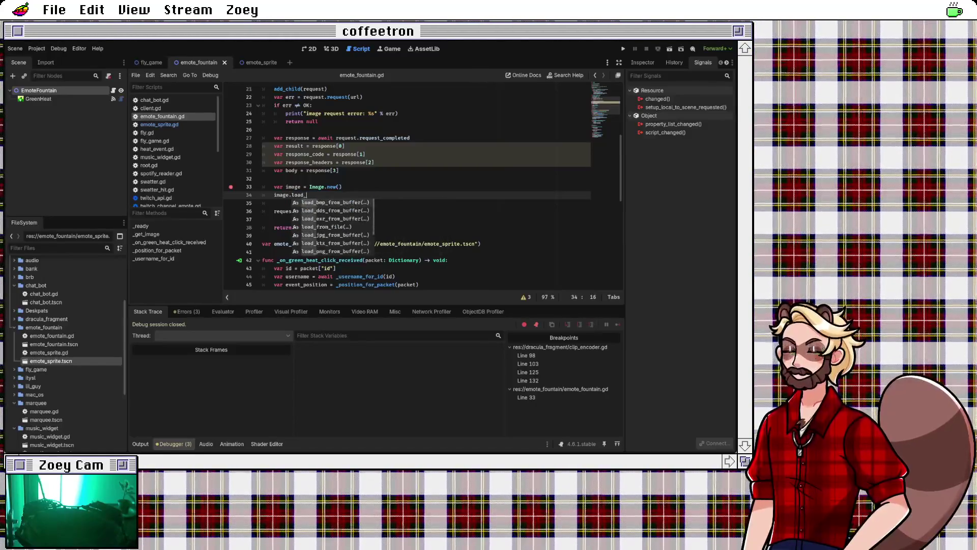
pyautogui.press('BackSpace')
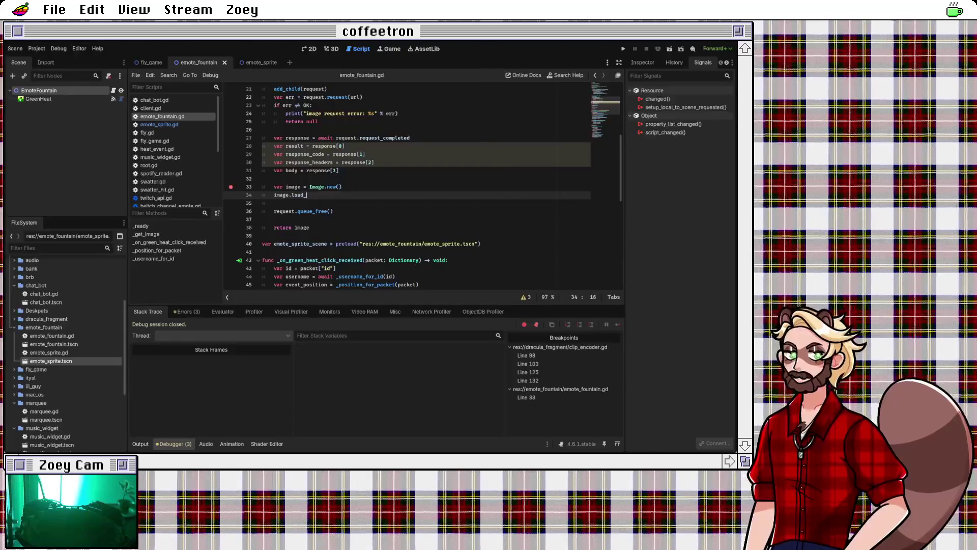
pyautogui.write('png')
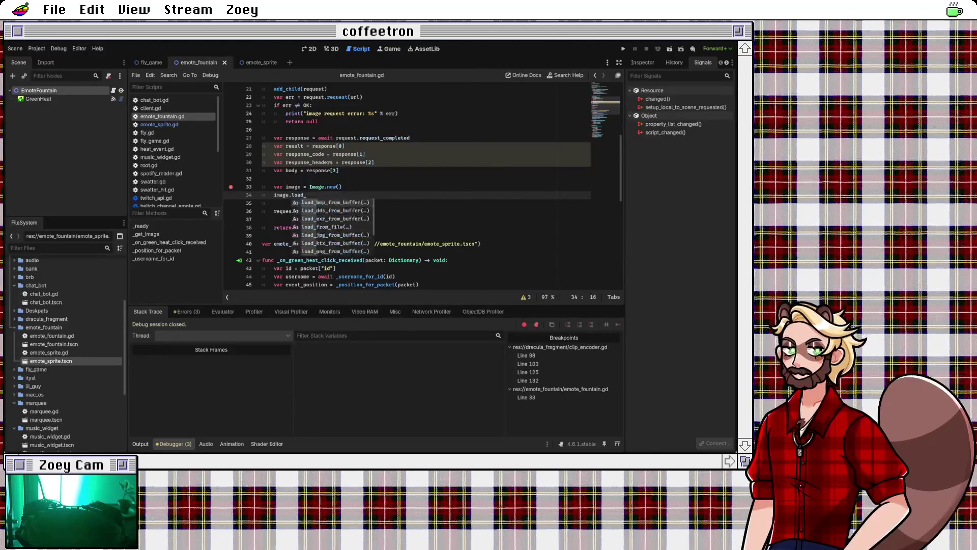
pyautogui.press('Return')
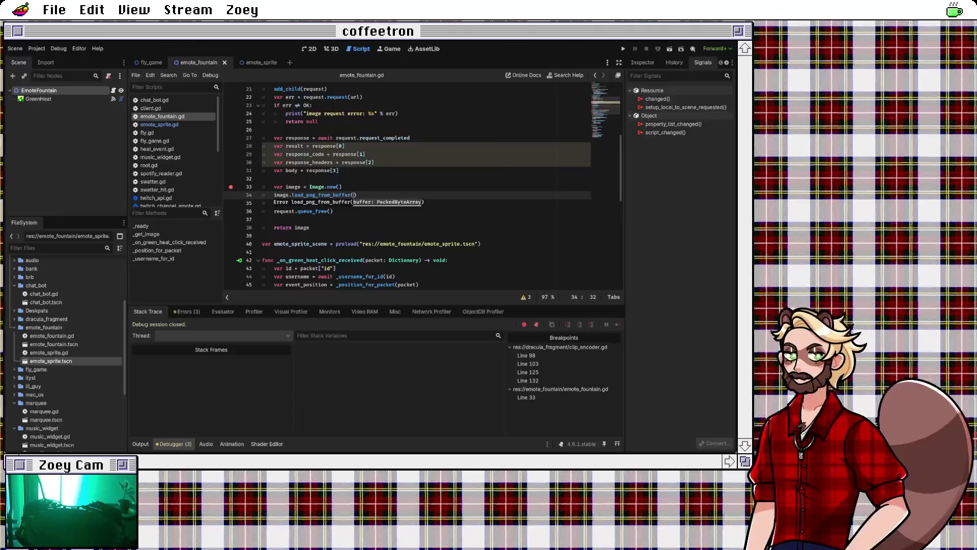
pyautogui.write('image)')
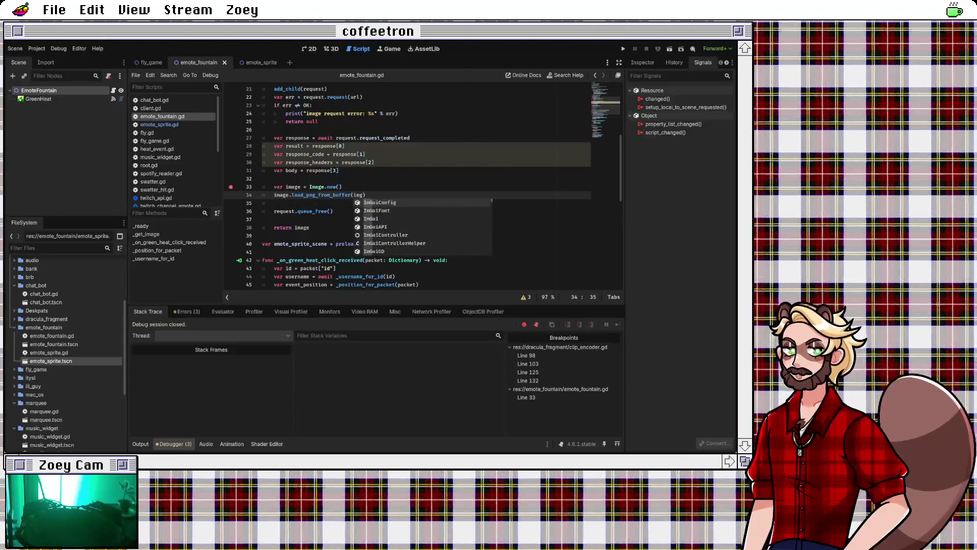
pyautogui.press('BackSpace')
pyautogui.press('BackSpace')
pyautogui.press('BackSpace')
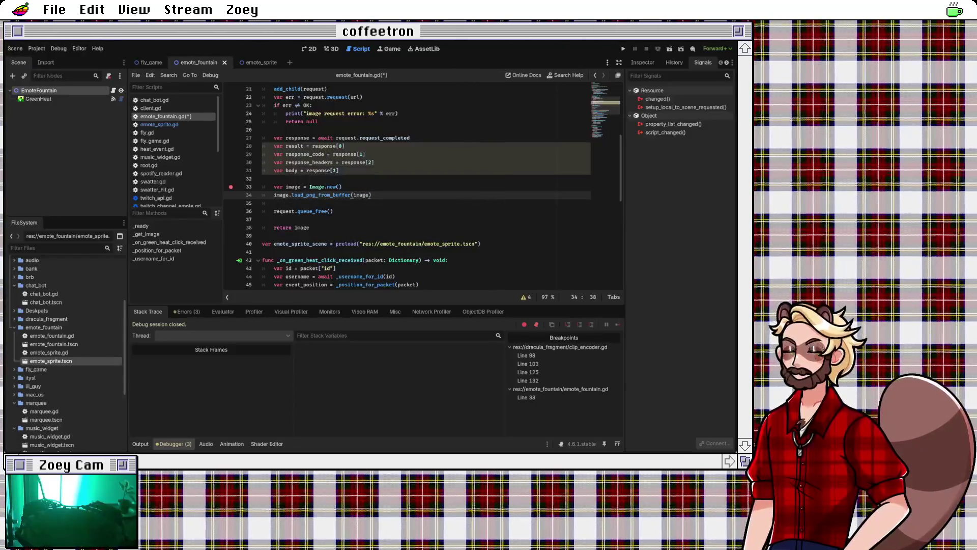
pyautogui.press('BackSpace')
pyautogui.press('BackSpace')
pyautogui.press('BackSpace')
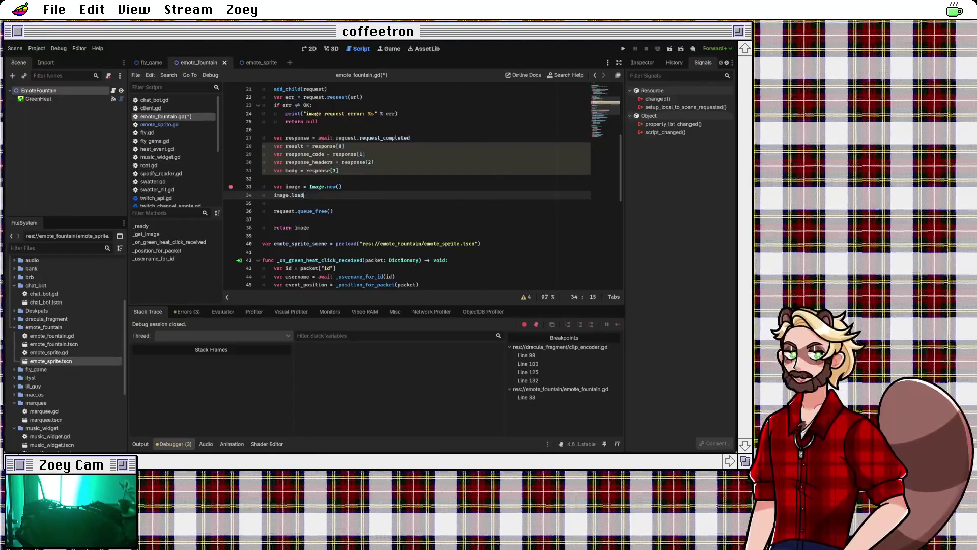
pyautogui.hotkey('ctrl', 'v')
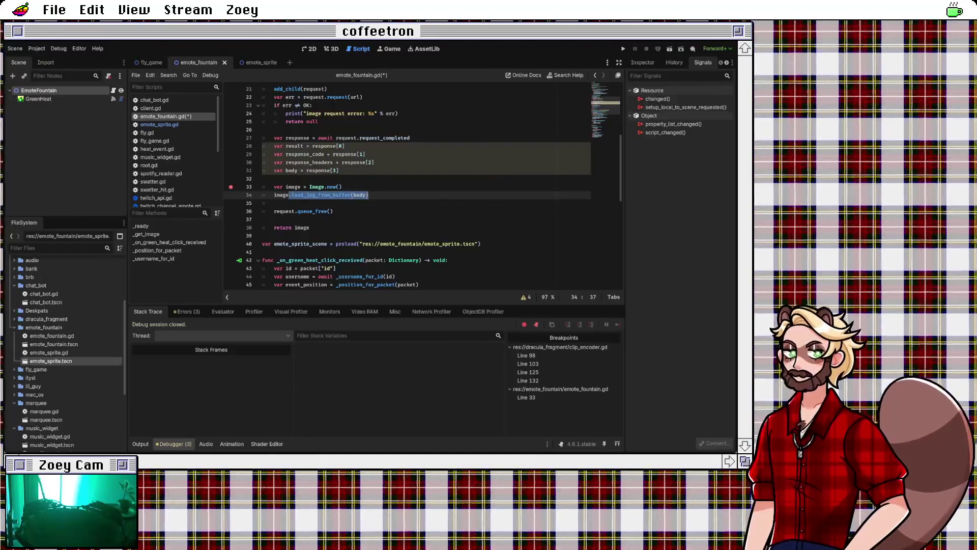
pyautogui.hotkey('ctrl', 's')
# Change line 34 to image.load_png_from_buffer(body) and save emote_fountain.gd.
pyautogui.click(302, 195)
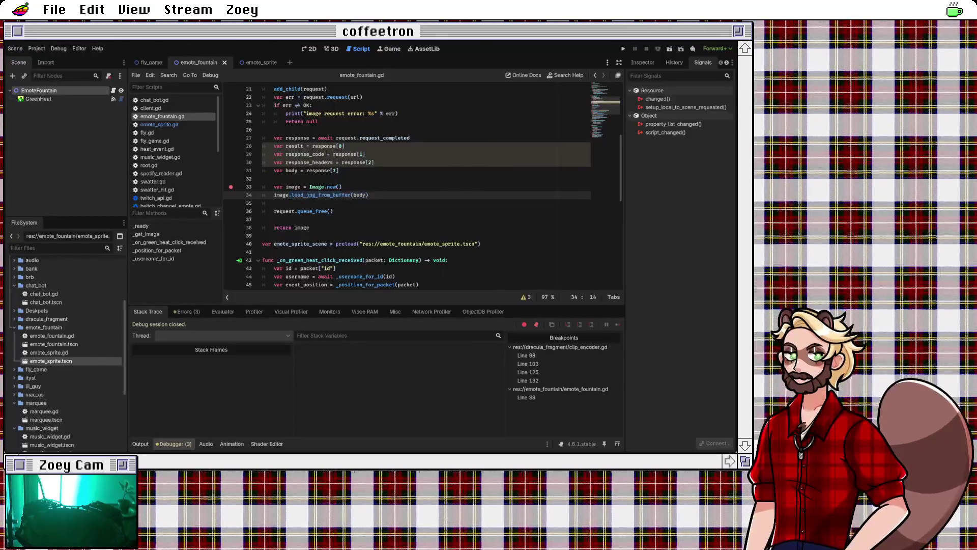
pyautogui.press('BackSpace')
pyautogui.press('BackSpace')
pyautogui.press('BackSpace')
pyautogui.write('png')
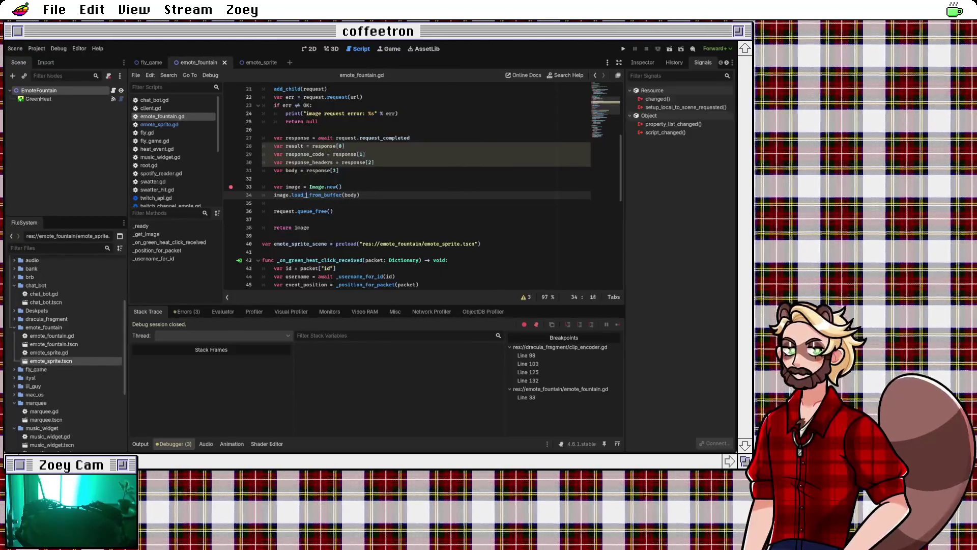
pyautogui.press('Down')
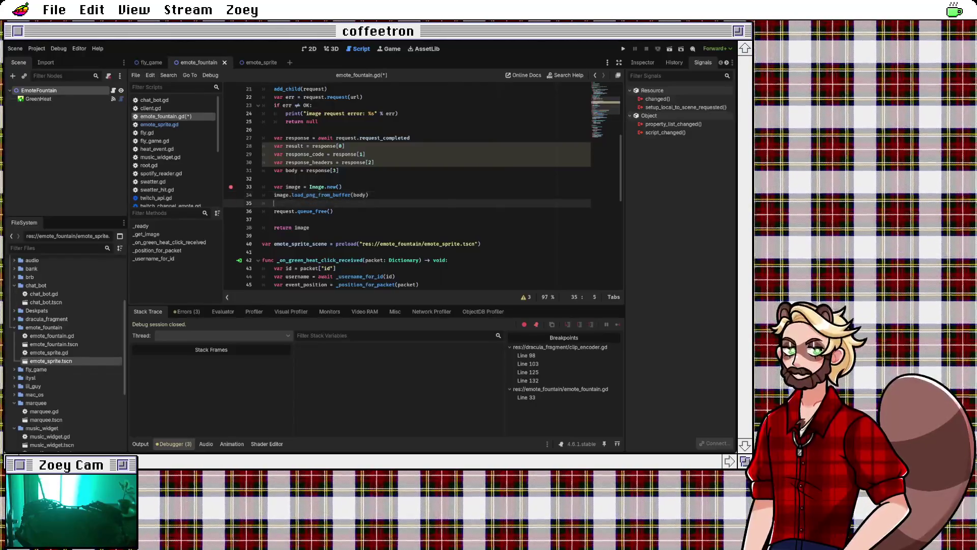
pyautogui.hotkey('ctrl', 's')
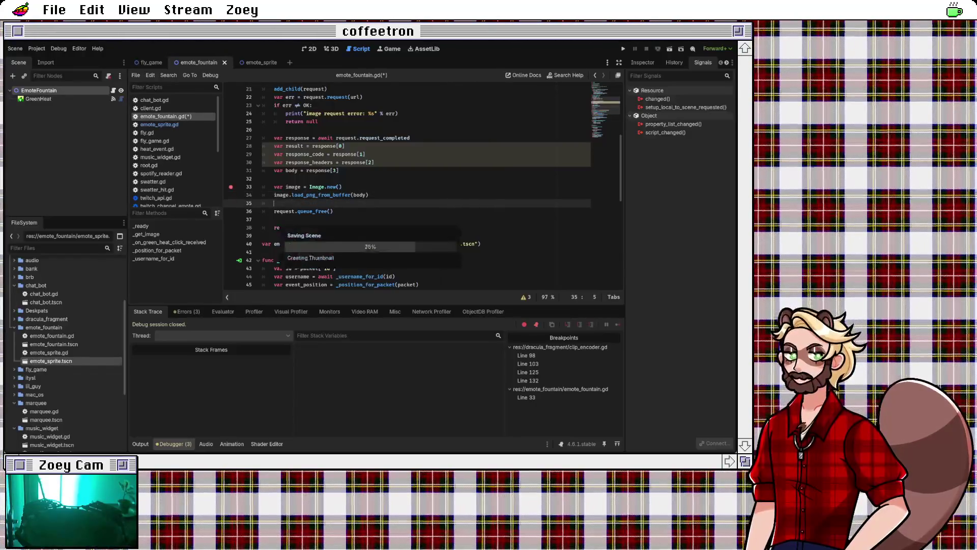
# Run the emote fountain scene, clear the line 33 breakpoint, step twice with F10, and resume with F12.
pyautogui.press('F6')
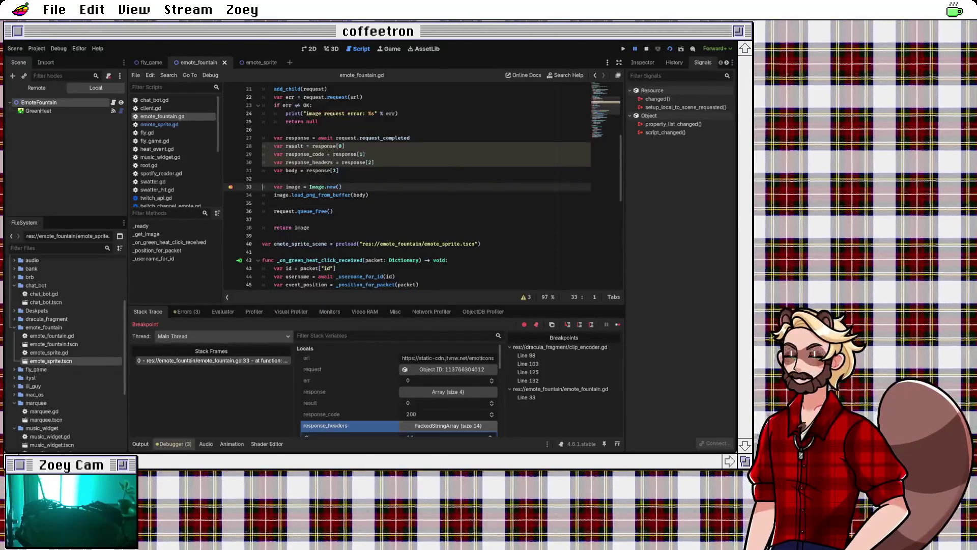
pyautogui.press('F9')
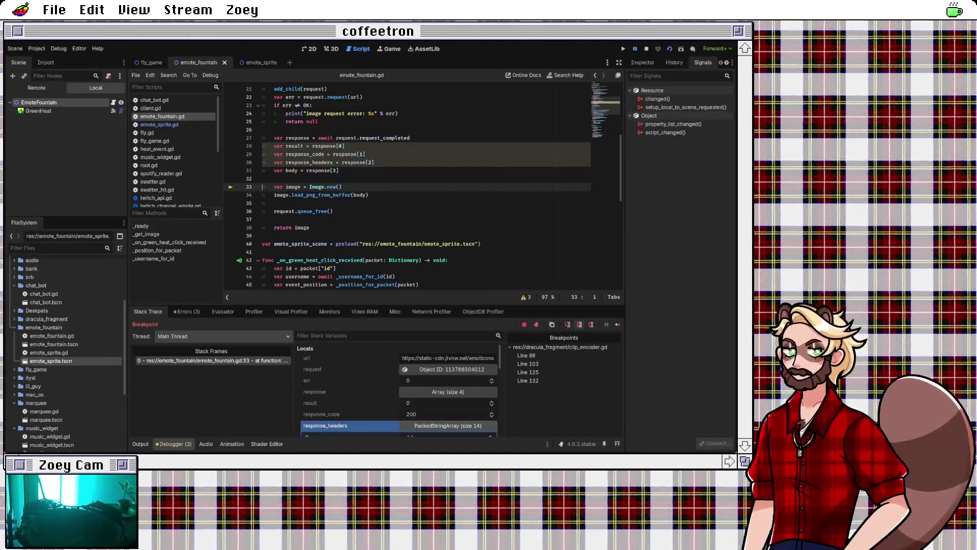
pyautogui.press('F10')
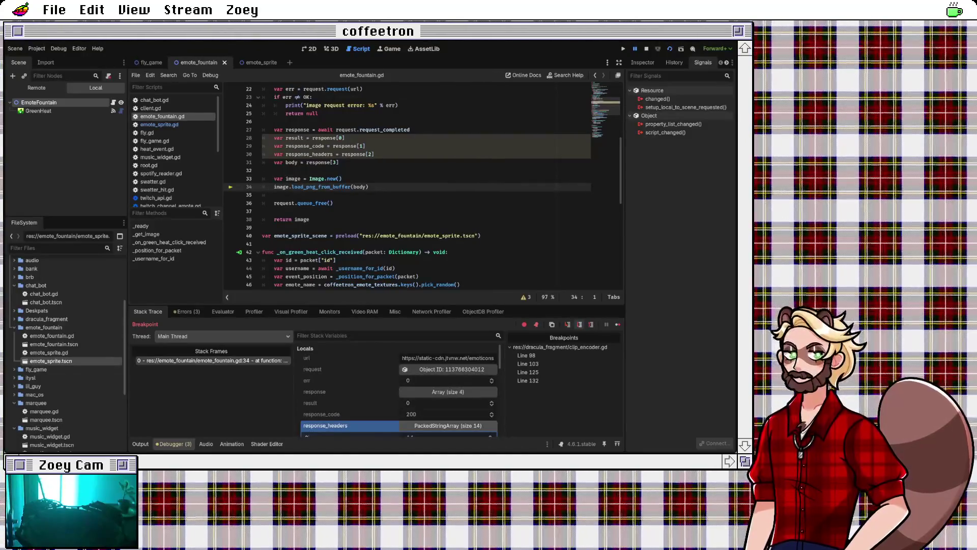
pyautogui.press('F10')
pyautogui.press('F10')
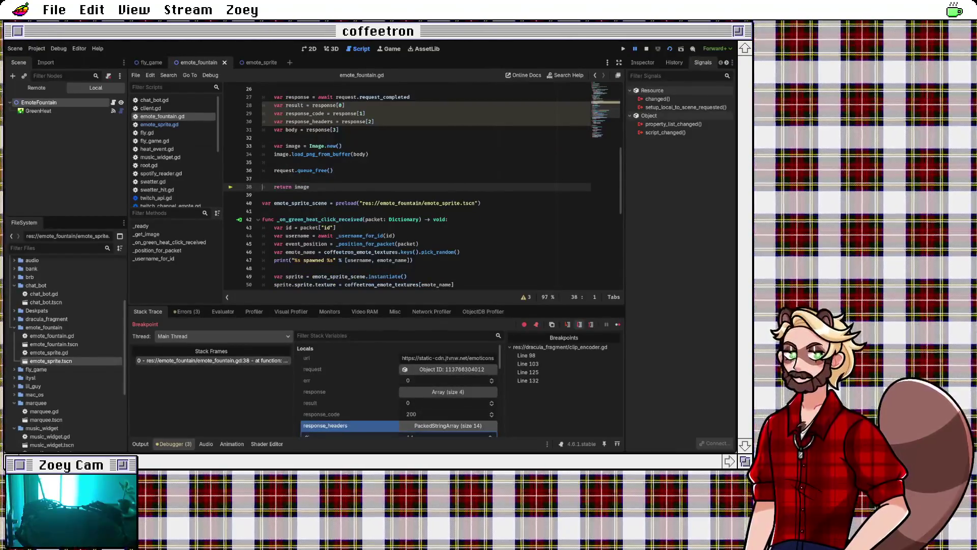
pyautogui.press('F12')
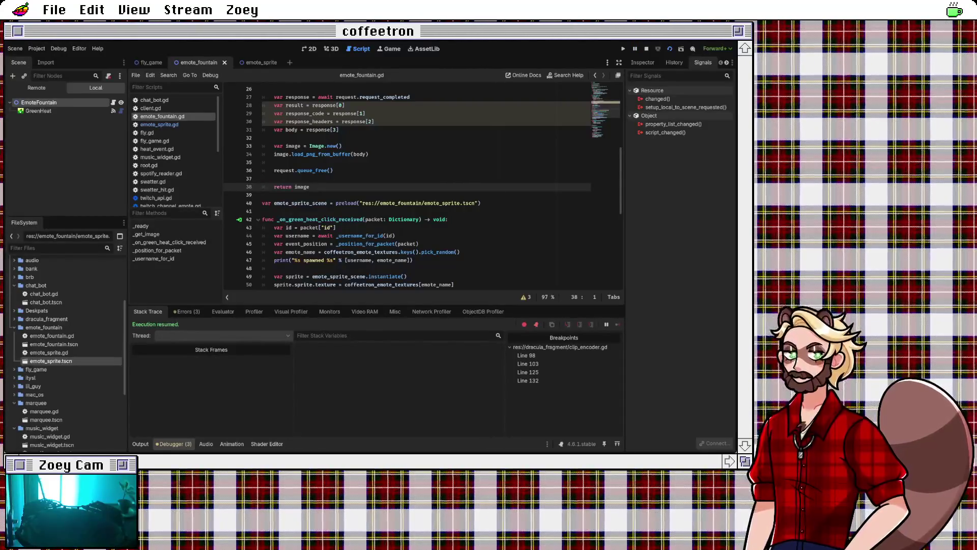
pyautogui.click(186, 312)
pyautogui.click(147, 312)
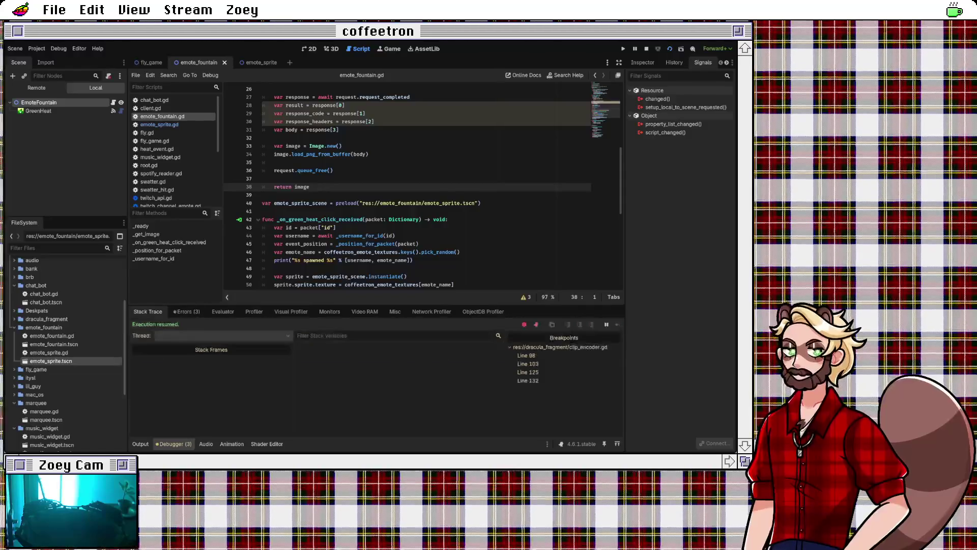
# Stop the emote fountain scene, run the full project, and select root.tscn in the FileSystem dock.
pyautogui.scroll(2, 422, 187)
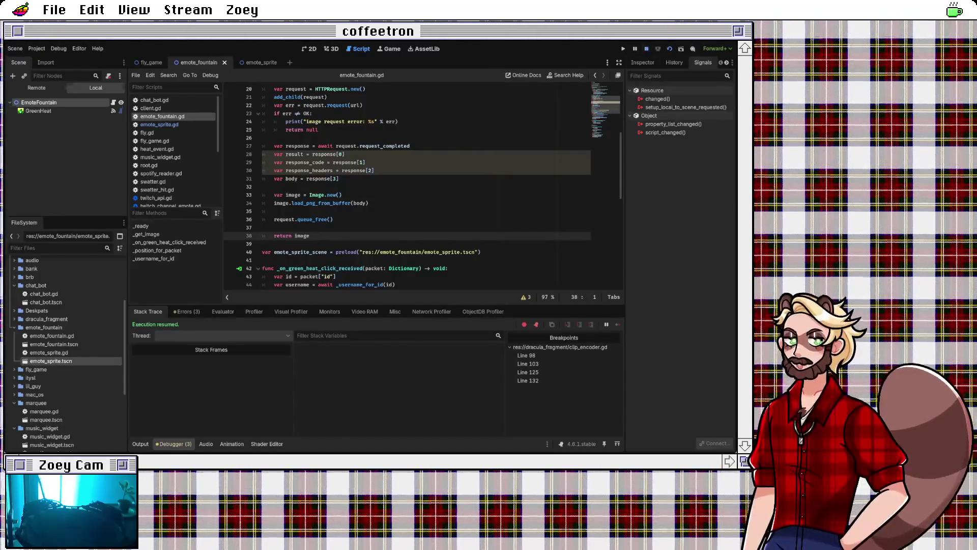
pyautogui.press('F8')
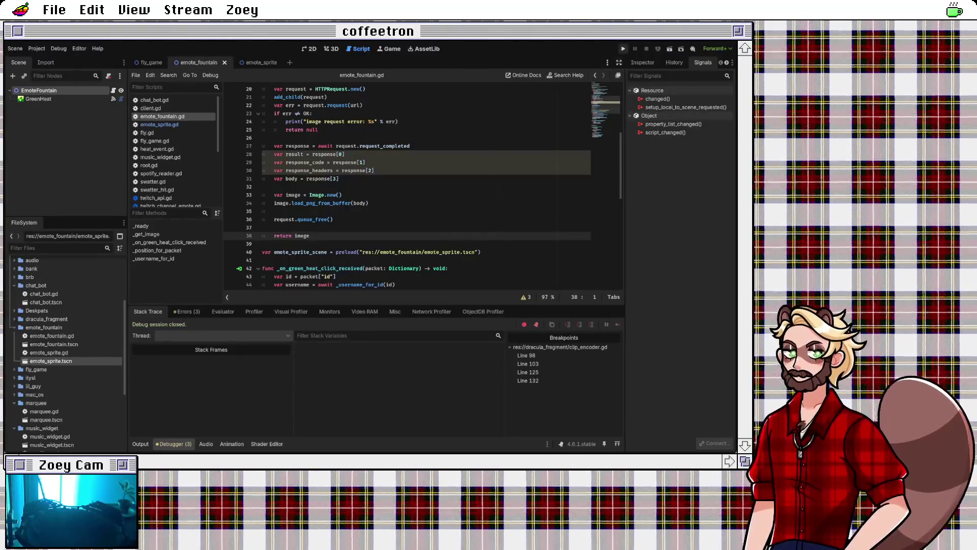
pyautogui.click(623, 48)
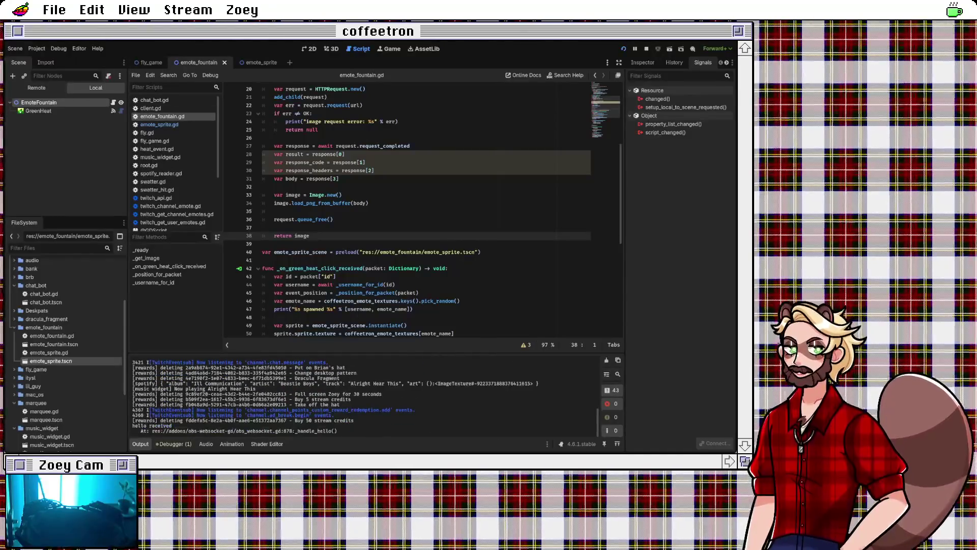
pyautogui.scroll(-5, 66, 356)
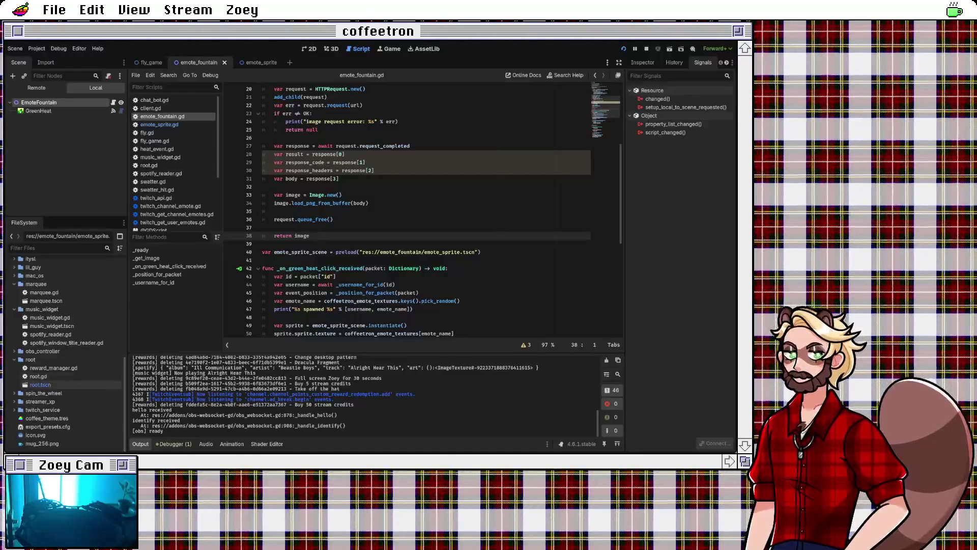
pyautogui.click(40, 384)
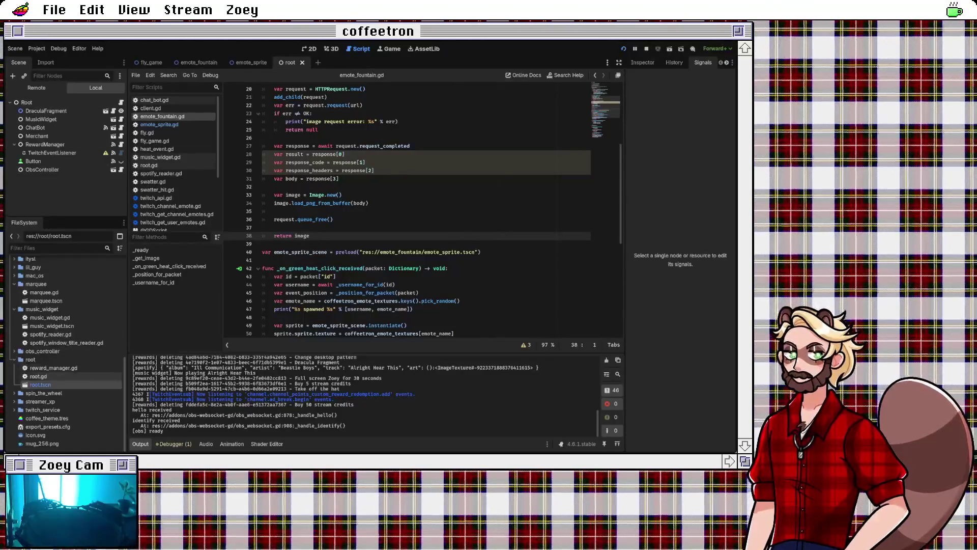
# In root.gd, add var emote_fountain_scene = preload("res://emote_fountain/emote_fountain.tscn") after the fly_game preload.
pyautogui.doubleClick(38, 376)
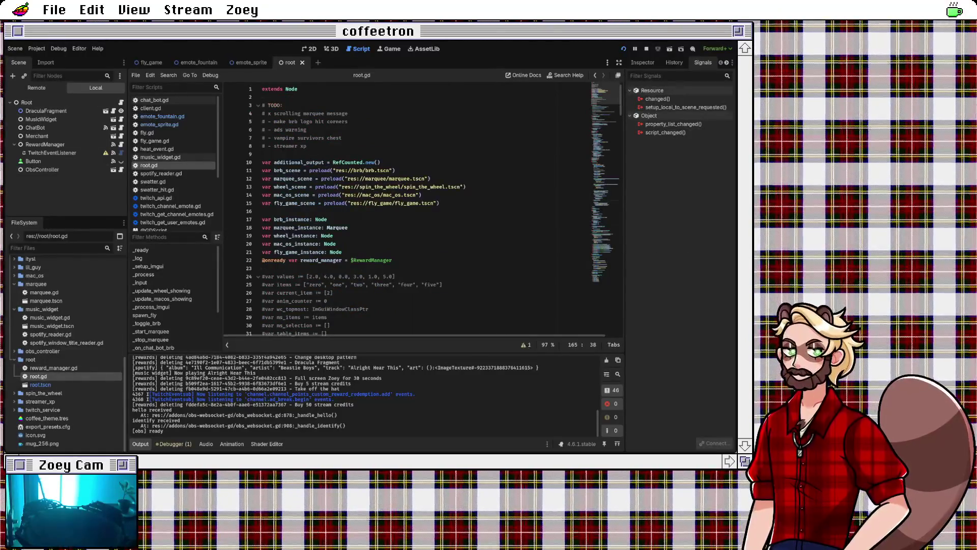
pyautogui.click(440, 203)
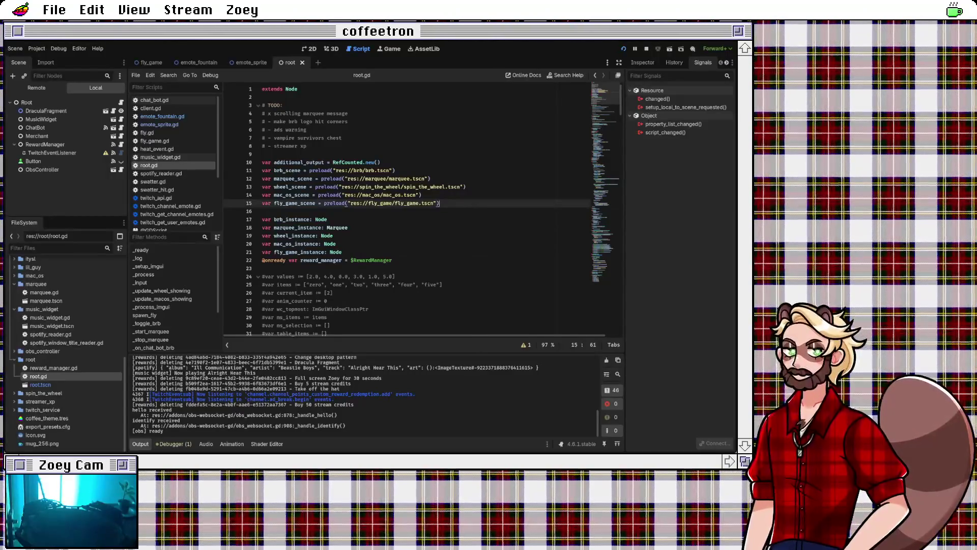
pyautogui.press('Return')
pyautogui.write('var ')
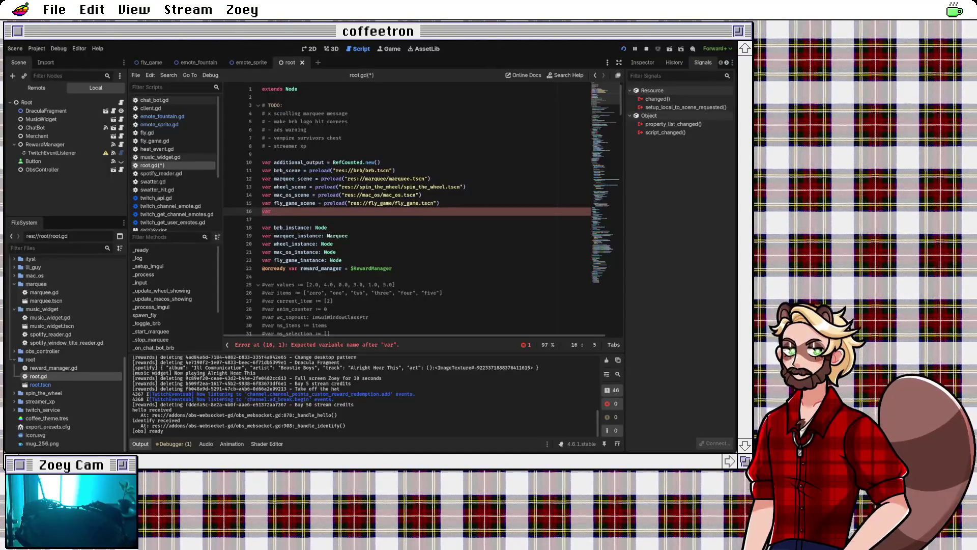
pyautogui.write('emote_founta')
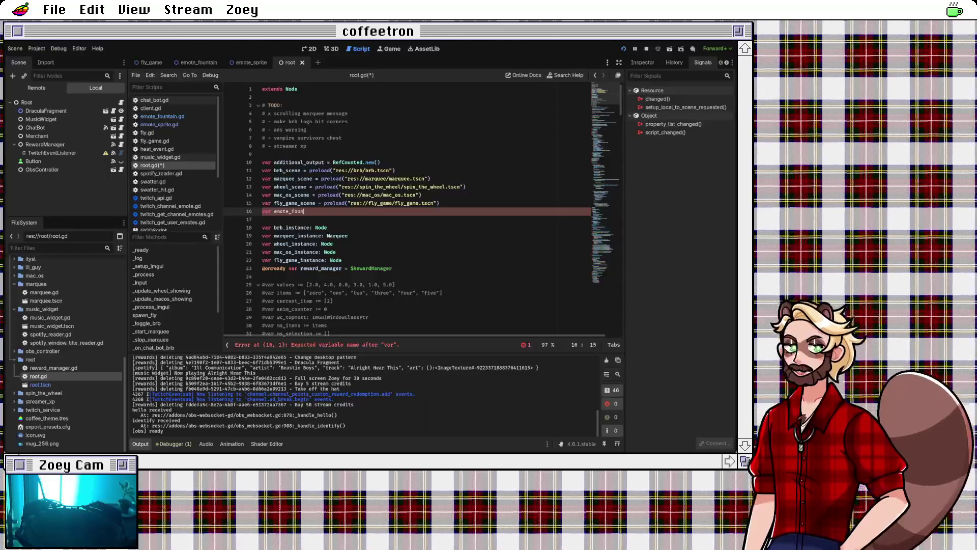
pyautogui.write('in_scene = ')
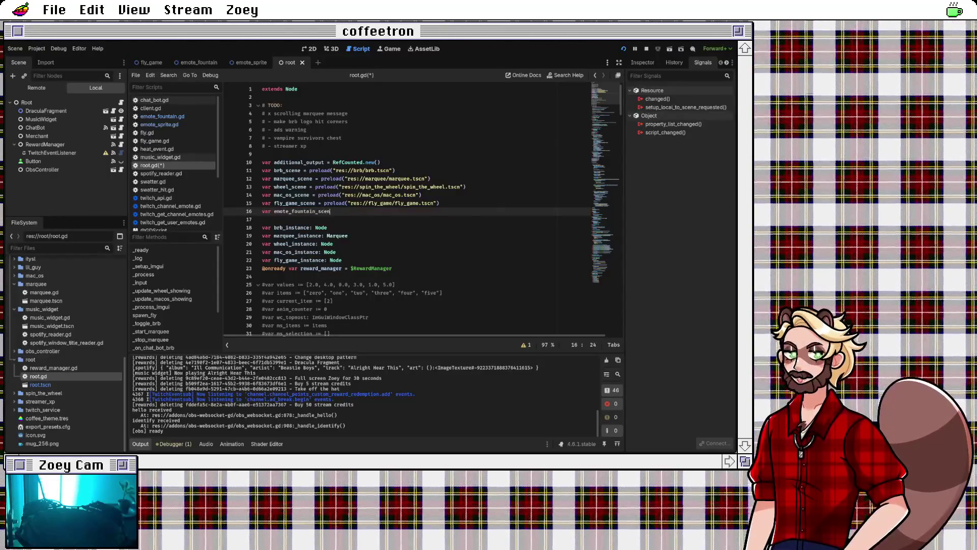
pyautogui.write('preload(')
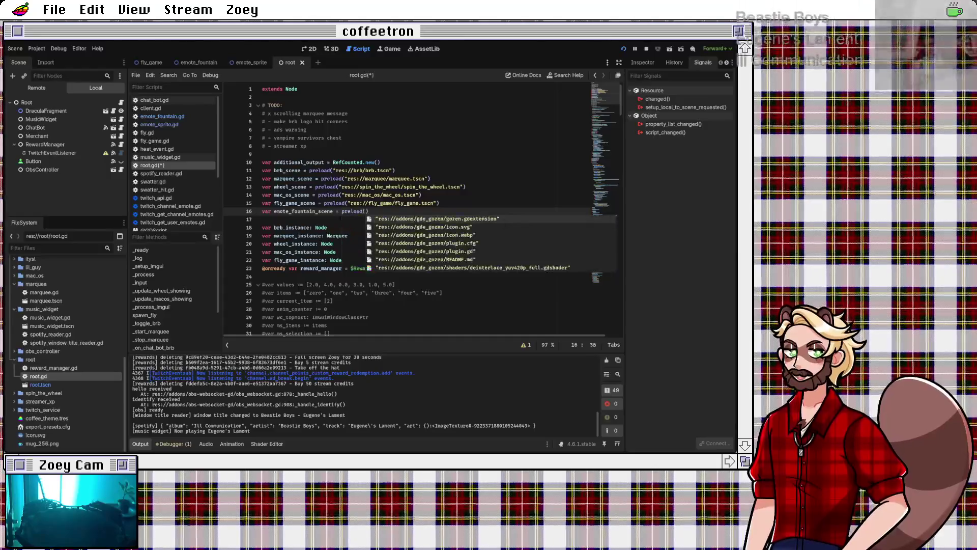
pyautogui.write('emote_f')
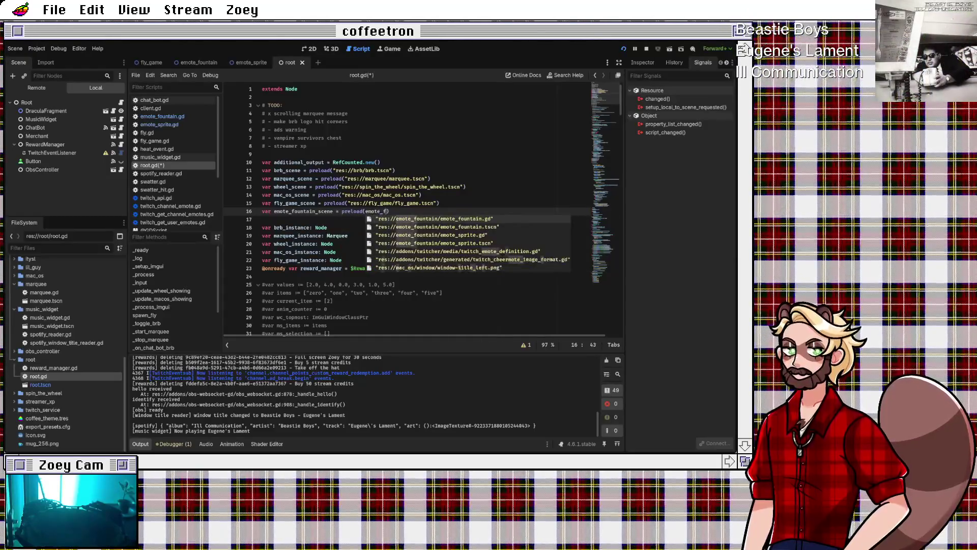
pyautogui.press('Down')
pyautogui.press('Return')
pyautogui.press('Down')
pyautogui.scroll(-6, 406, 210)
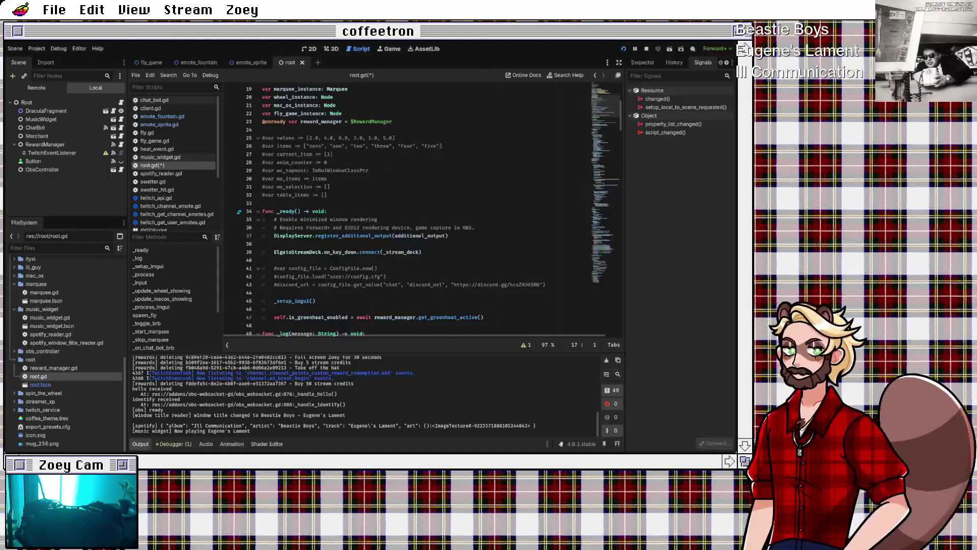
pyautogui.scroll(-10, 406, 210)
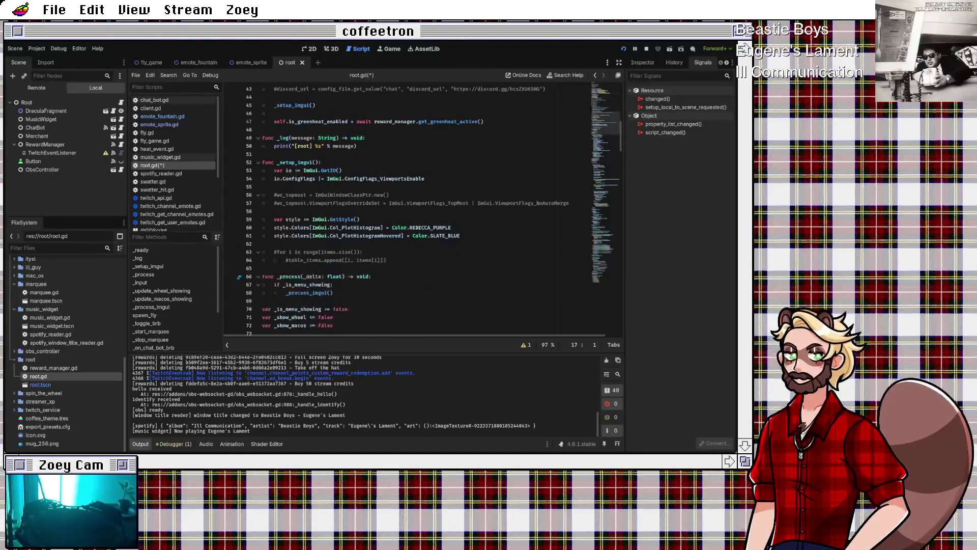
pyautogui.scroll(-9, 406, 210)
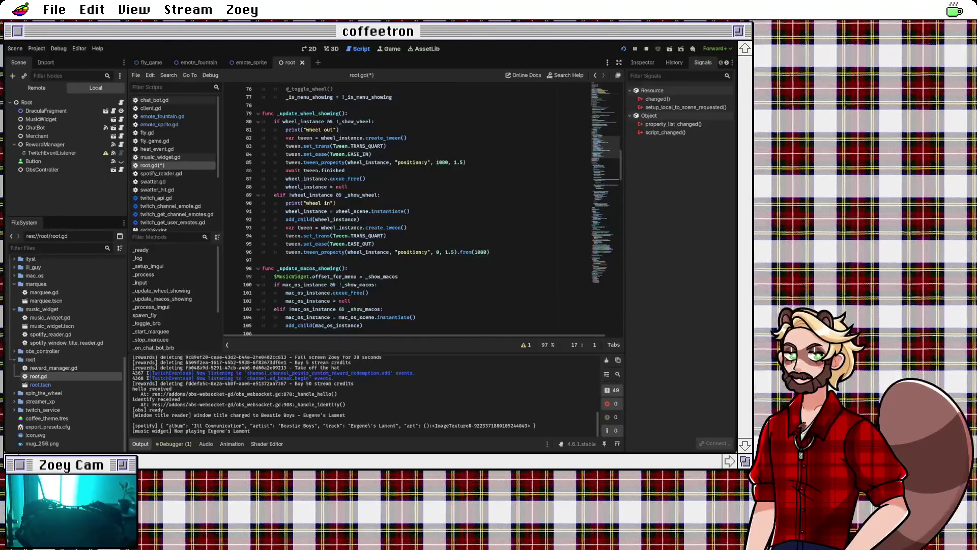
pyautogui.scroll(16, 406, 211)
pyautogui.scroll(7, 406, 210)
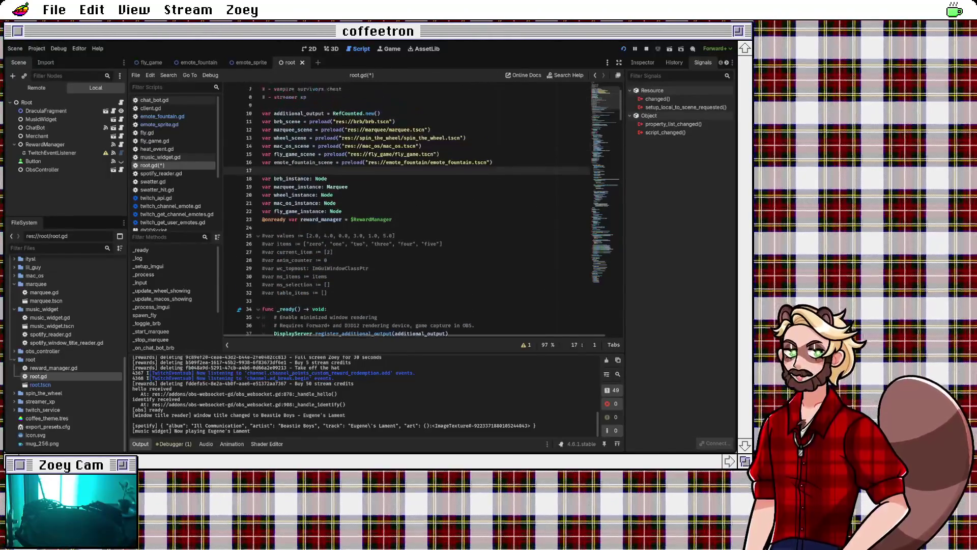
pyautogui.click(406, 210)
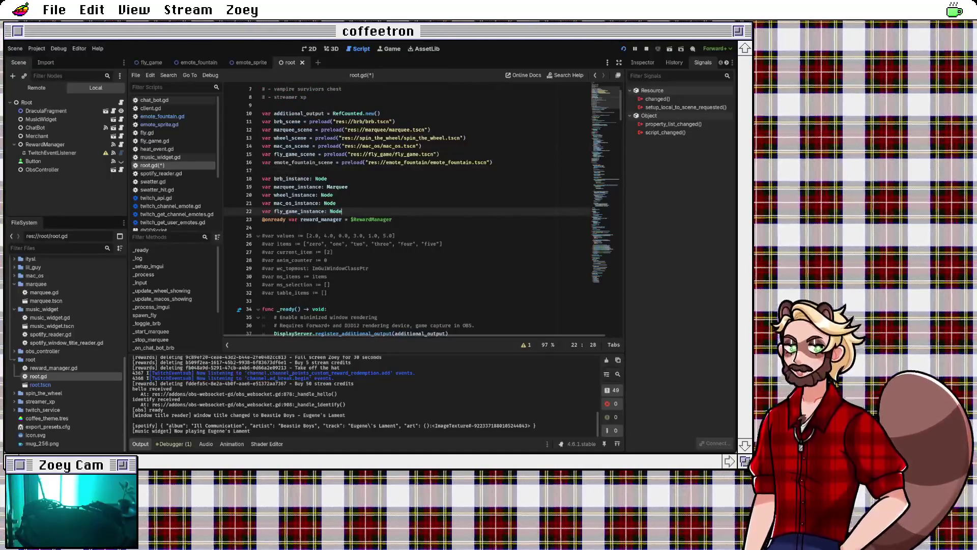
# Declare var emote_fountain_instance: Node on a new line below fly_game_instance.
pyautogui.press('Return')
pyautogui.write('var ')
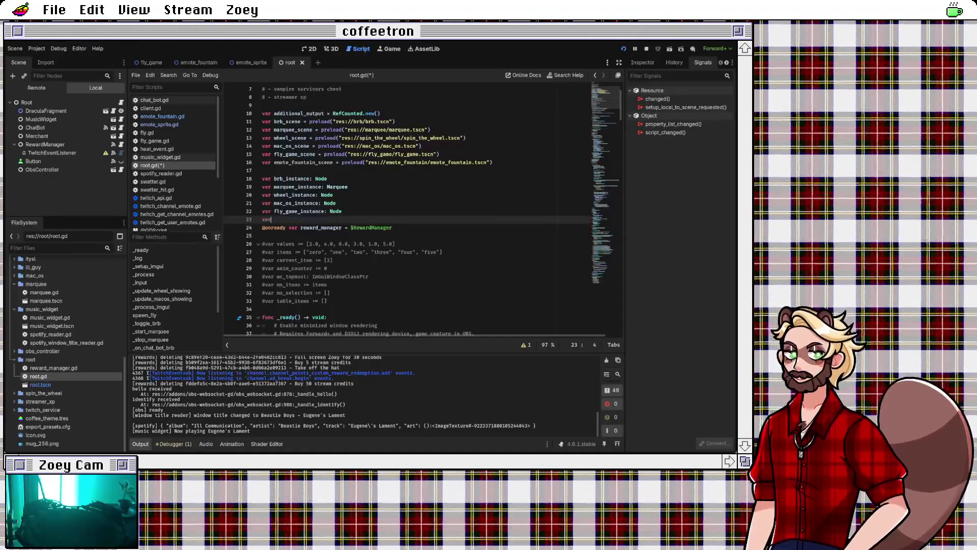
pyautogui.write('emote_fountain')
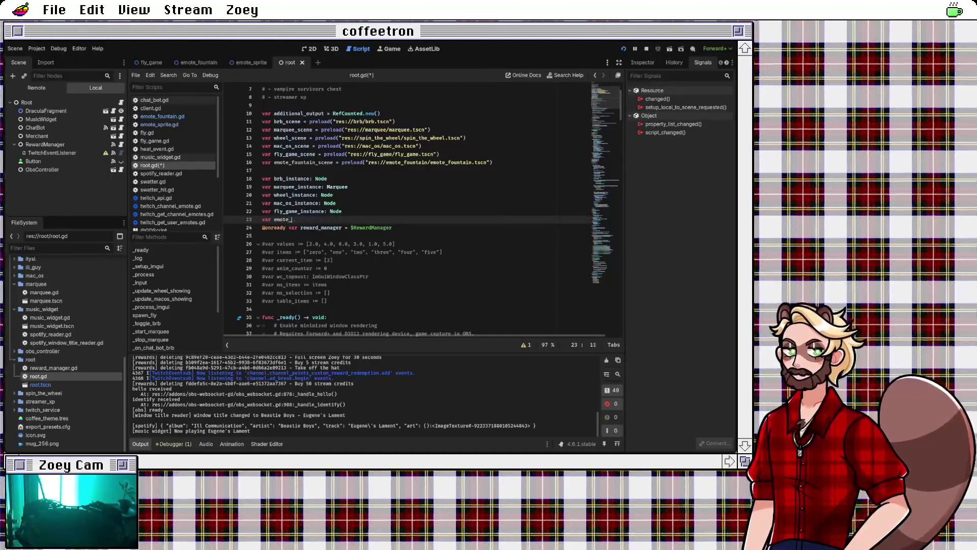
pyautogui.write('_instance: ')
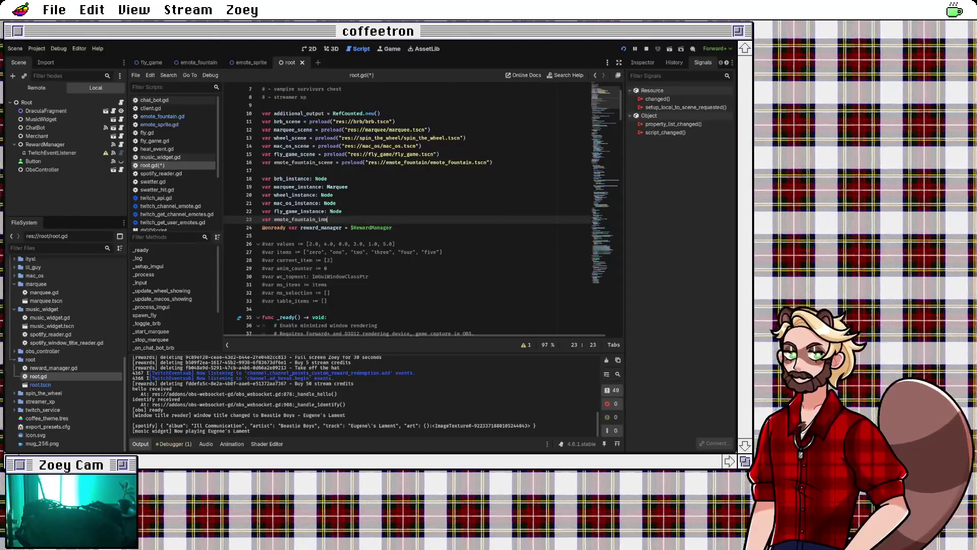
pyautogui.write('Node')
pyautogui.click(262, 227)
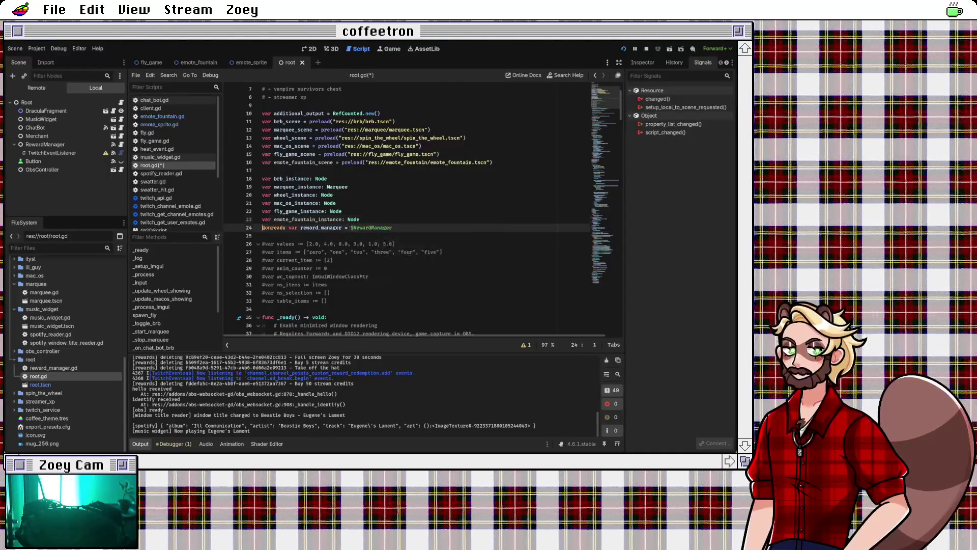
pyautogui.scroll(-8, 407, 209)
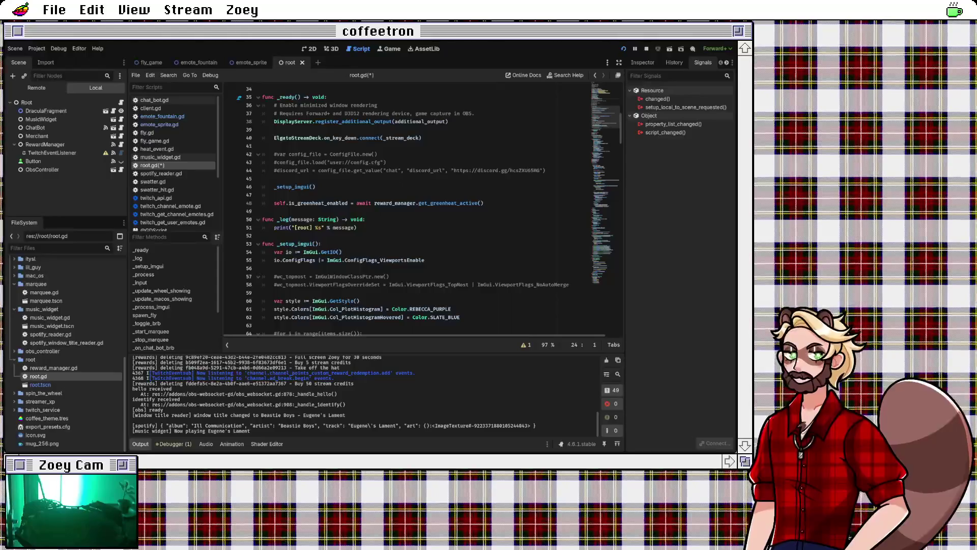
pyautogui.click(357, 227)
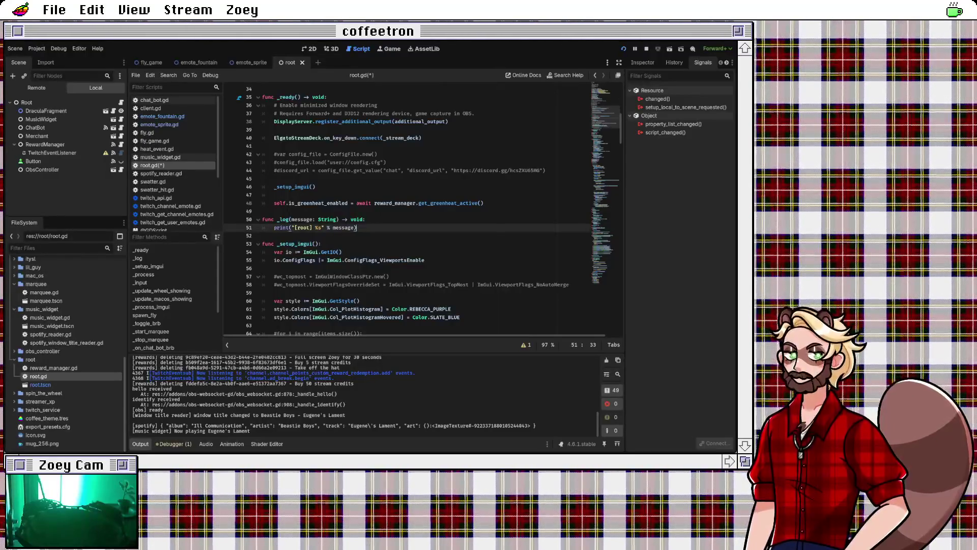
# Below the fly game checkbox block, start the line if ImGui.Checkbox("emote fountain", [.
pyautogui.scroll(-12, 407, 209)
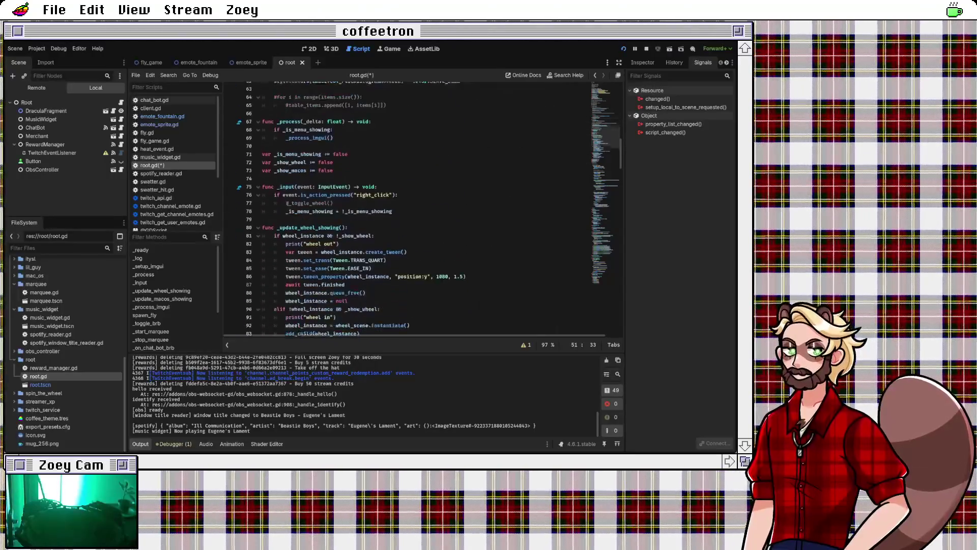
pyautogui.scroll(-18, 407, 209)
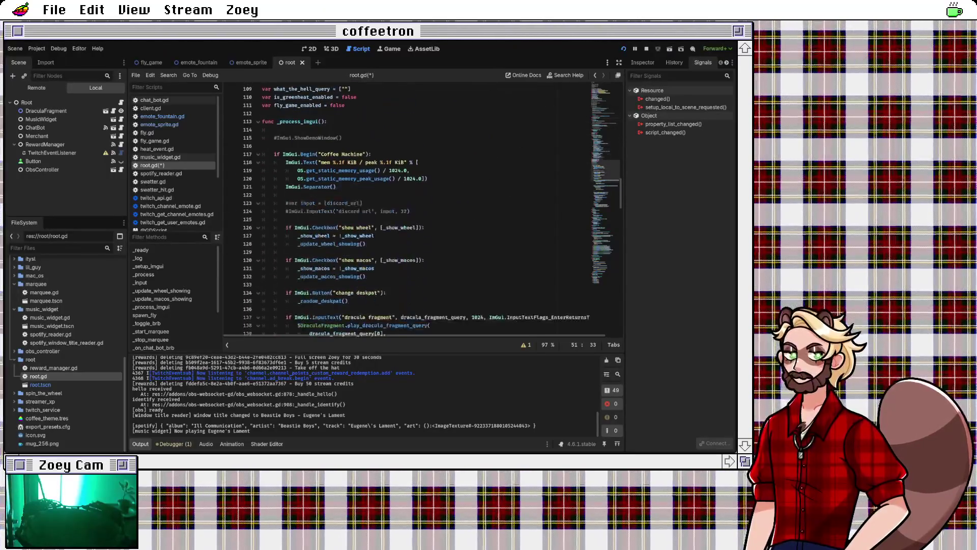
pyautogui.scroll(-6, 407, 209)
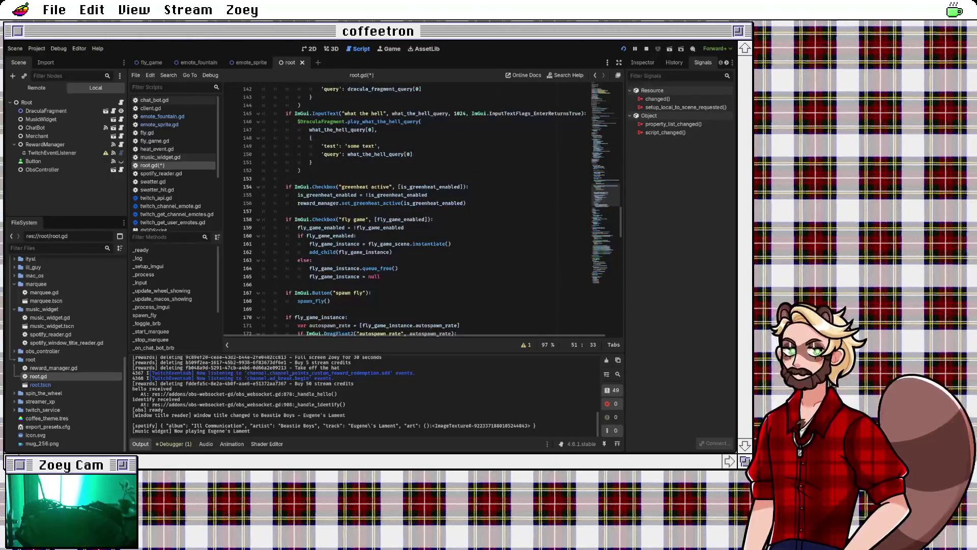
pyautogui.scroll(-2, 407, 209)
pyautogui.click(263, 235)
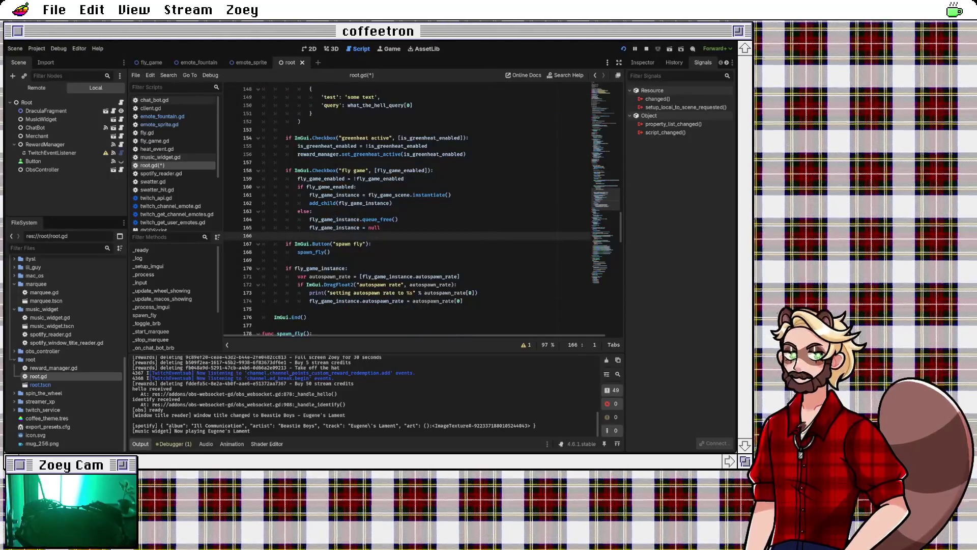
pyautogui.press('Return')
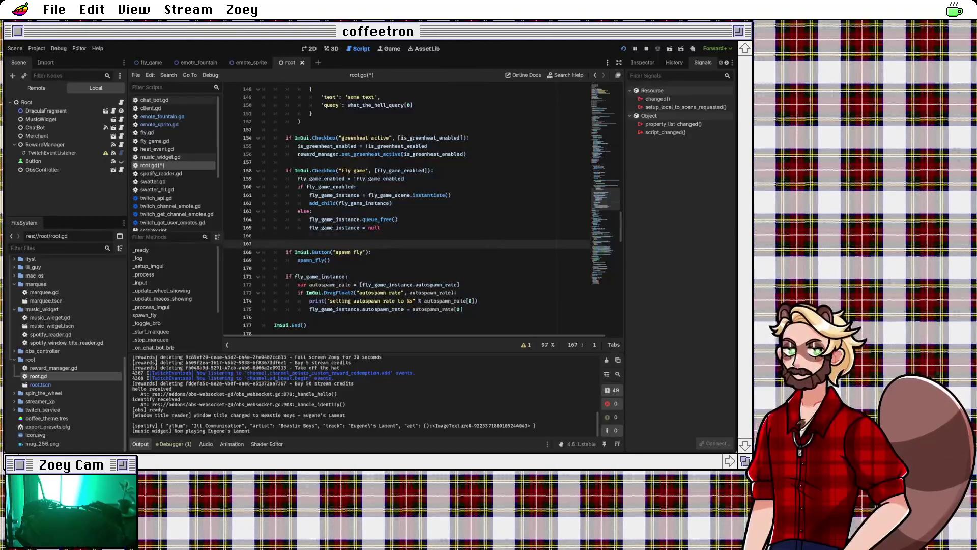
pyautogui.write('if Im')
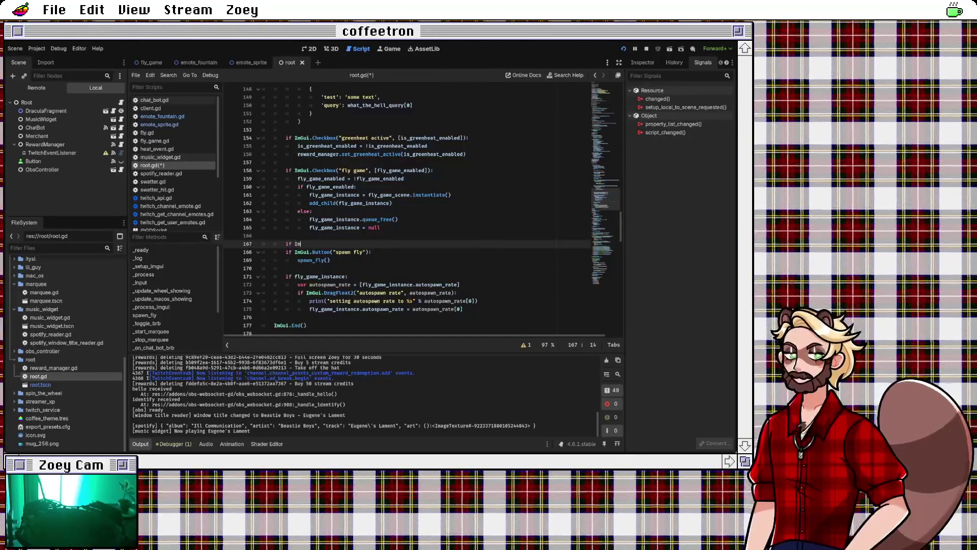
pyautogui.write('Gu')
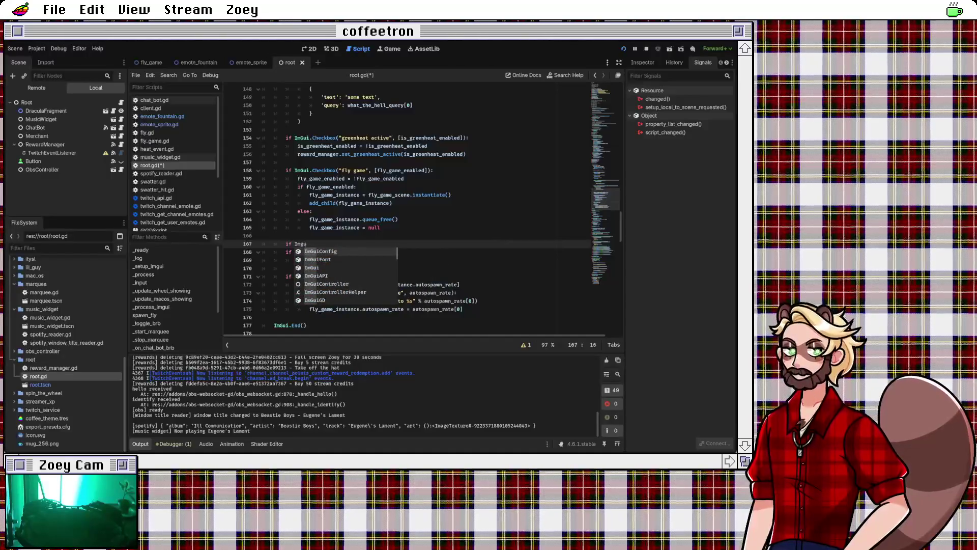
pyautogui.write('i.')
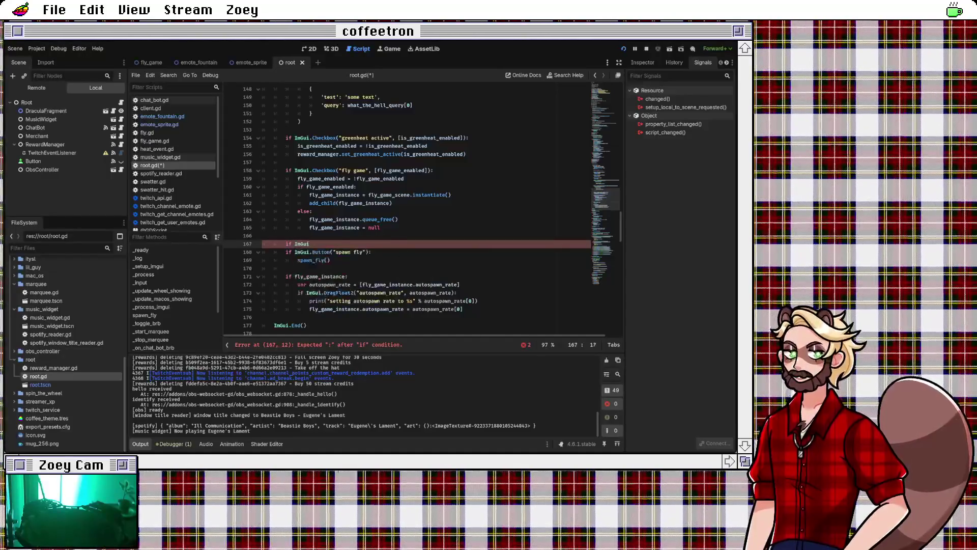
pyautogui.write('che')
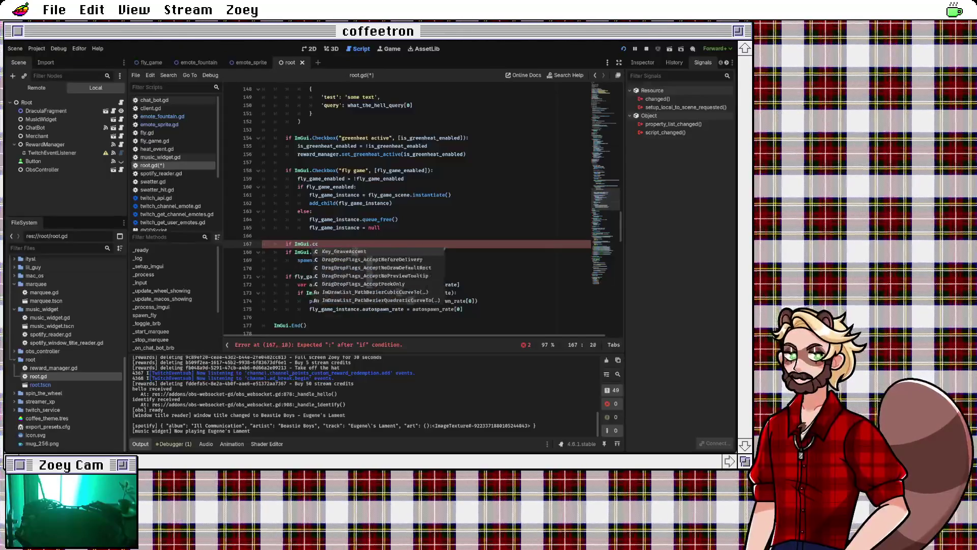
pyautogui.press('Return')
pyautogui.write('"emote fountain"')
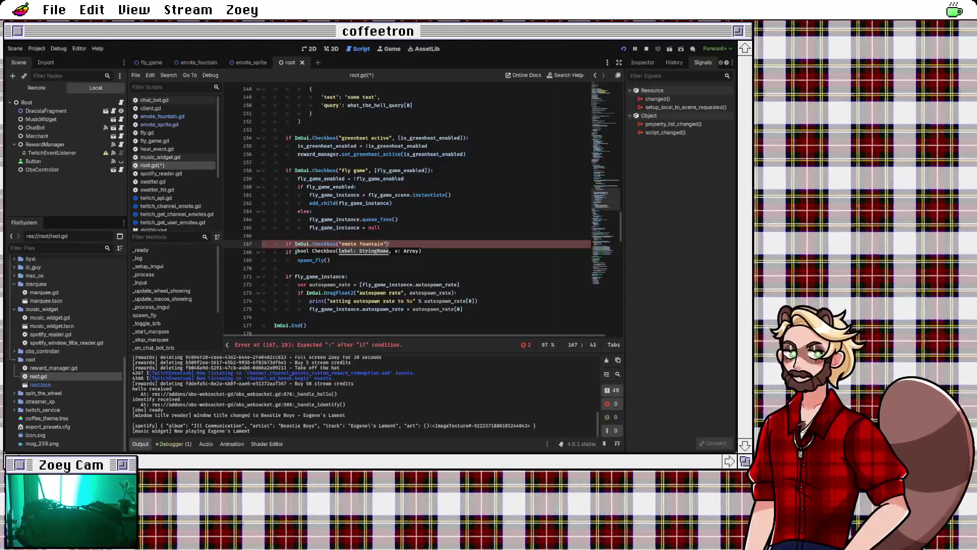
pyautogui.write(', [')
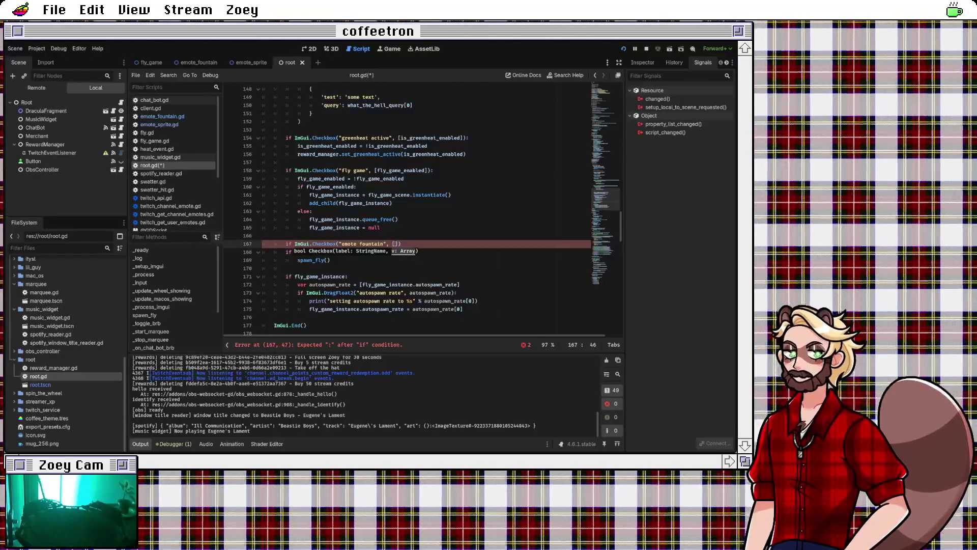
# Following the fly game checkbox's pattern, begin an emote fountain enabled variable above the new checkbox.
pyautogui.click(425, 170)
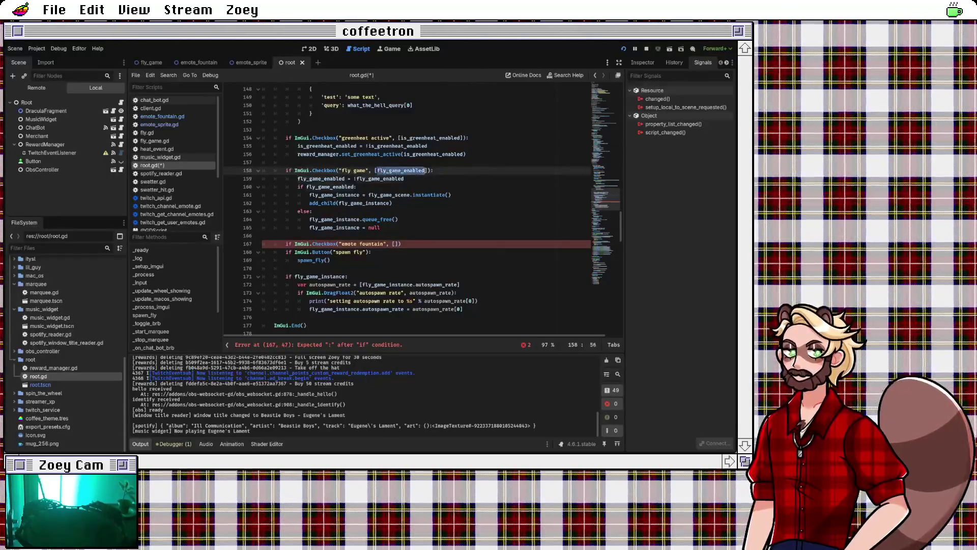
pyautogui.click(356, 236)
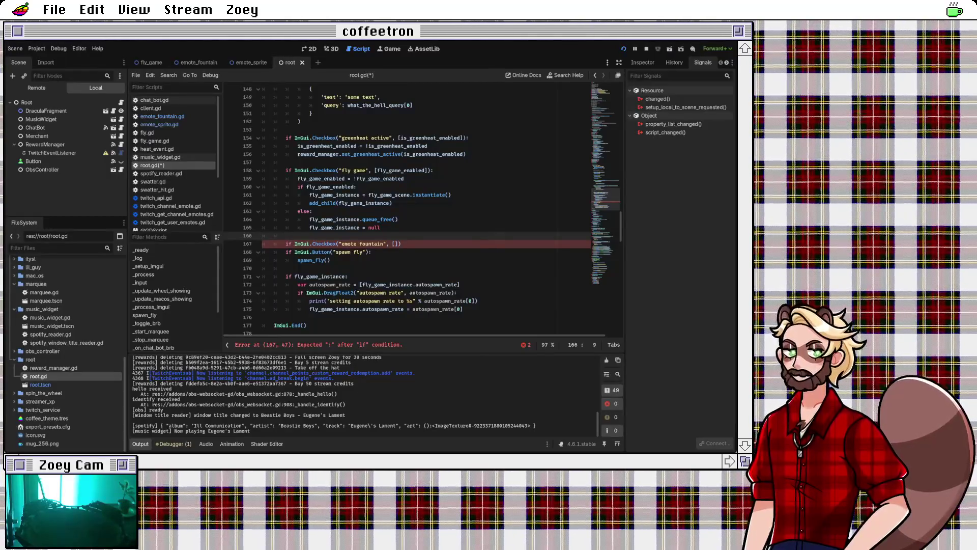
pyautogui.press('Return')
pyautogui.write('var emote_')
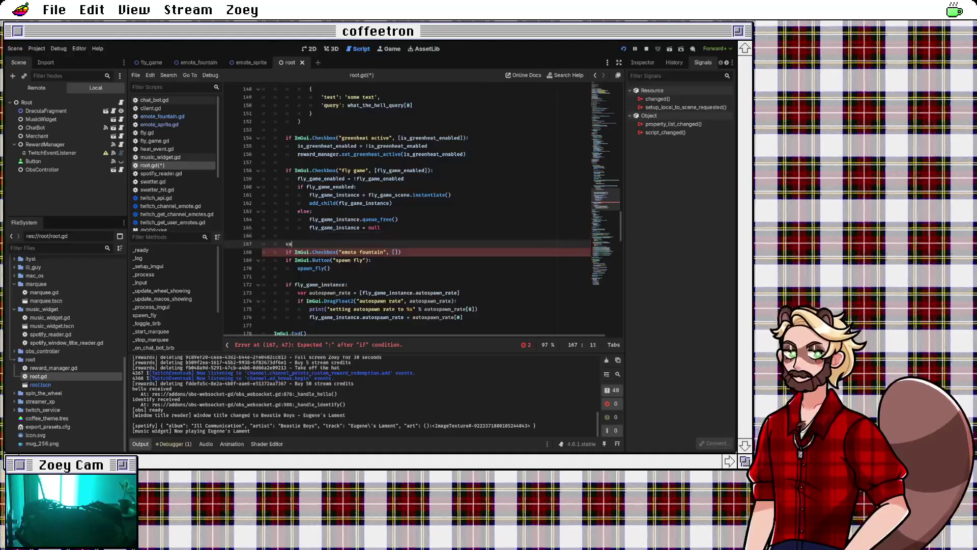
pyautogui.write('fountain_e')
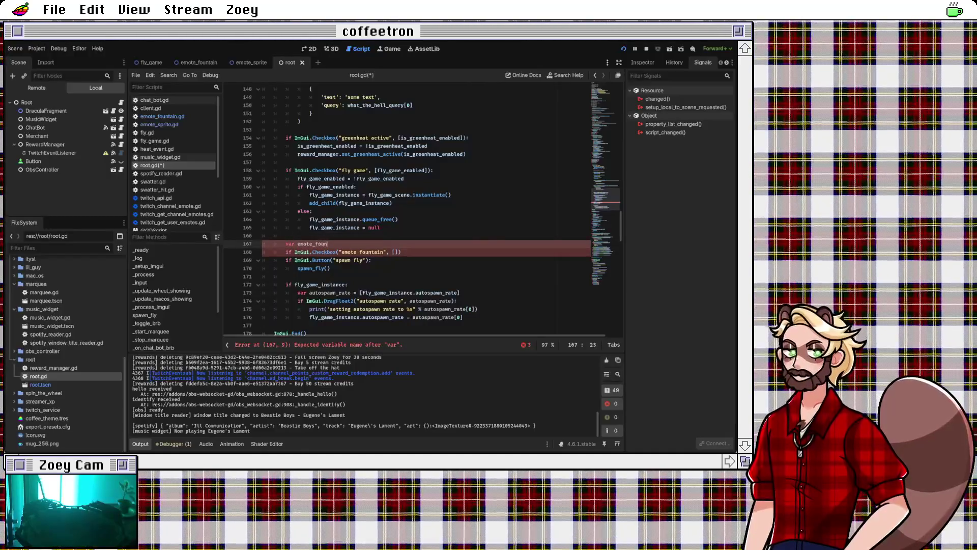
pyautogui.write('name')
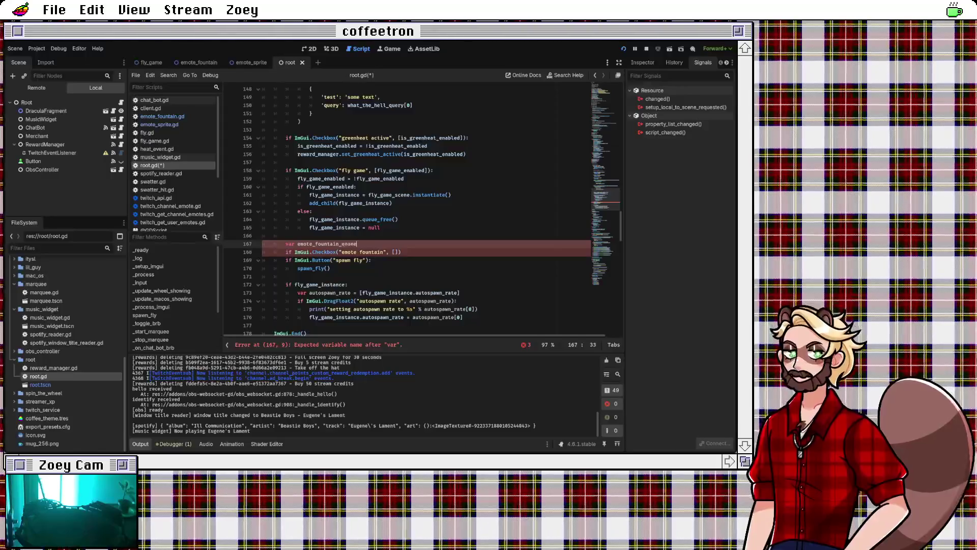
# Finish the declaration emote_fountain_enabled, comparing fly_game_scene against null.
pyautogui.press('BackSpace')
pyautogui.write('bled = ')
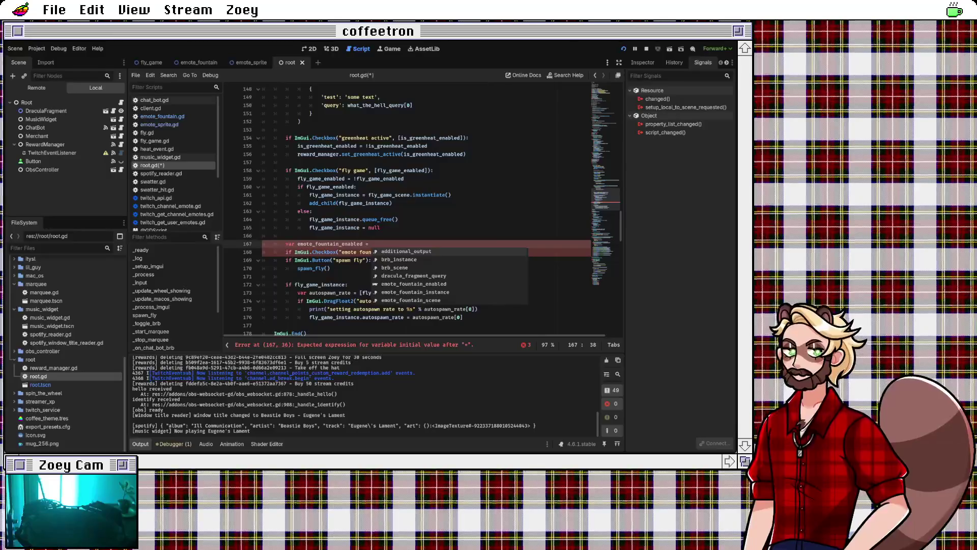
pyautogui.write('fly')
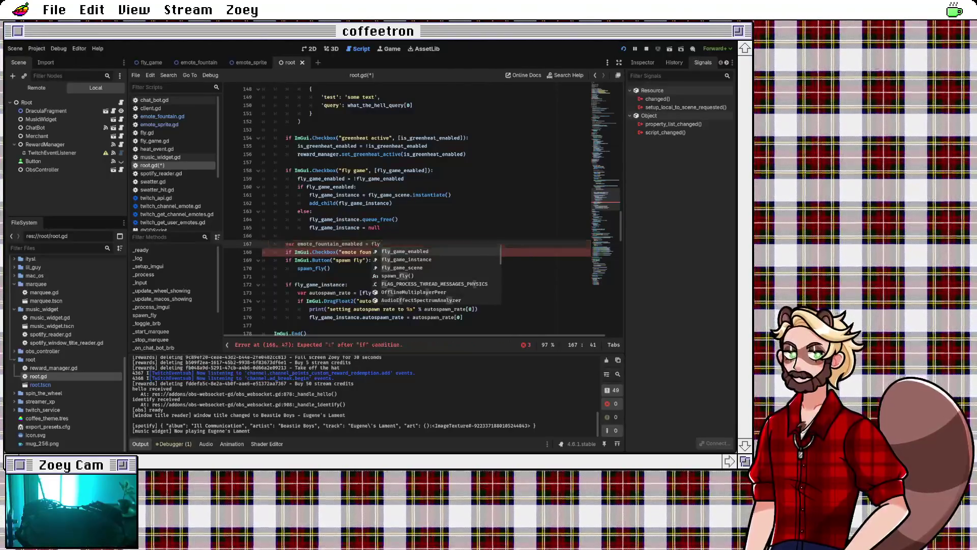
pyautogui.press('Down')
pyautogui.press('Down')
pyautogui.press('Return')
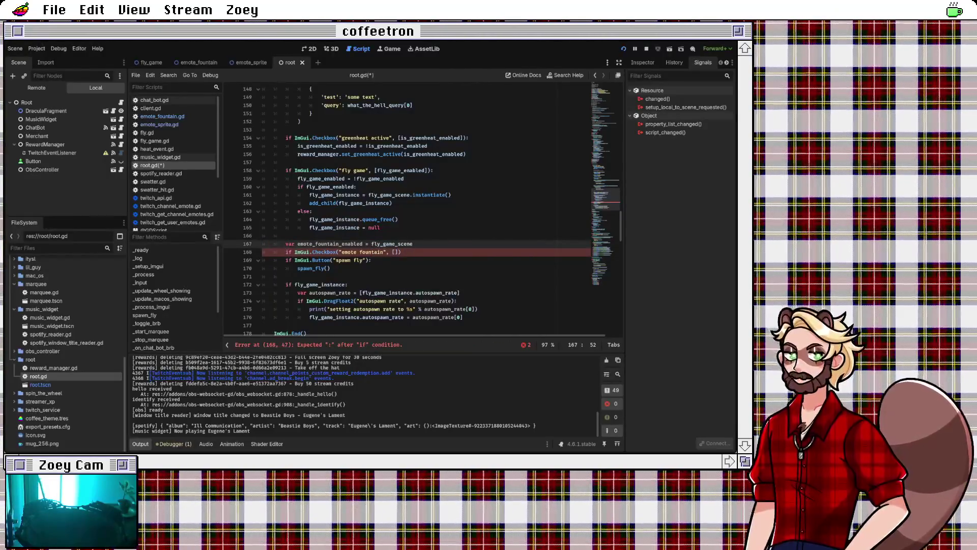
pyautogui.write('null')
# Pass [emote_fountain_enabled] into the emote fountain checkbox, add the colon, and start its body.
pyautogui.click(263, 252)
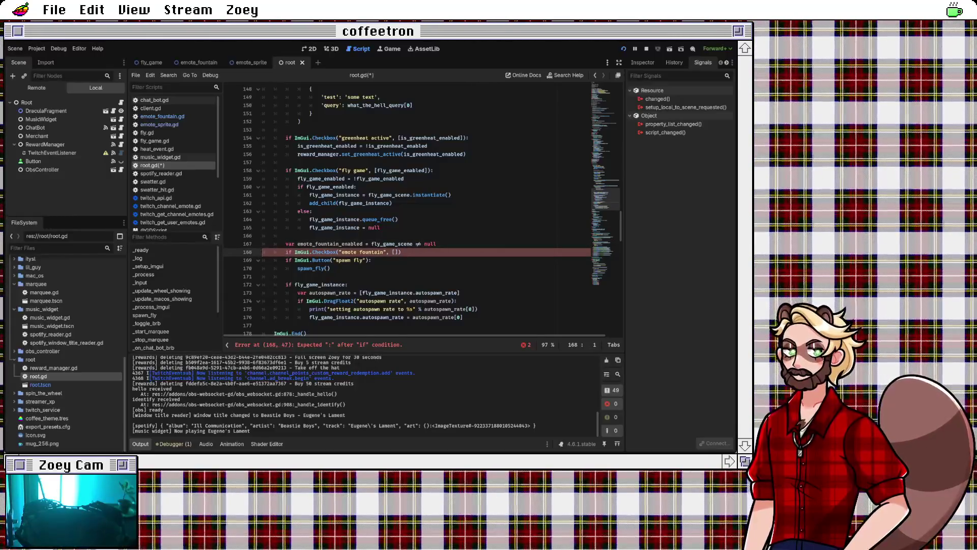
pyautogui.doubleClick(329, 244)
pyautogui.hotkey('ctrl', 'c')
pyautogui.click(395, 251)
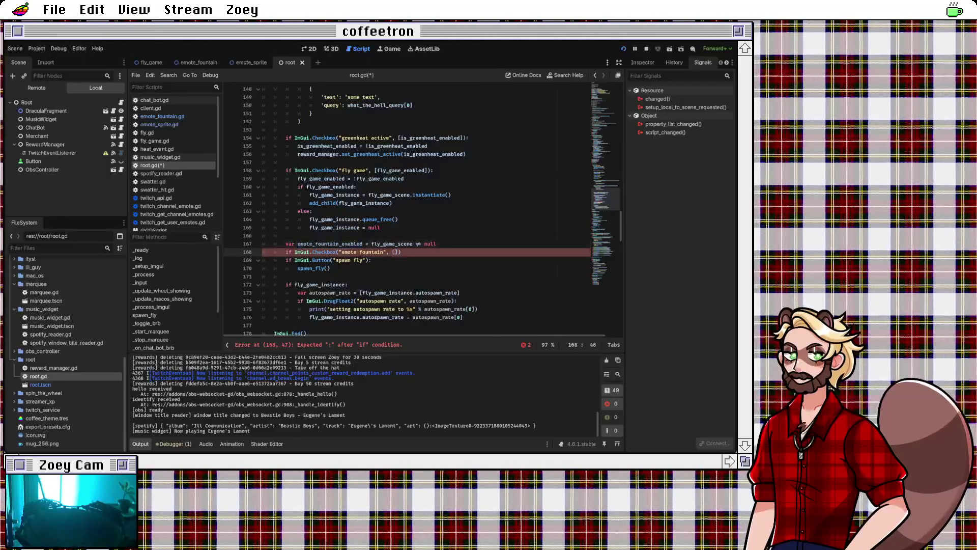
pyautogui.hotkey('ctrl', 'v')
pyautogui.write(':')
pyautogui.press('Return')
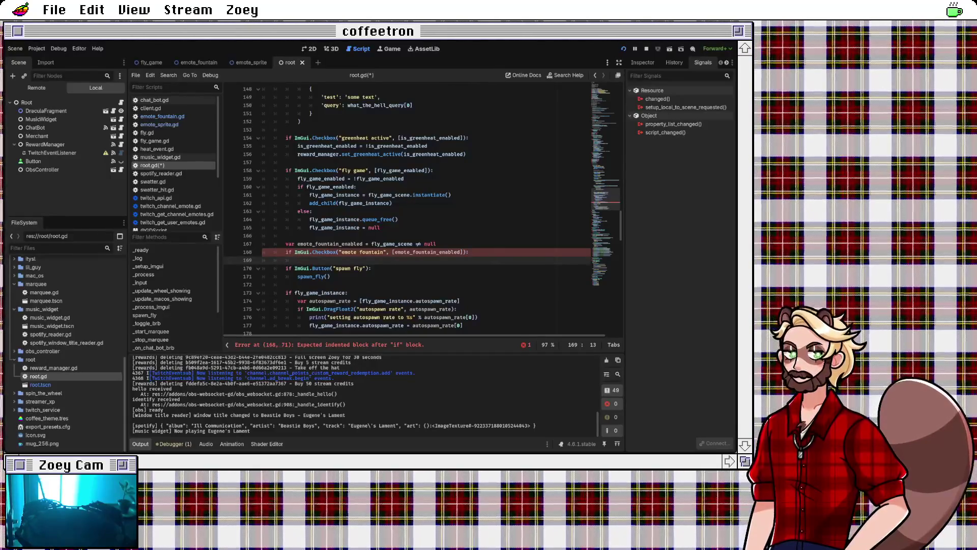
# Paste the fly game instantiate-or-free block under the emote fountain checkbox.
pyautogui.moveTo(263, 187)
pyautogui.mouseDown()
pyautogui.moveTo(305, 195)
pyautogui.moveTo(306, 211)
pyautogui.moveTo(263, 235)
pyautogui.mouseUp()
pyautogui.hotkey('ctrl', 'c')
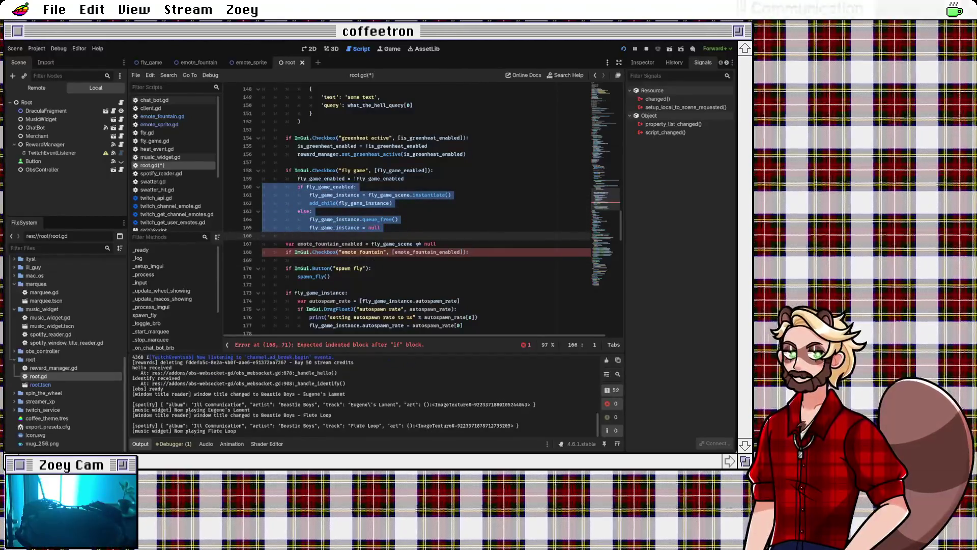
pyautogui.click(298, 261)
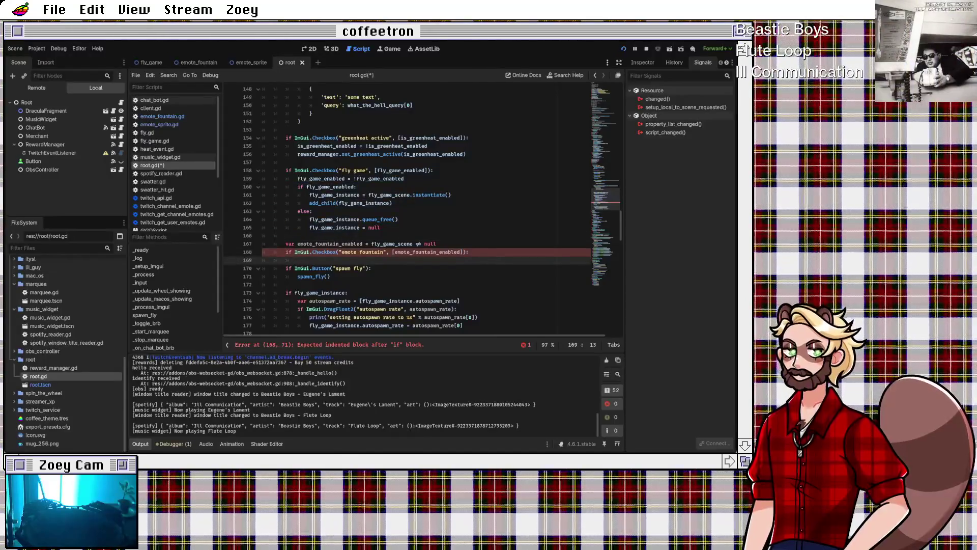
pyautogui.hotkey('ctrl', 'v')
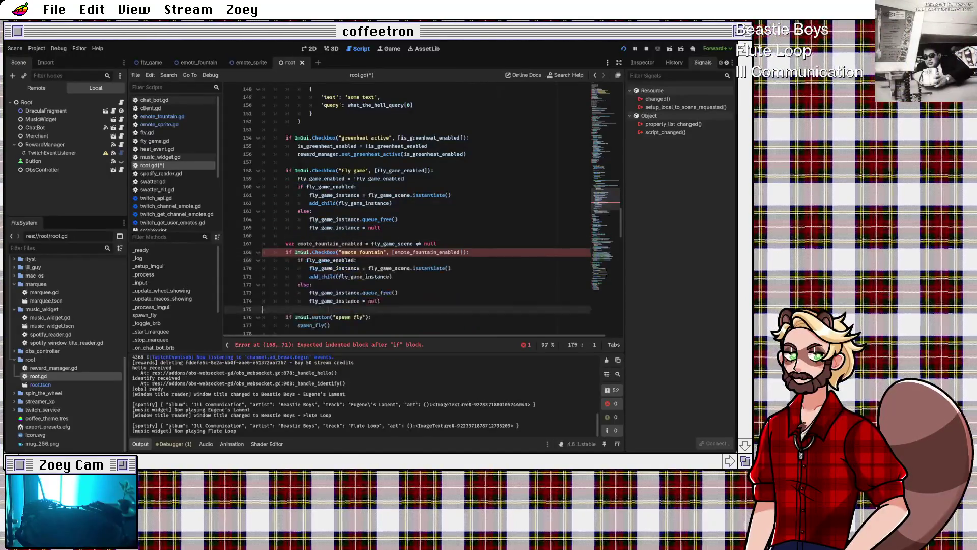
pyautogui.doubleClick(331, 235)
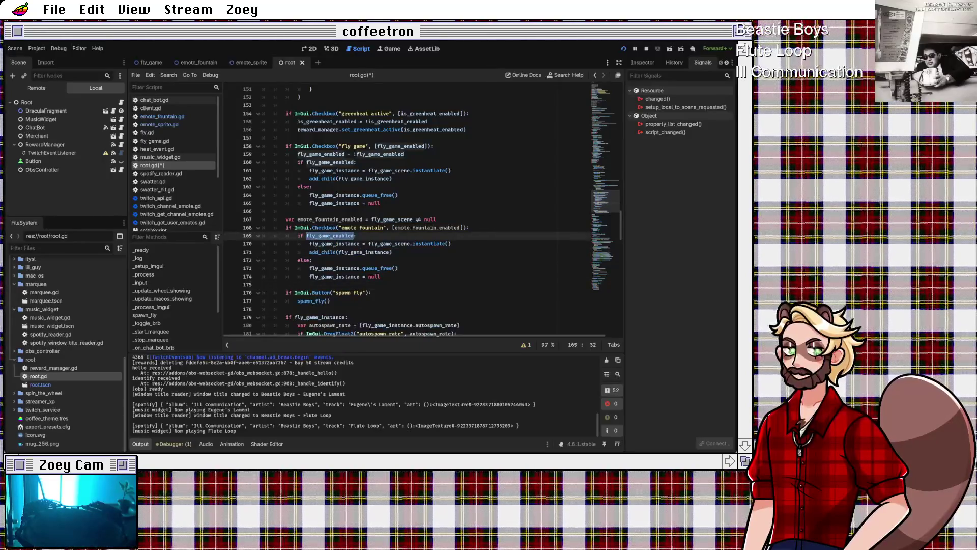
pyautogui.click(298, 227)
# Rename every fly_game in the pasted block to emote_fountain and save root.gd.
pyautogui.moveTo(306, 235); pyautogui.dragTo(331, 236)
pyautogui.hotkey('ctrl', 'd')
pyautogui.hotkey('ctrl', 'd')
pyautogui.hotkey('ctrl', 'd')
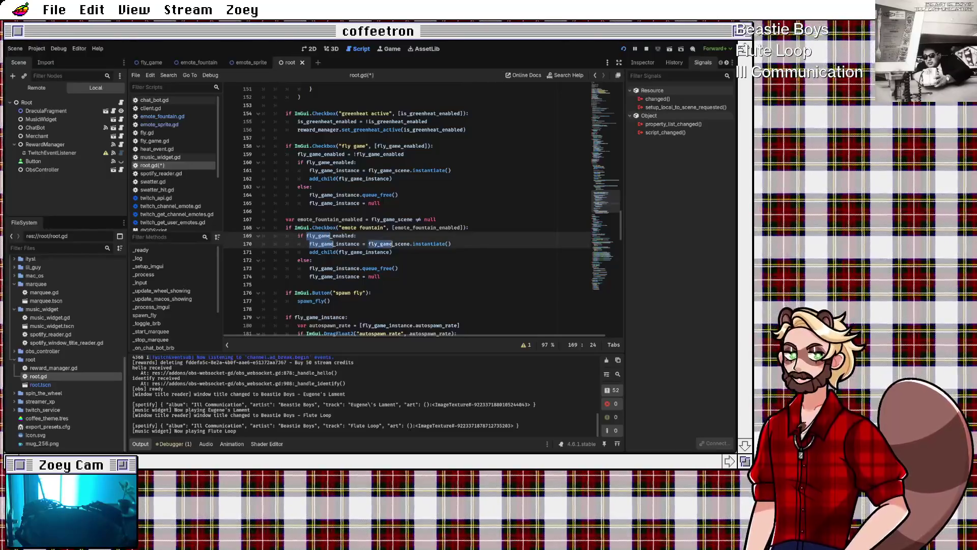
pyautogui.hotkey('ctrl', 'd')
pyautogui.write('emote_fountain')
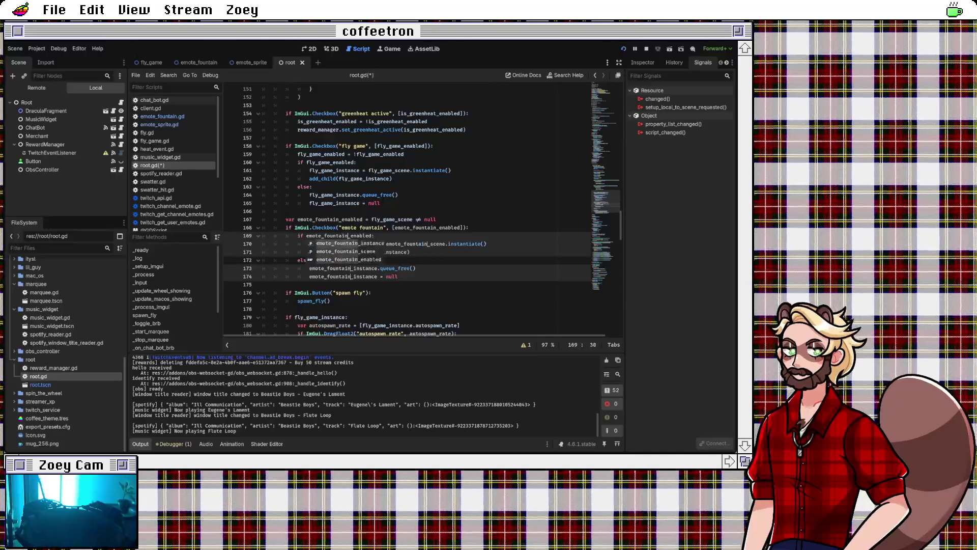
pyautogui.click(398, 276)
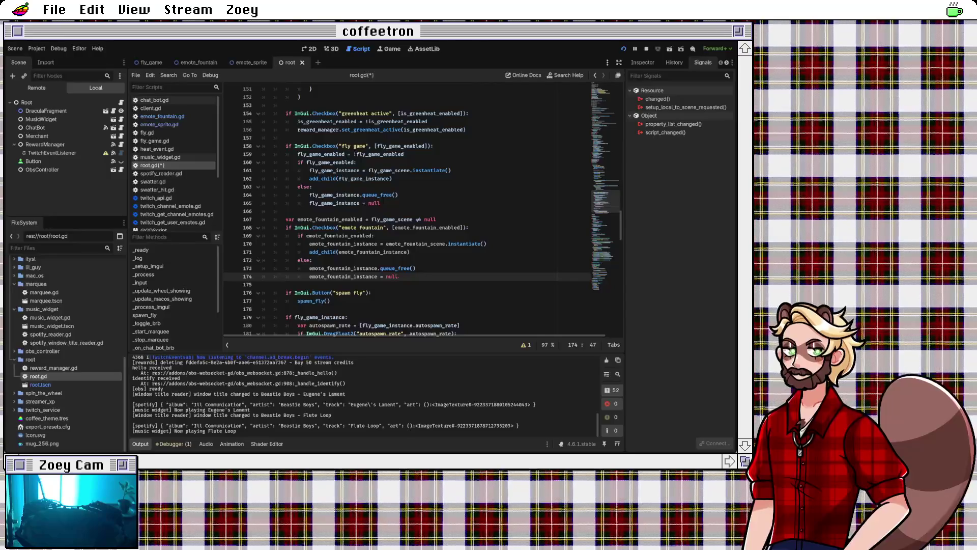
pyautogui.hotkey('ctrl', 's')
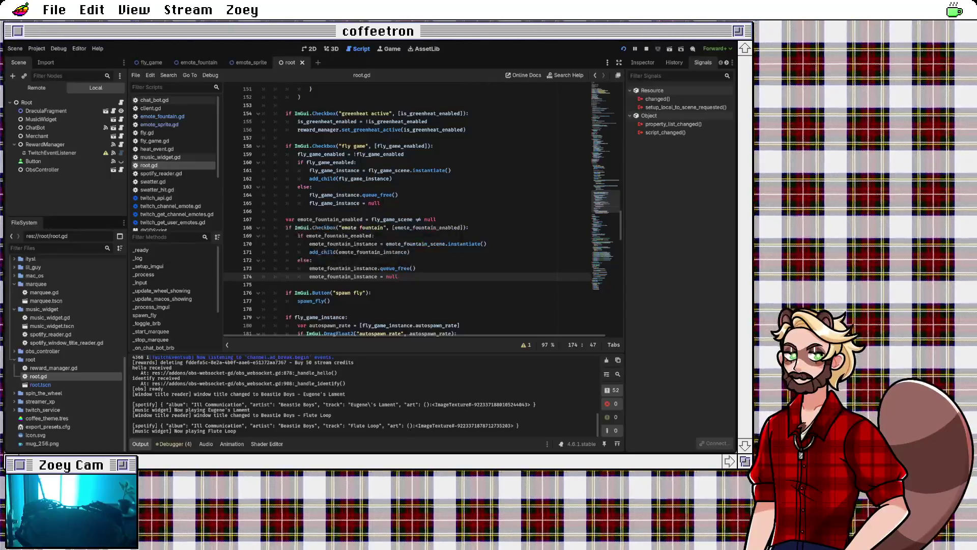
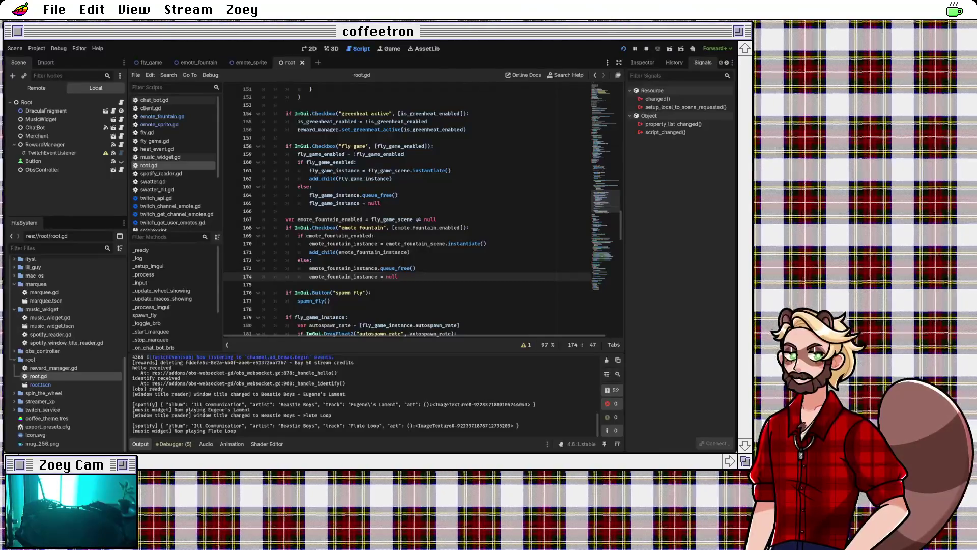
# Replace fly_game_scene with emote_fountain_instance in root.gd line 167's condition and save the script.
pyautogui.click(414, 219)
pyautogui.press('BackSpace')
pyautogui.press('BackSpace')
pyautogui.press('BackSpace')
pyautogui.write('ins')
pyautogui.press('BackSpace')
pyautogui.press('BackSpace')
pyautogui.press('BackSpace')
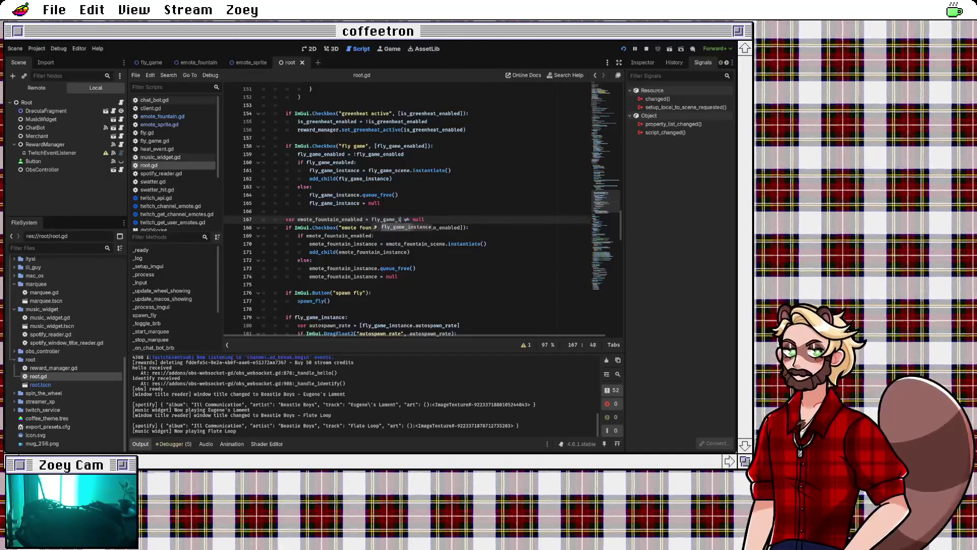
pyautogui.write('emote_')
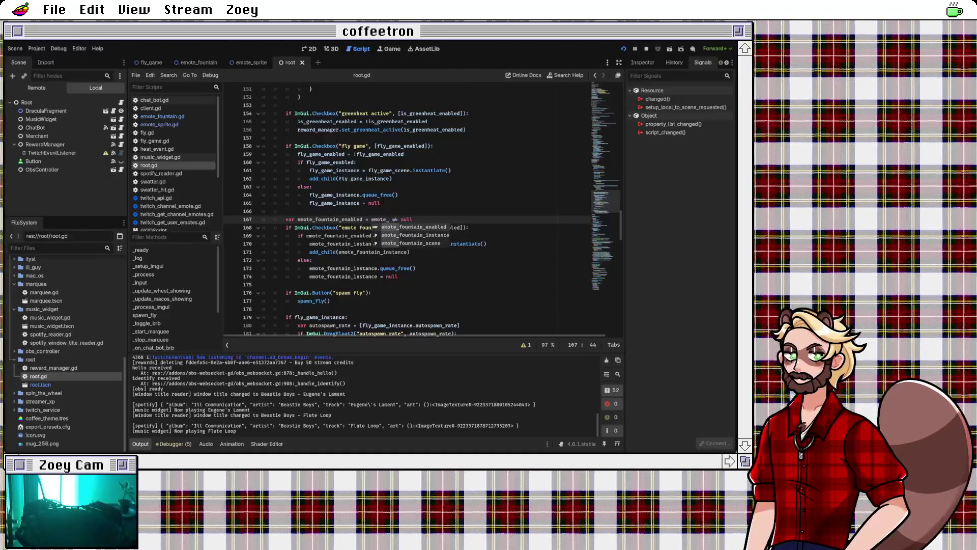
pyautogui.press('Down')
pyautogui.press('Return')
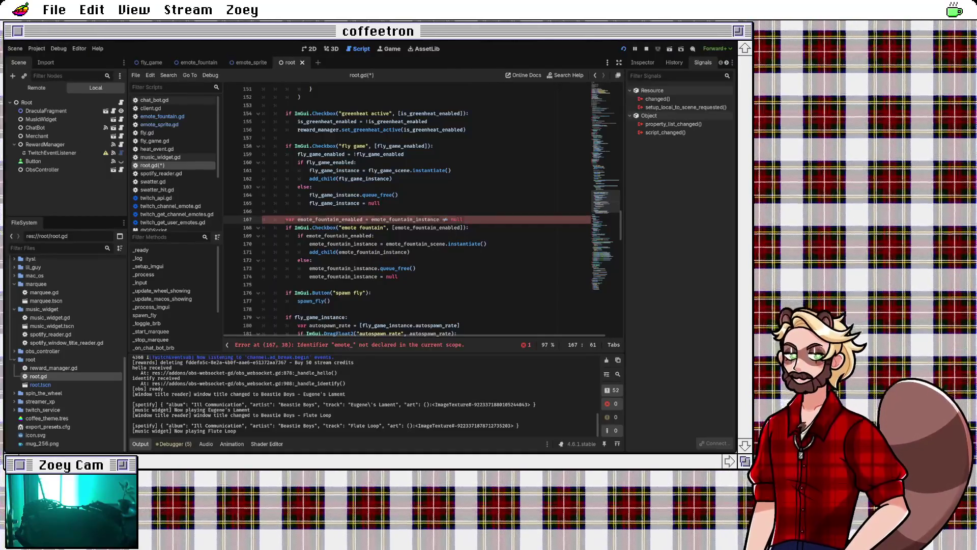
pyautogui.click(468, 227)
pyautogui.hotkey('ctrl', 's')
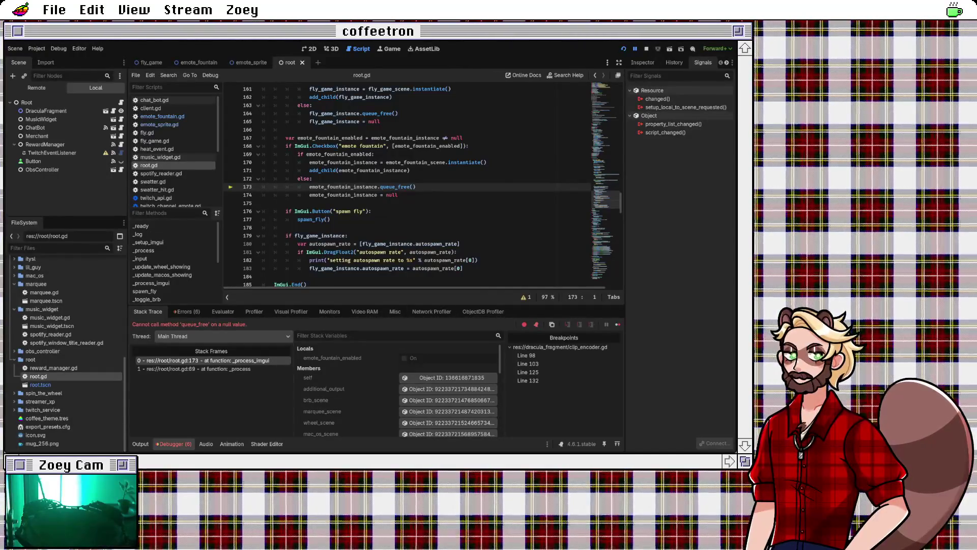
# Stop the project and add 'emote_fountain_enabled = !emote_fountain_enabled' under the Checkbox line.
pyautogui.press('F8')
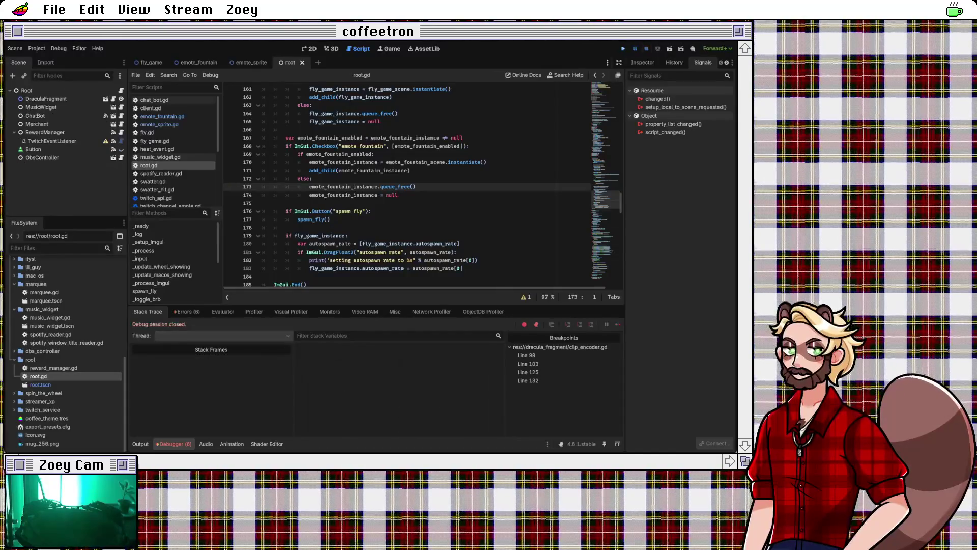
pyautogui.scroll(1, 407, 203)
pyautogui.click(473, 219)
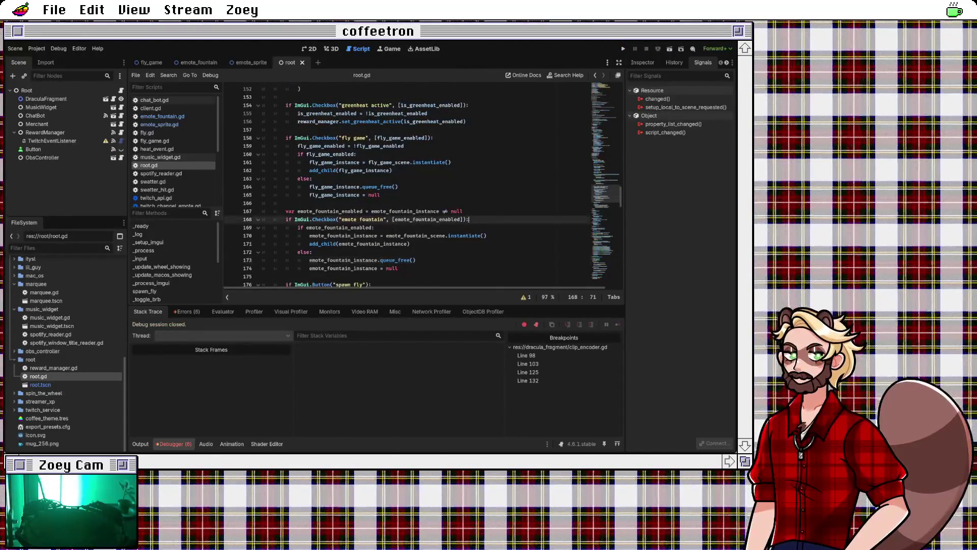
pyautogui.press('Return')
pyautogui.write('e')
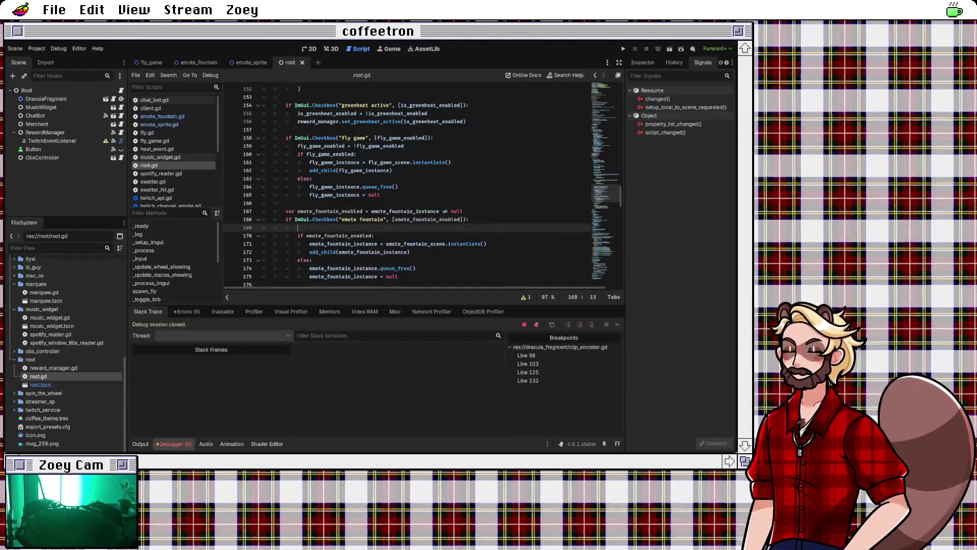
pyautogui.write('mote')
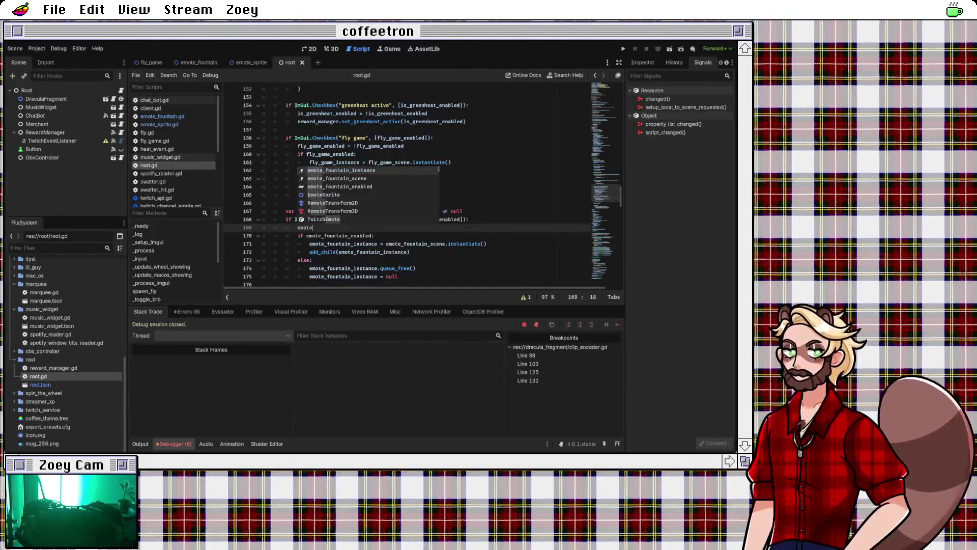
pyautogui.press('Down')
pyautogui.press('Down')
pyautogui.press('Return')
pyautogui.write('= !')
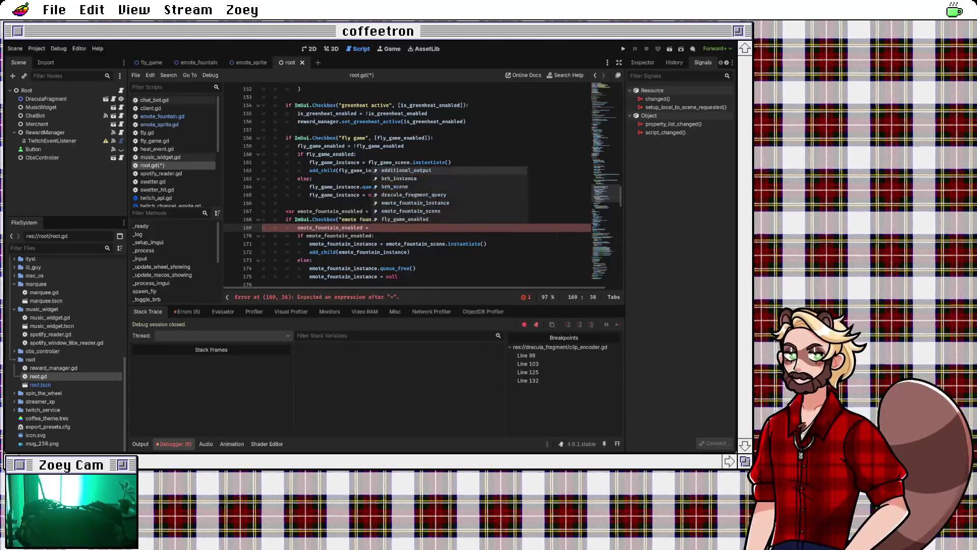
pyautogui.write('emote')
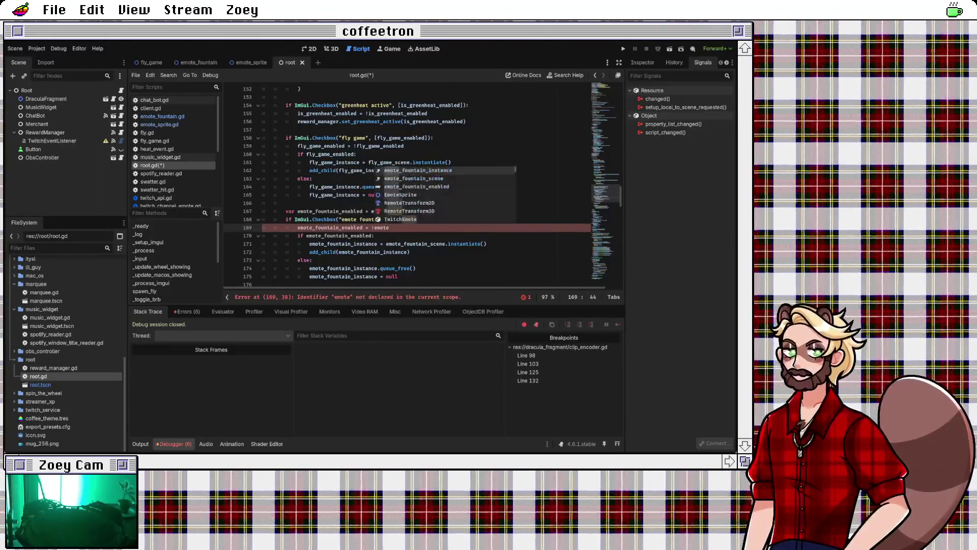
pyautogui.press('Down')
pyautogui.press('Down')
pyautogui.press('Return')
# Save root.gd and run the project with F5 to test the toggle.
pyautogui.click(431, 243)
pyautogui.doubleClick(407, 228)
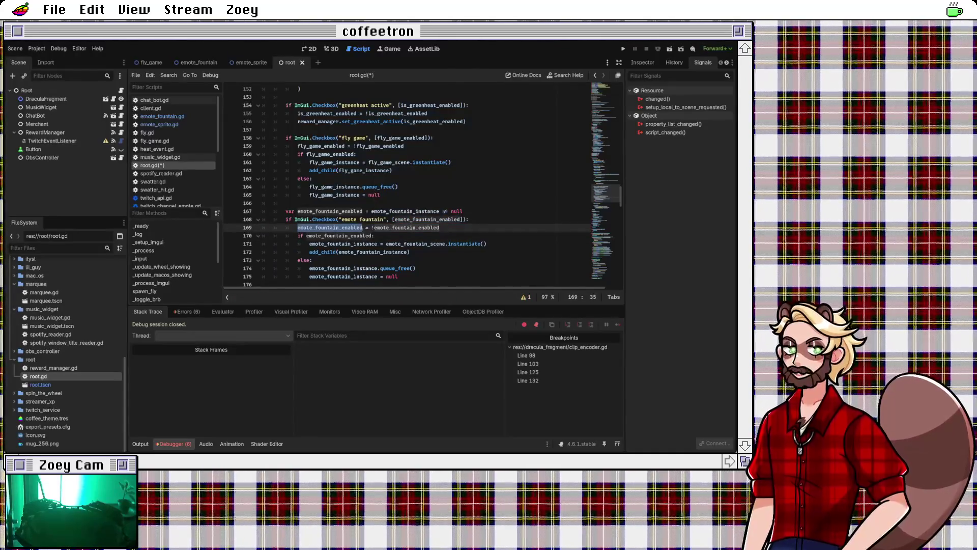
pyautogui.press('Down')
pyautogui.hotkey('ctrl', 's')
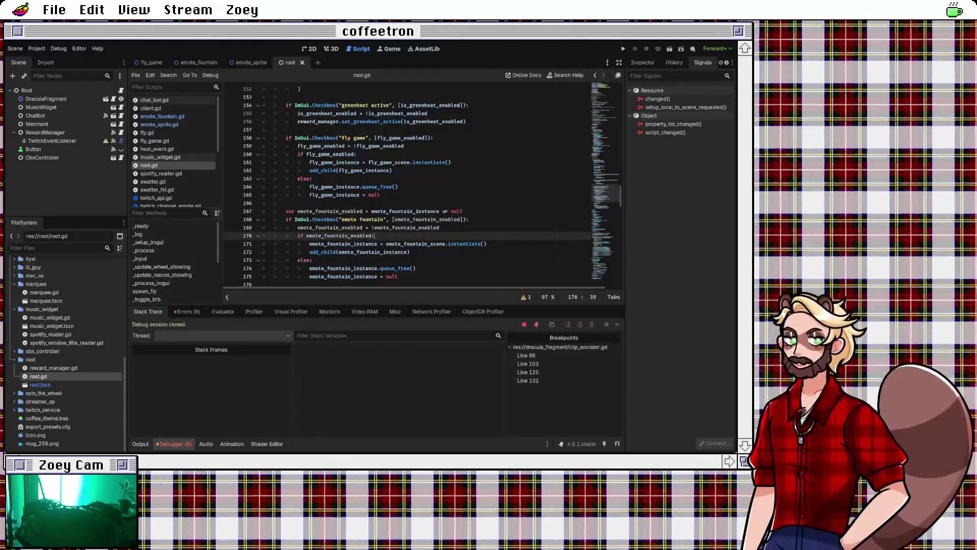
pyautogui.press('F5')
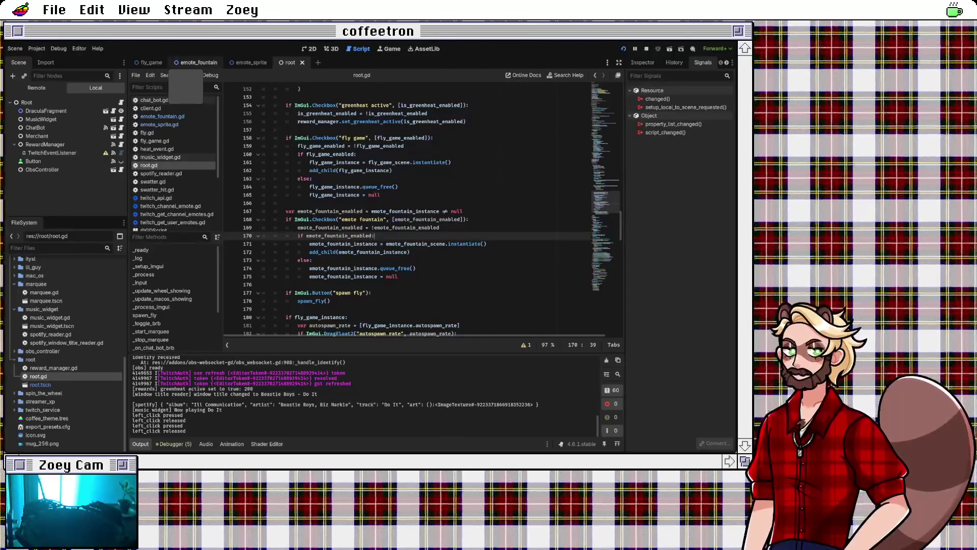
# In the emote_fountain scene, enter the streamer's channel as GreenHeat's Channel Name, then restart the project.
pyautogui.click(197, 63)
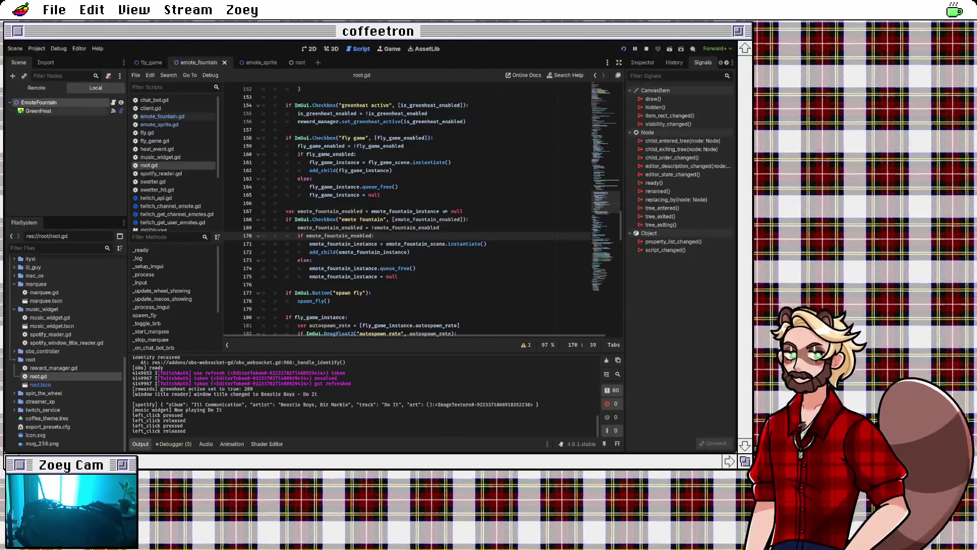
pyautogui.click(39, 110)
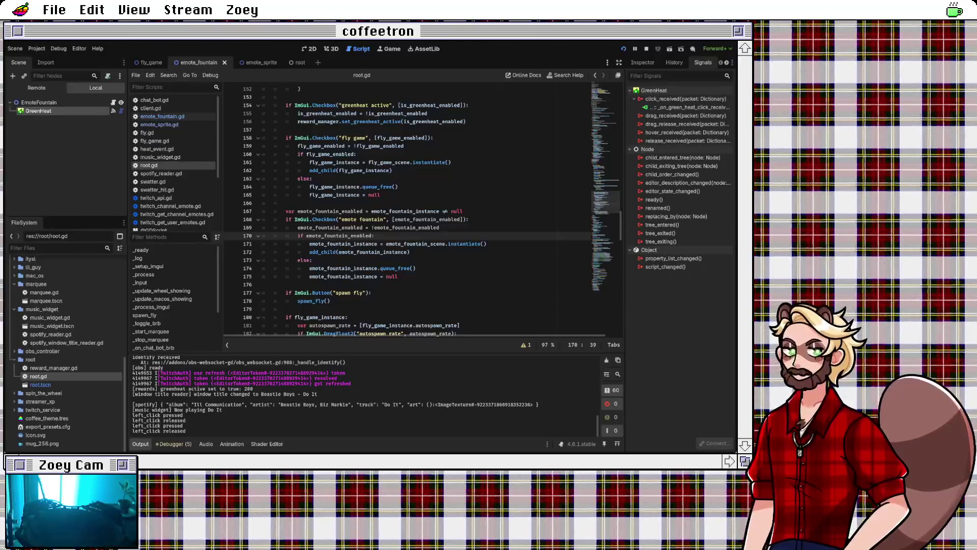
pyautogui.click(642, 62)
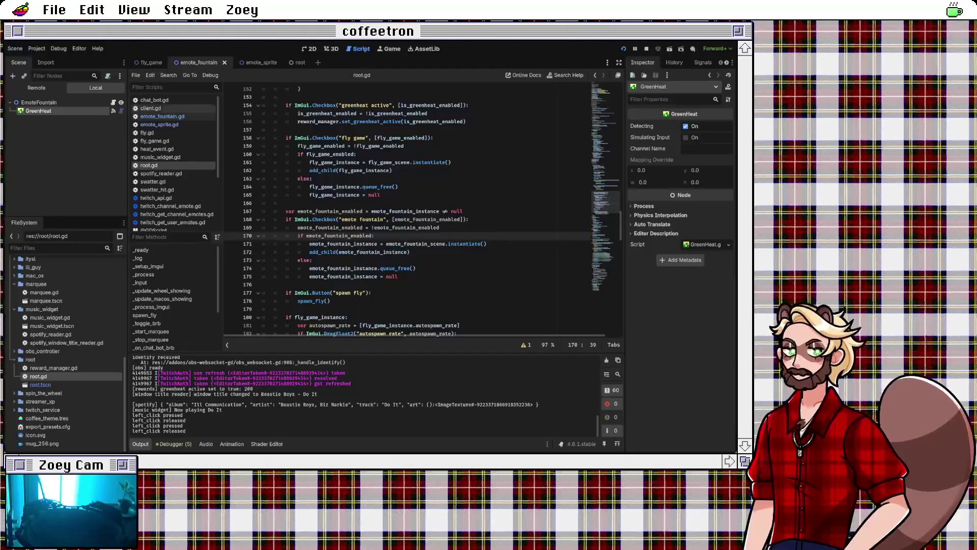
pyautogui.click(706, 148)
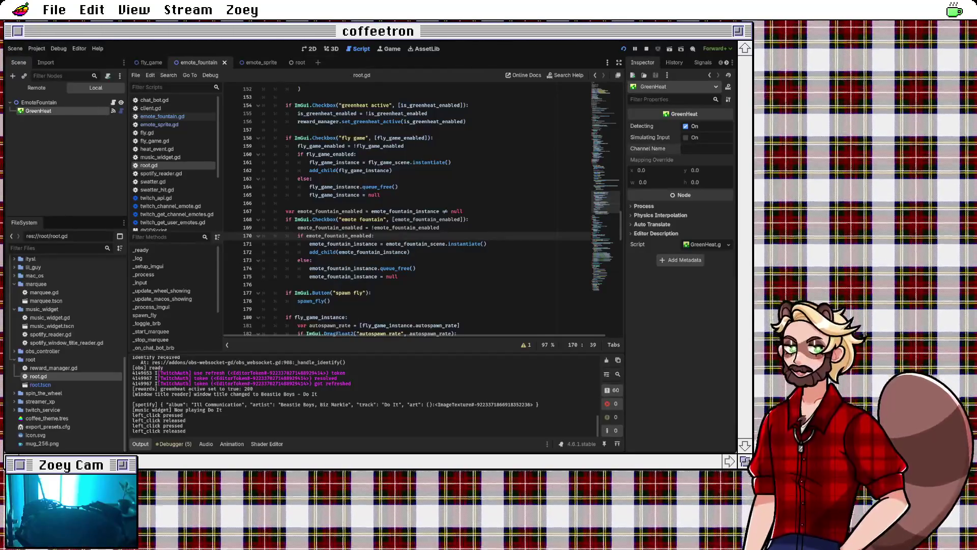
pyautogui.write('coffeetron_')
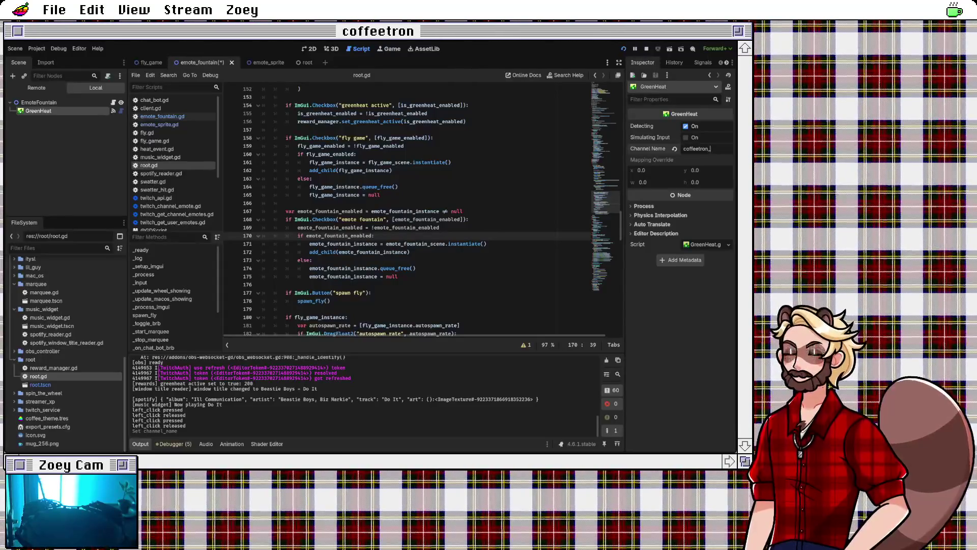
pyautogui.click(623, 49)
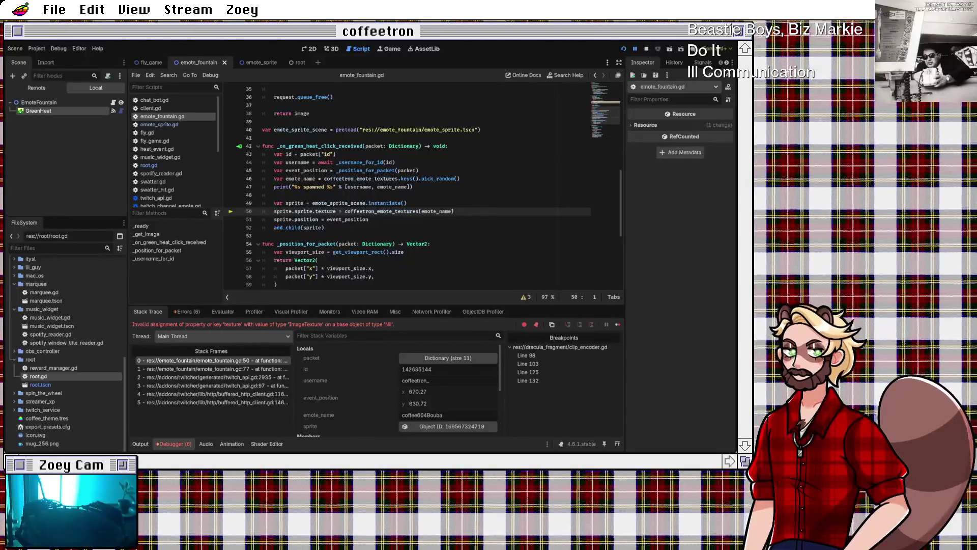
# Inspect the failing sprite texture assignment on lines 49–50 of emote_fountain.gd.
pyautogui.click(454, 211)
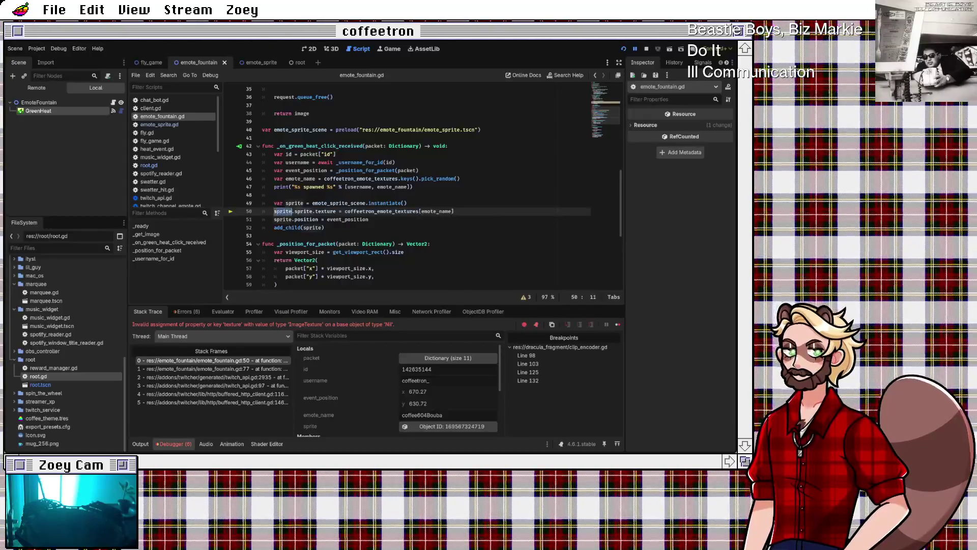
pyautogui.click(407, 203)
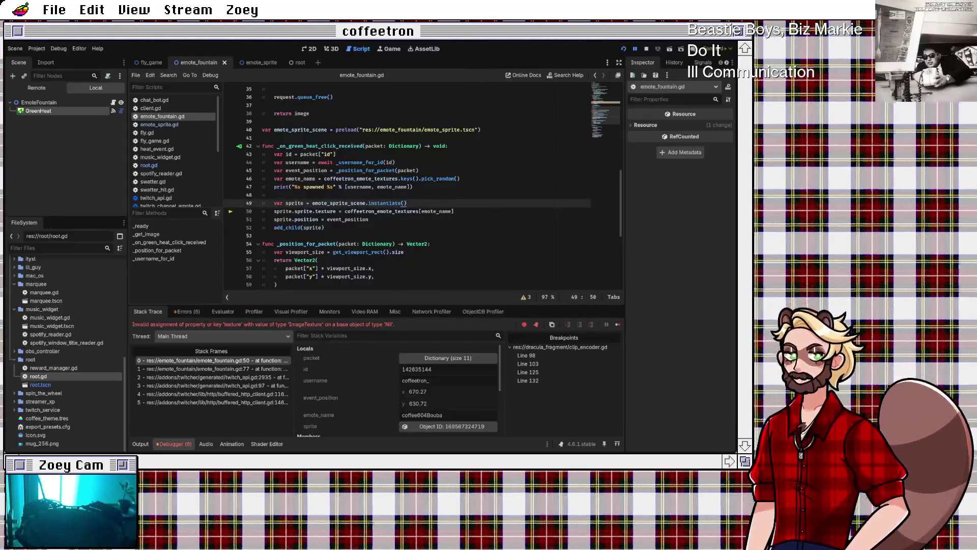
pyautogui.click(213, 360)
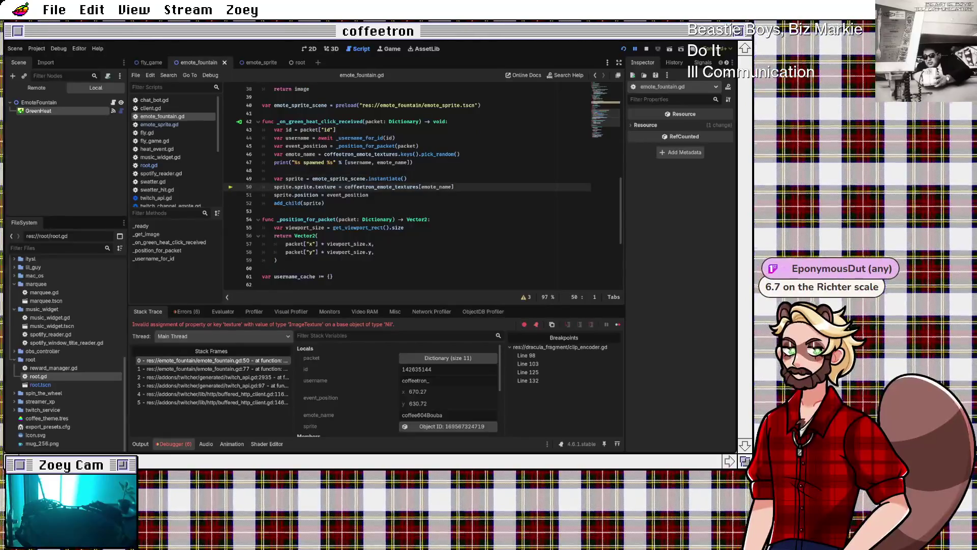
pyautogui.click(303, 187)
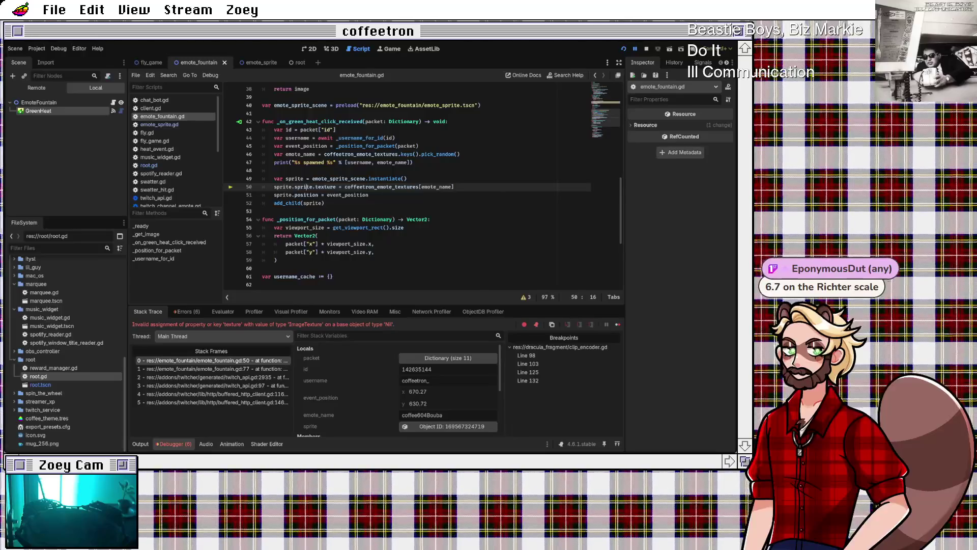
# Compare emote_sprite.gd's declarations with line 49's instantiate call, ending on emote_sprite.gd's velocity line.
pyautogui.click(159, 124)
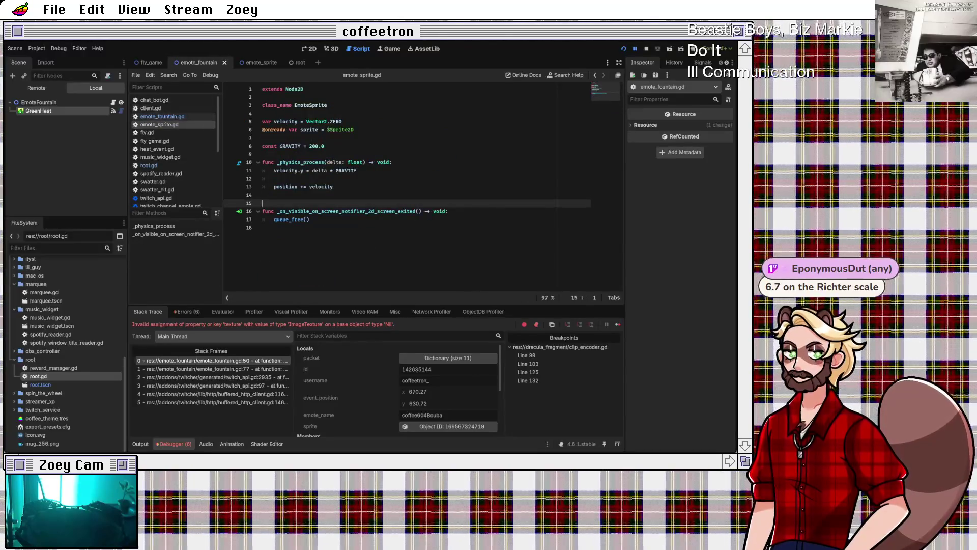
pyautogui.click(263, 138)
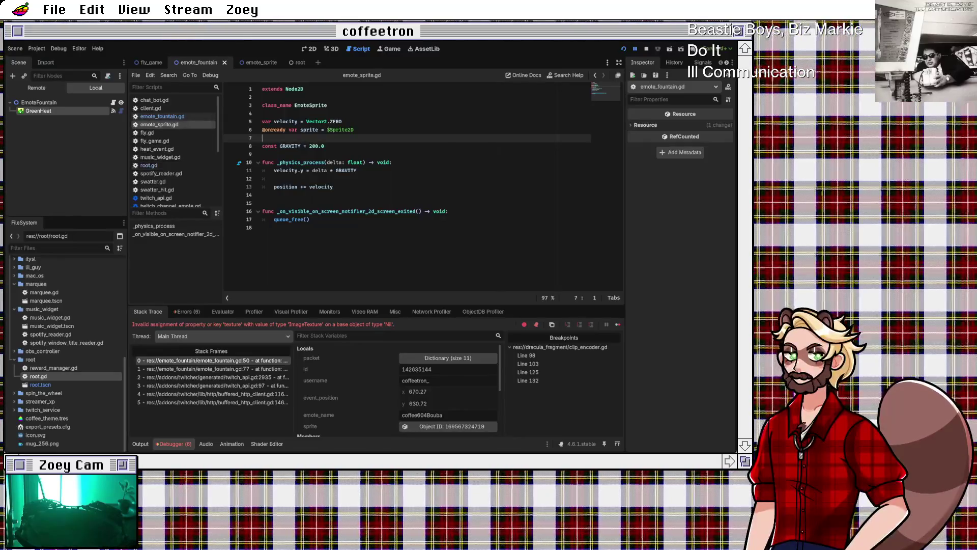
pyautogui.click(162, 116)
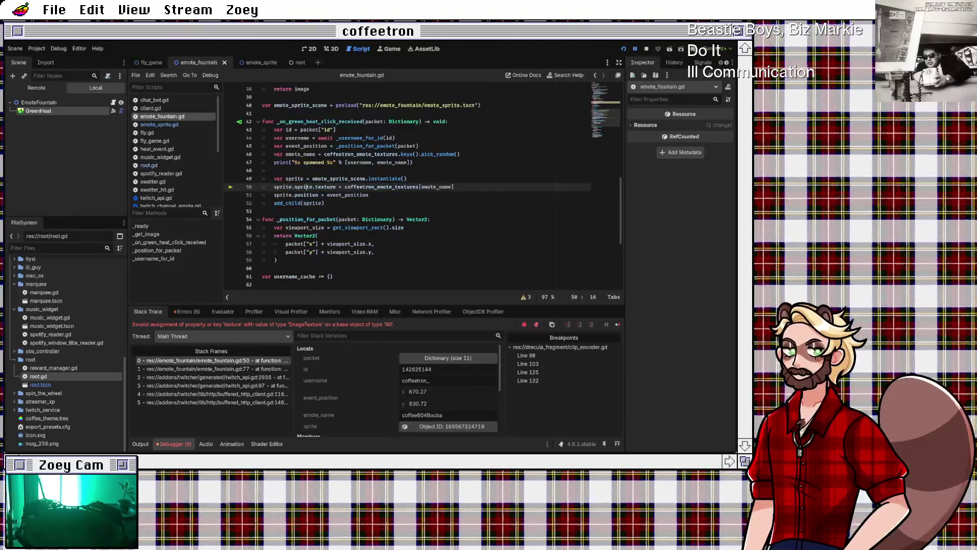
pyautogui.click(380, 179)
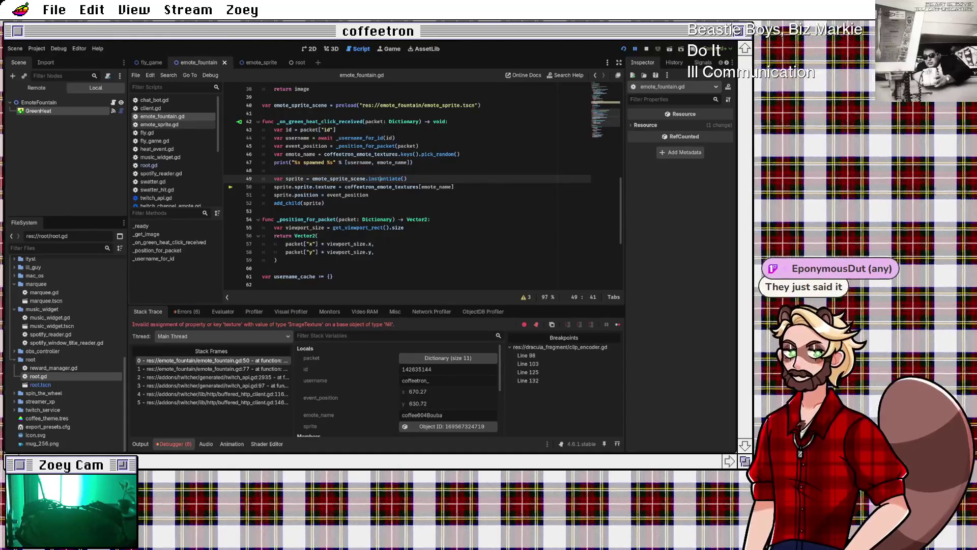
pyautogui.click(159, 124)
pyautogui.click(342, 121)
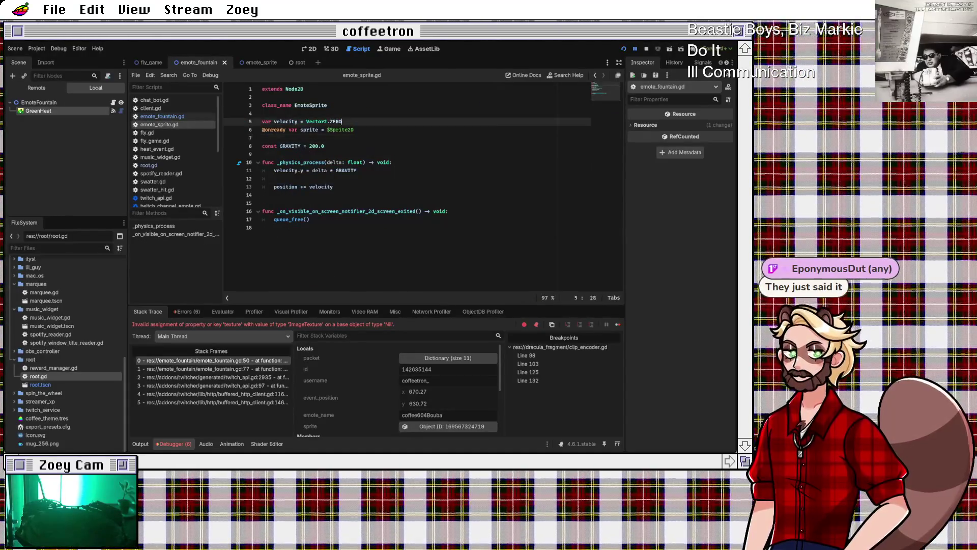
# Declare a texture variable of type Texture2D below velocity in emote_sprite.gd.
pyautogui.press('Return')
pyautogui.write('var texture:')
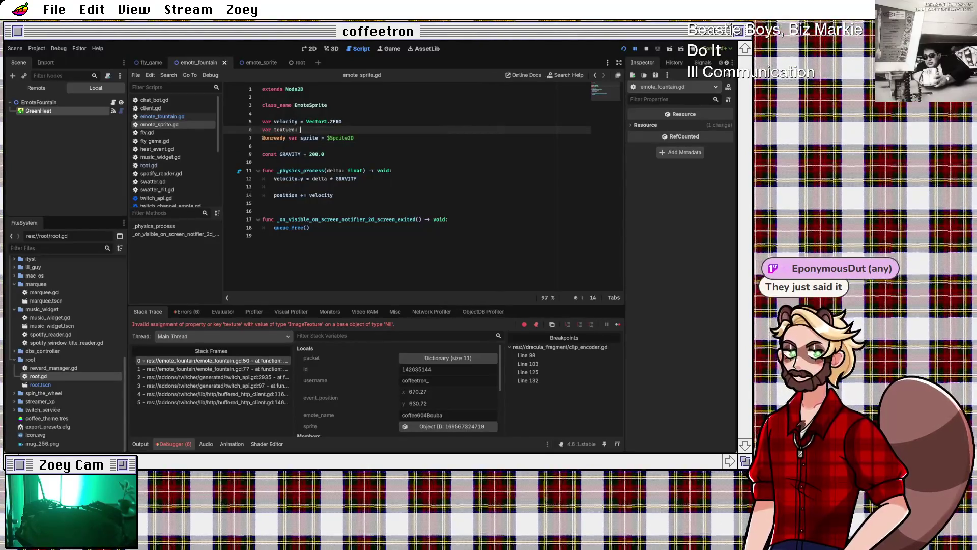
pyautogui.write('Texture2D')
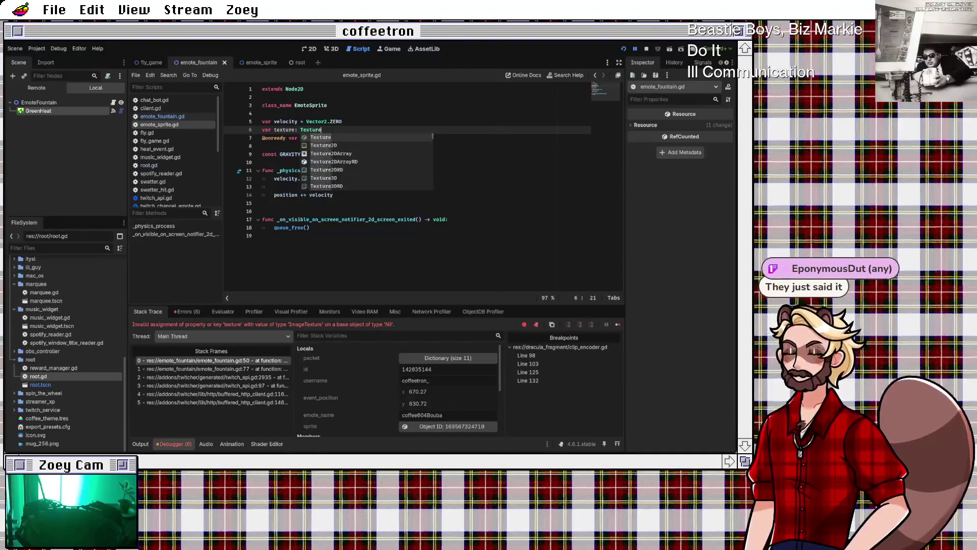
pyautogui.press('Return')
# Add a func _ready() at the end of the script and start its sprite line.
pyautogui.click(262, 138)
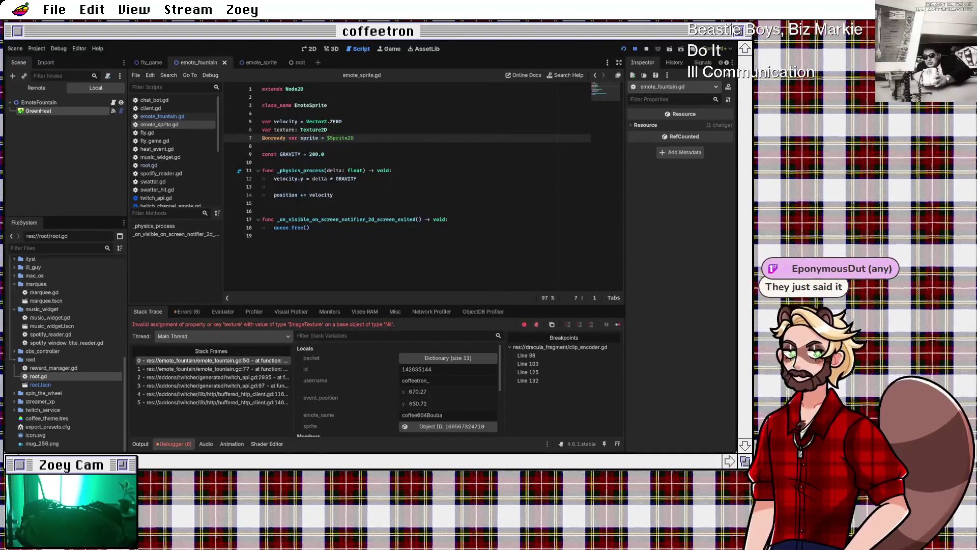
pyautogui.press('Return')
pyautogui.press('Down')
pyautogui.press('Down')
pyautogui.press('Down')
pyautogui.press('Return')
pyautogui.write('func _')
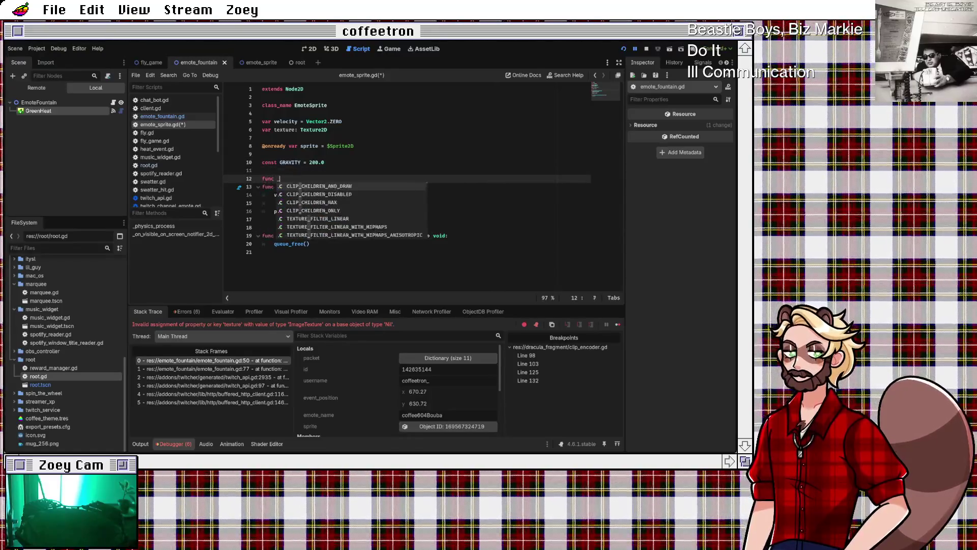
pyautogui.write('rea')
pyautogui.press('Return')
pyautogui.press('Return')
pyautogui.write('prite.')
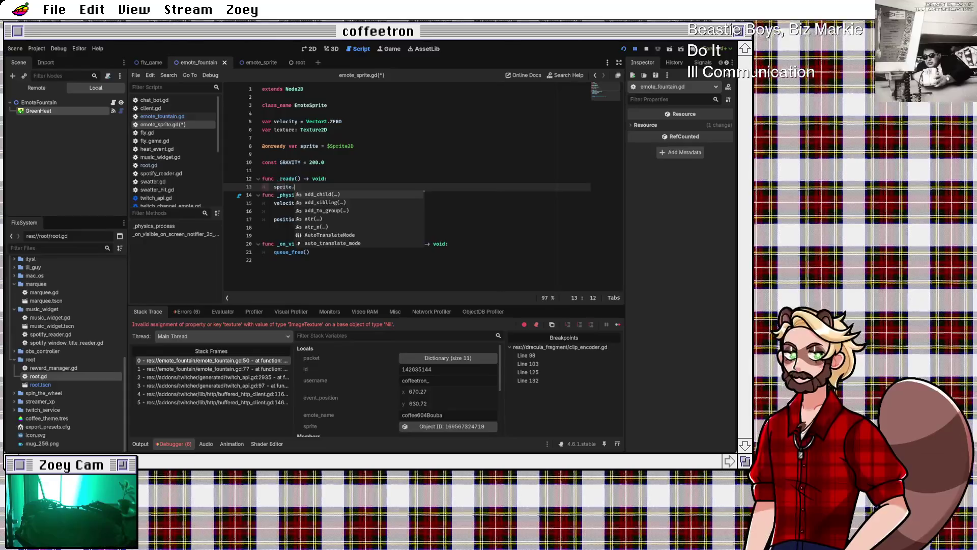
pyautogui.write('text')
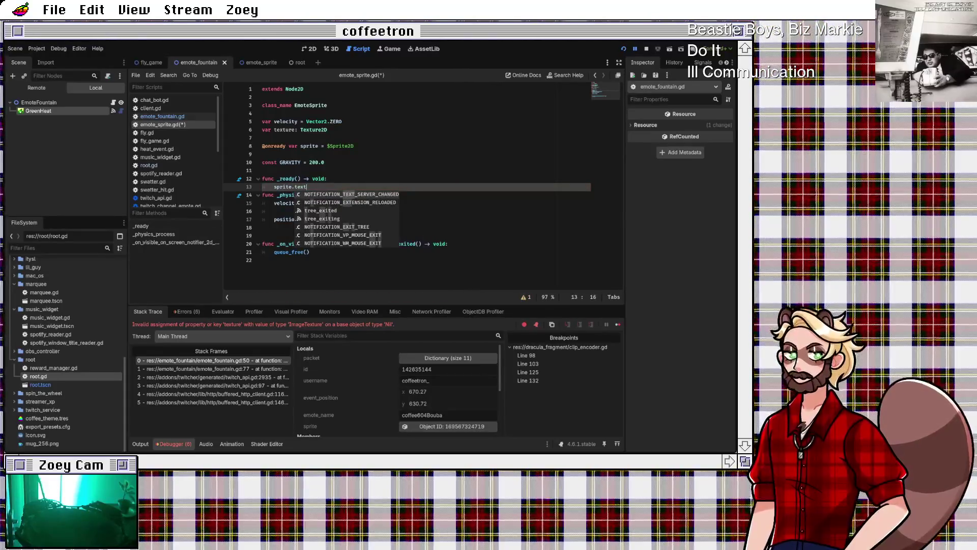
pyautogui.write('u')
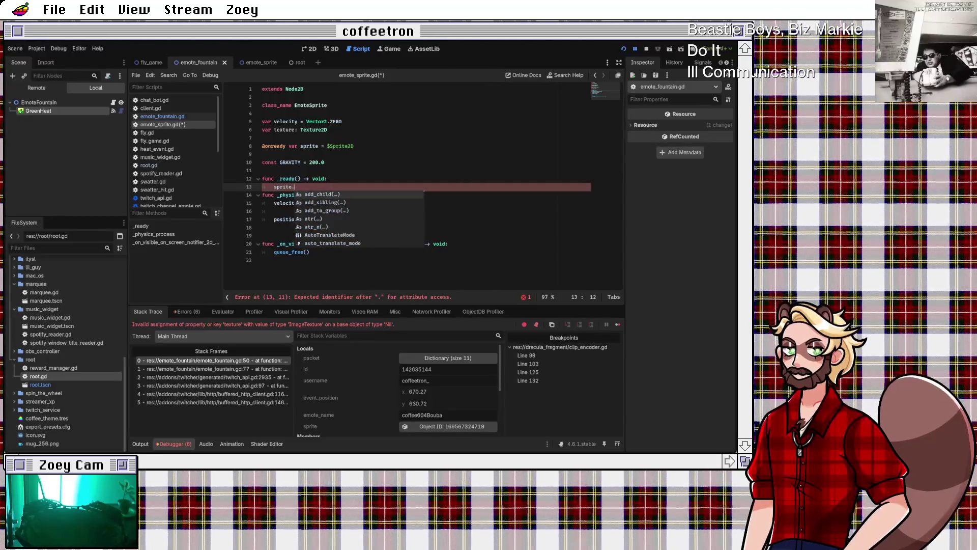
# After checking the sprite declaration and emote_sprite scene, complete the line 'sprite.texture = texture'.
pyautogui.click(306, 146)
pyautogui.click(294, 187)
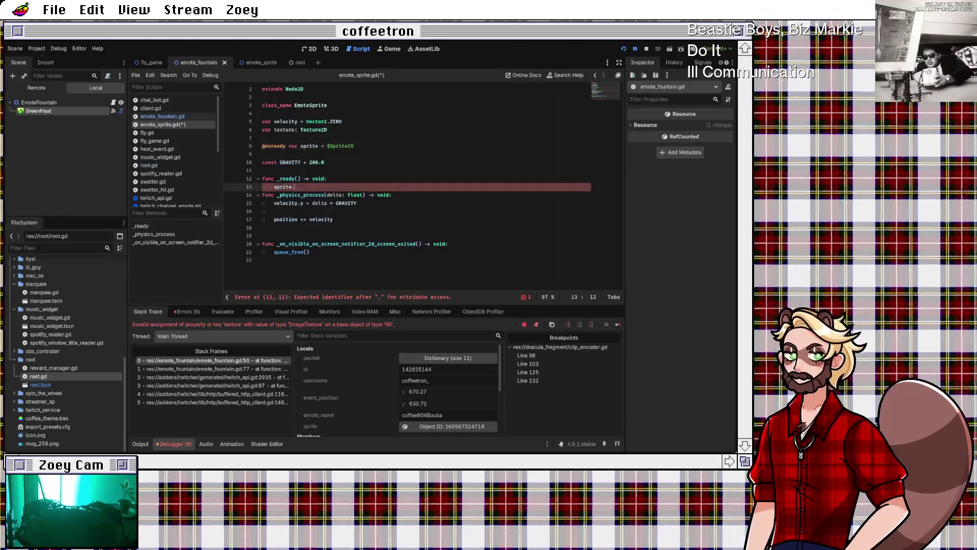
pyautogui.click(318, 146)
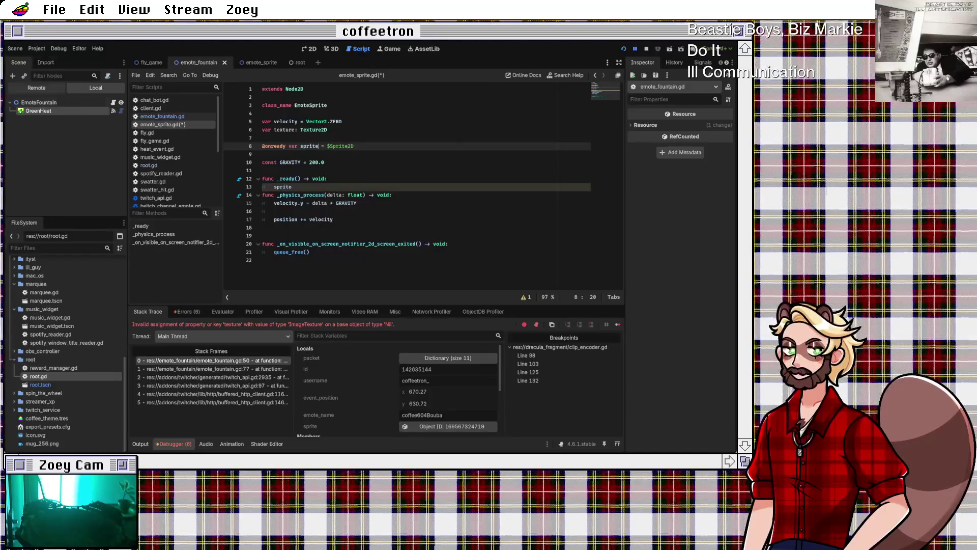
pyautogui.click(251, 62)
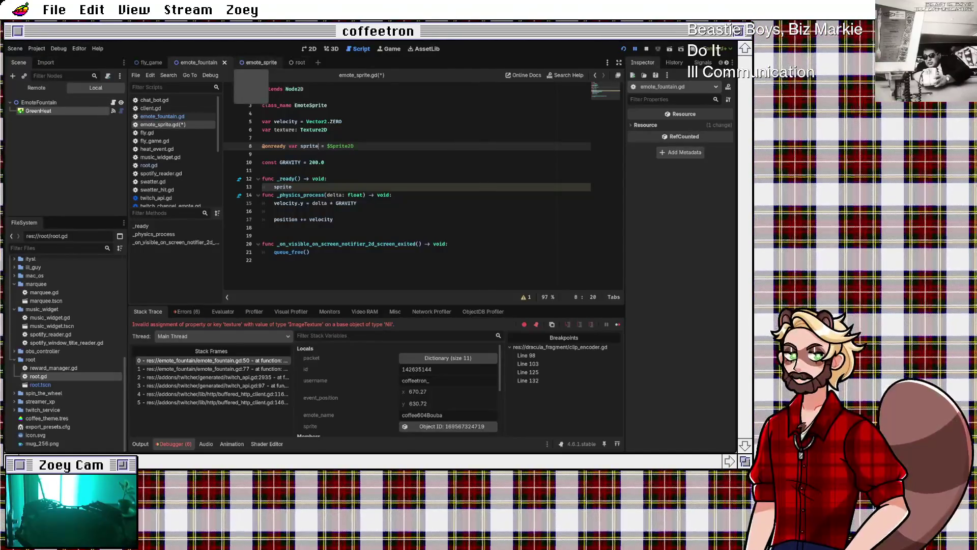
pyautogui.click(292, 186)
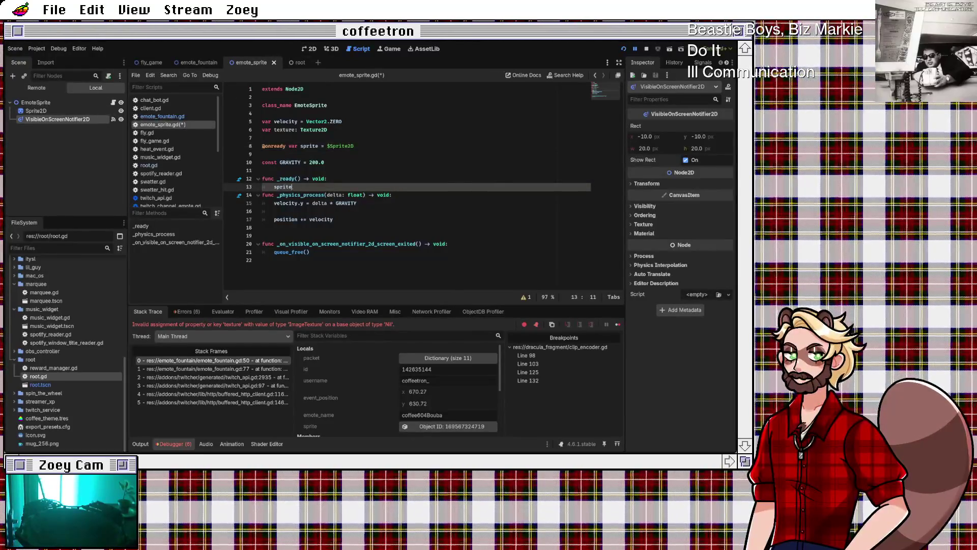
pyautogui.write('.texture = ')
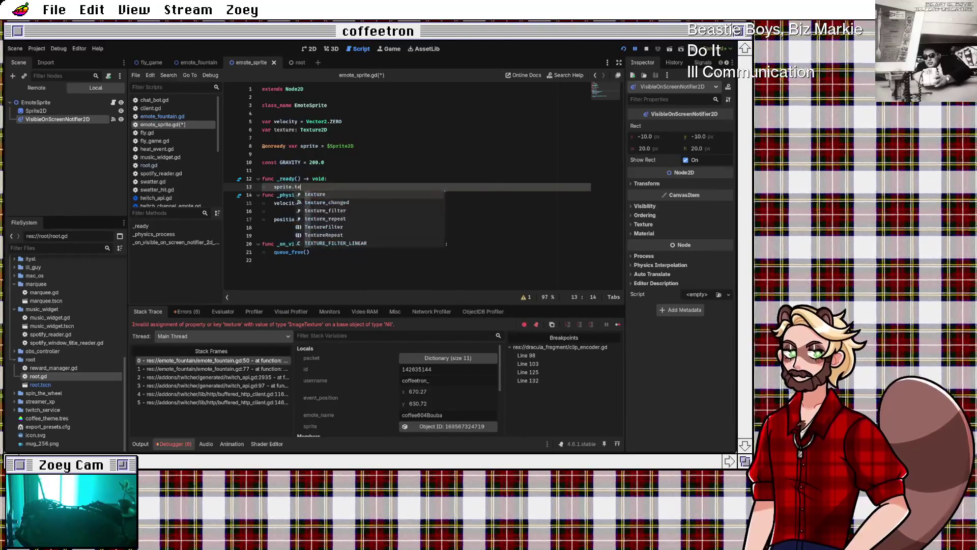
pyautogui.write('texture')
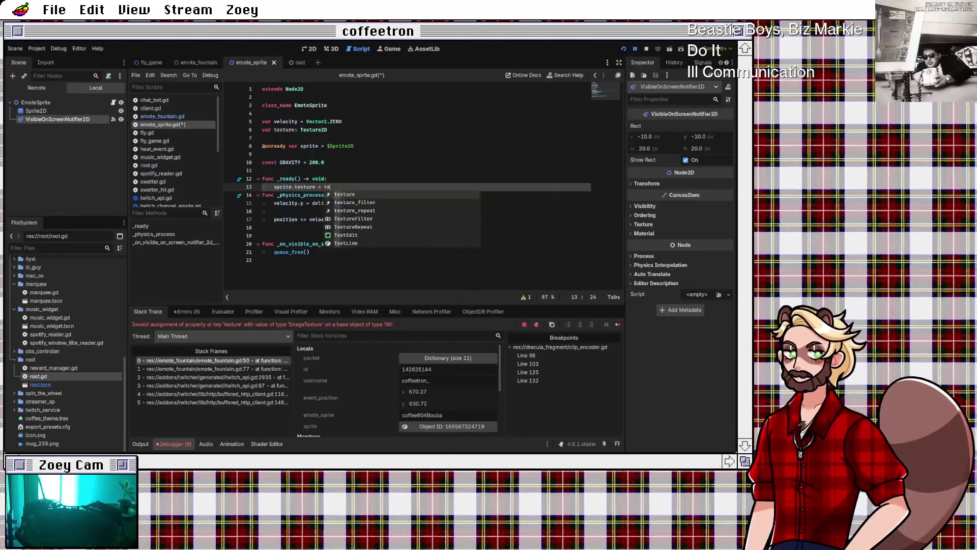
pyautogui.press('Return')
pyautogui.press('BackSpace')
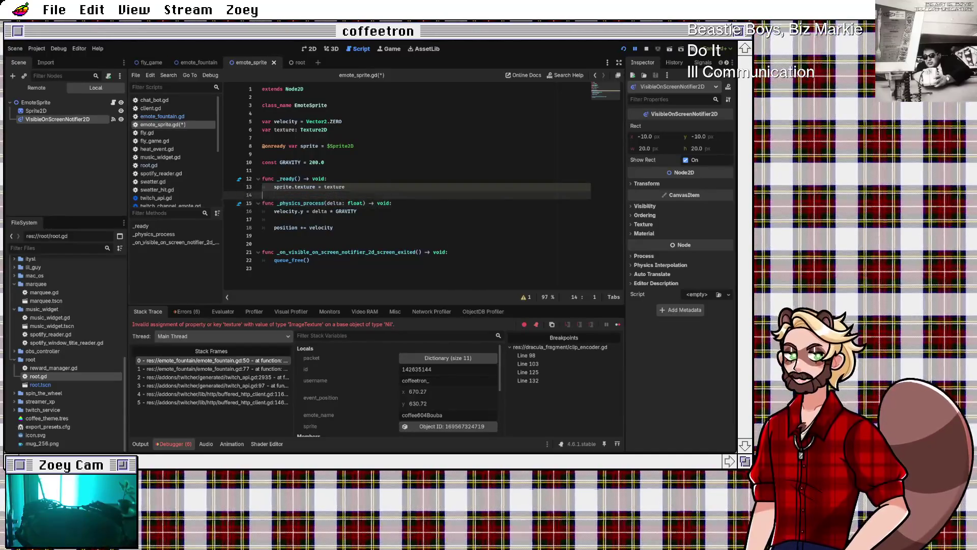
# Remove the trailing empty line, save emote_sprite.gd, and rerun the project with F5.
pyautogui.click(262, 138)
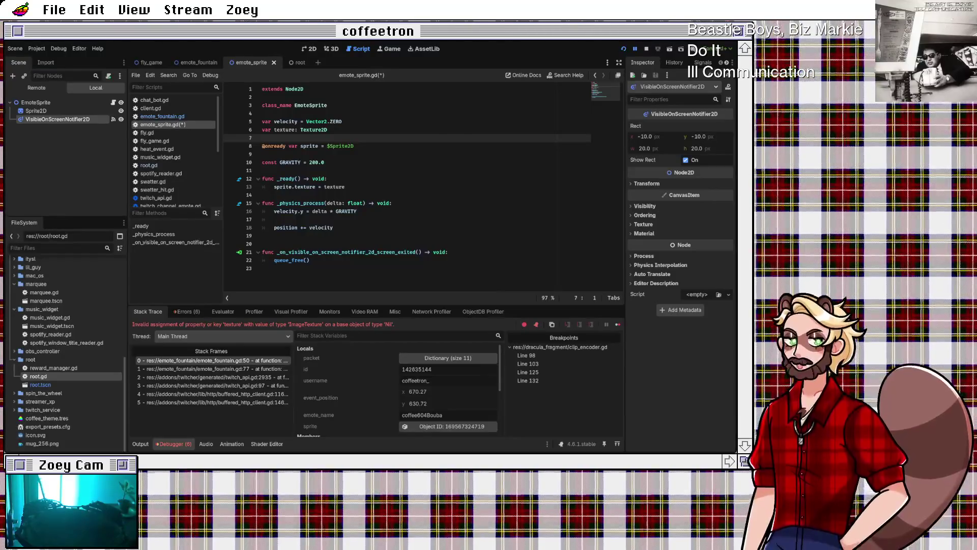
pyautogui.press('Down')
pyautogui.press('Down')
pyautogui.press('Down')
pyautogui.press('BackSpace')
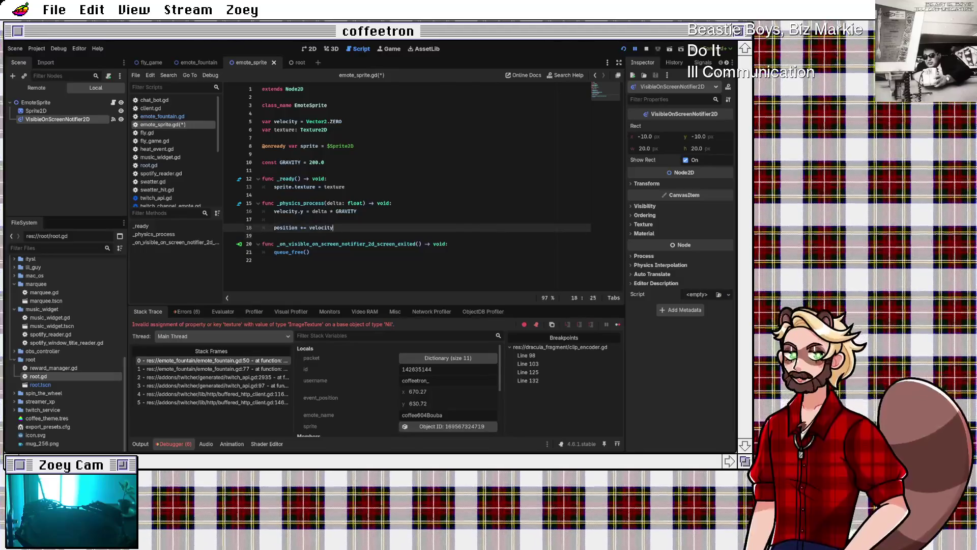
pyautogui.hotkey('ctrl', 's')
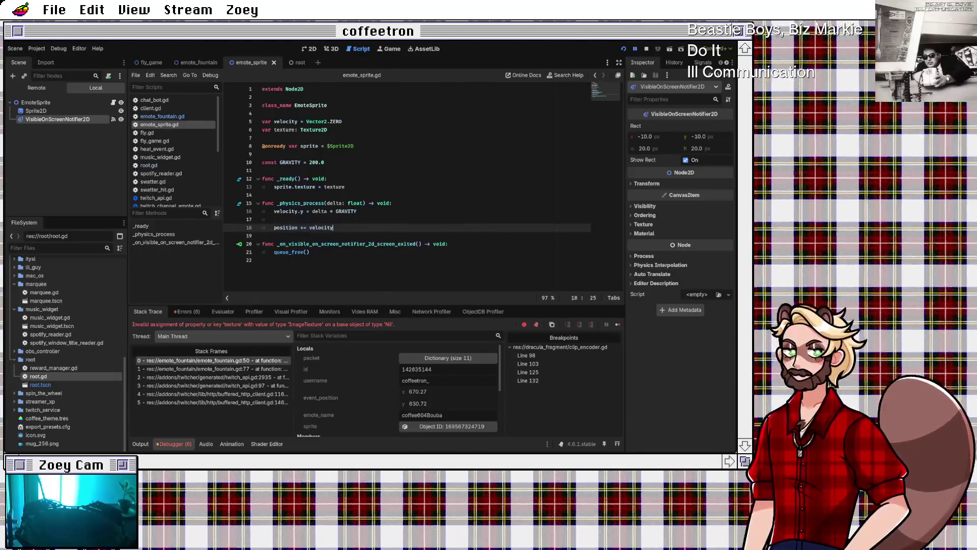
pyautogui.press('F5')
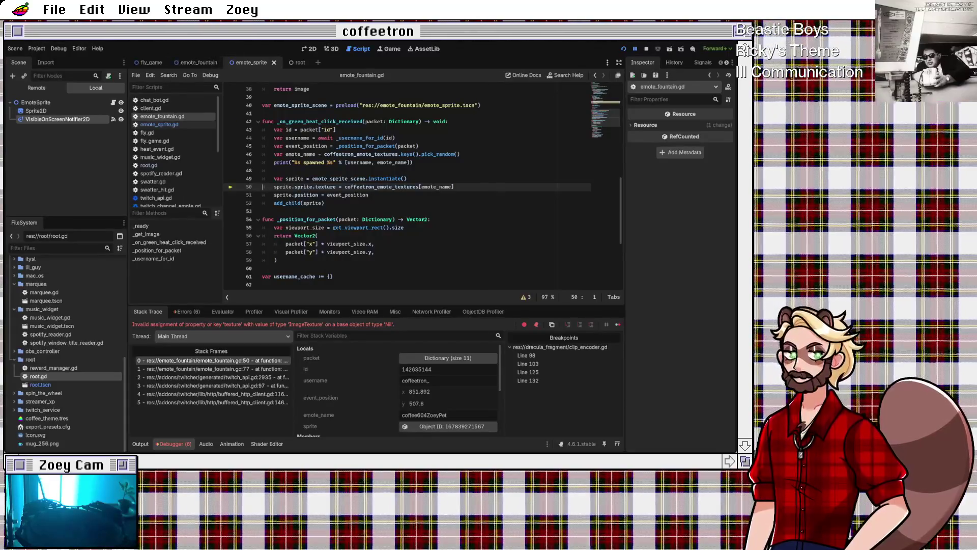
# Delete the duplicated '.sprite' on line 50, save emote_fountain.gd, and resume execution.
pyautogui.doubleClick(303, 187)
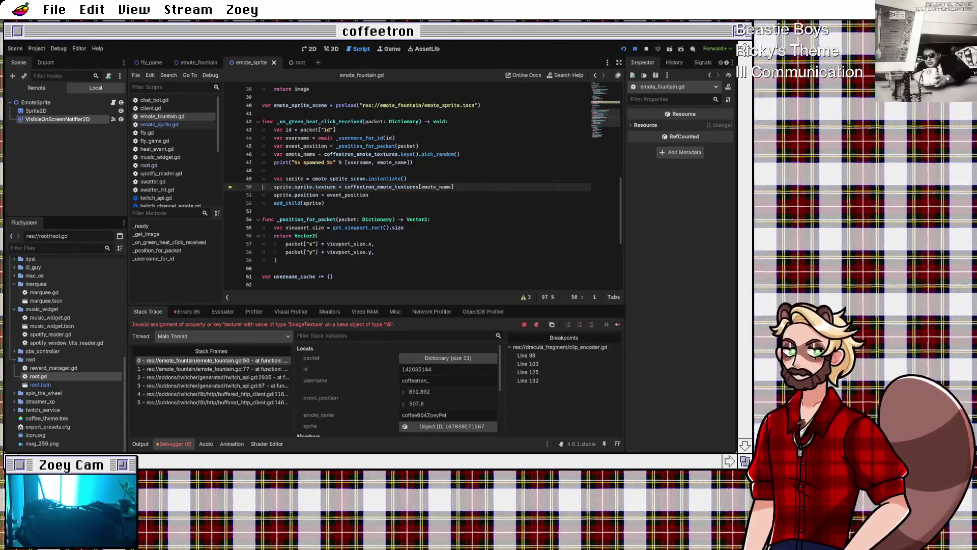
pyautogui.press('BackSpace')
pyautogui.press('BackSpace')
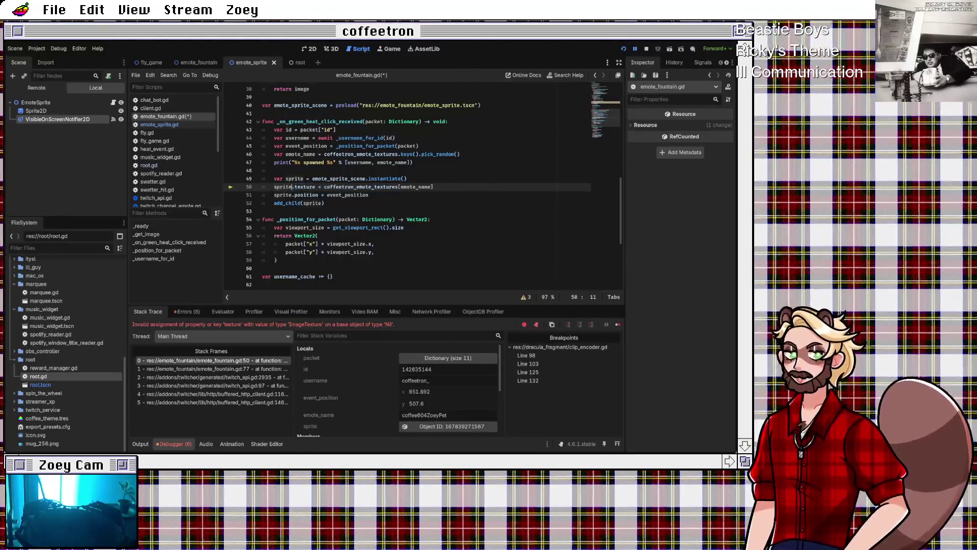
pyautogui.hotkey('ctrl', 's')
pyautogui.press('F12')
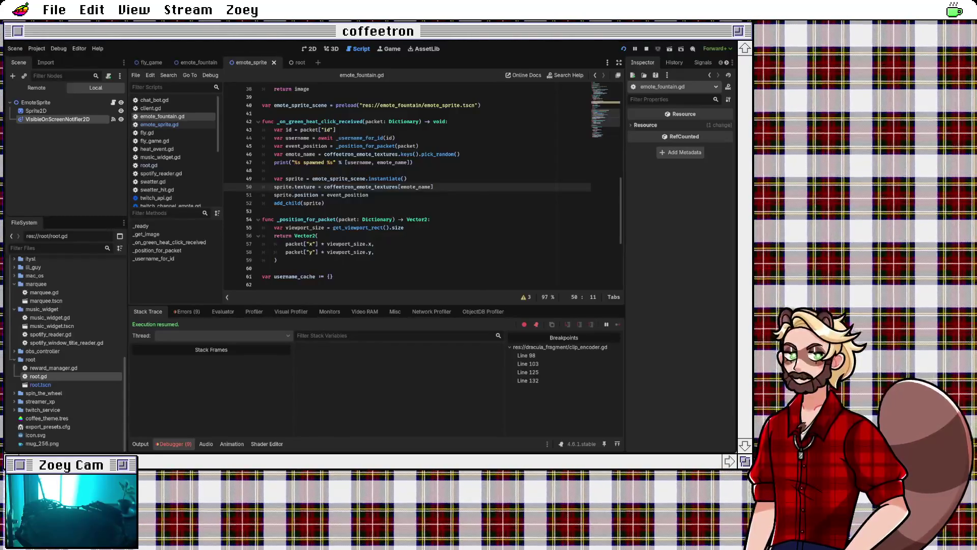
# Review the debugger's Errors list and the sprite.position line, then return to emote_sprite.gd.
pyautogui.click(187, 311)
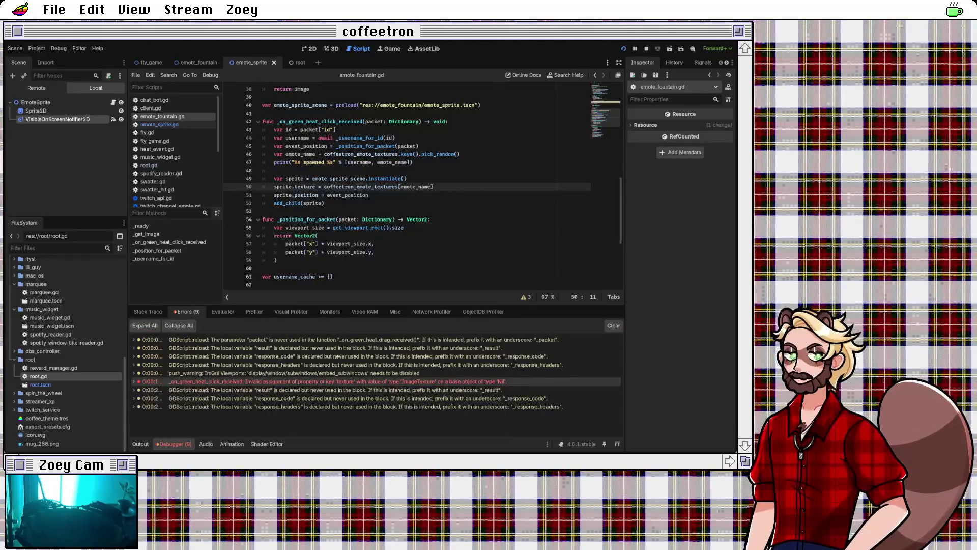
pyautogui.click(368, 195)
pyautogui.scroll(3, 423, 186)
pyautogui.scroll(-3, 423, 186)
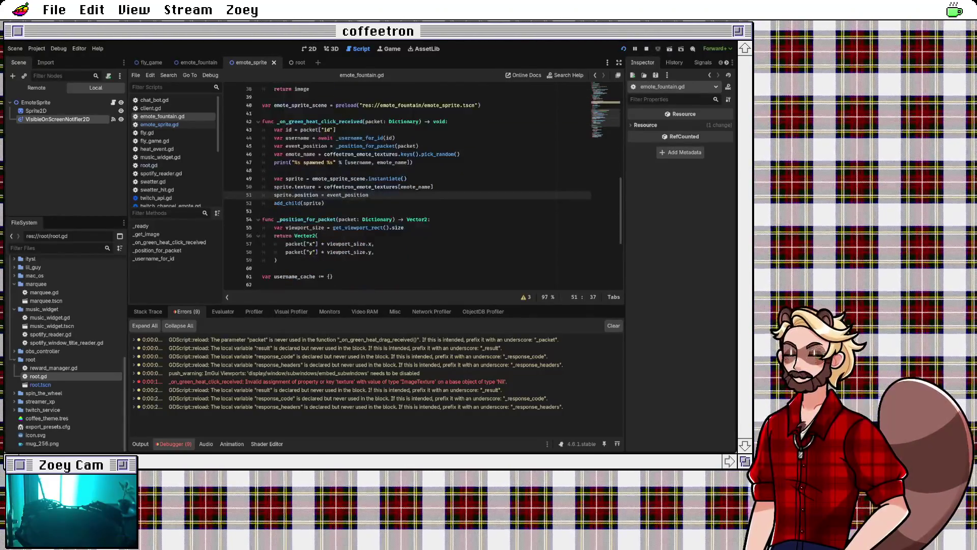
pyautogui.click(163, 124)
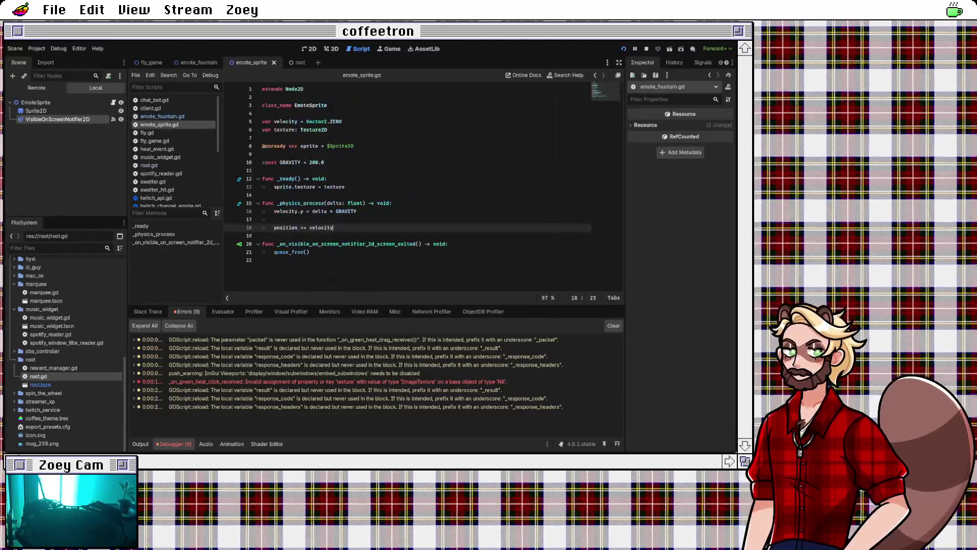
# Change line 16 to 'velocity.y += delta * GRAVITY' and save emote_sprite.gd.
pyautogui.doubleClick(286, 211)
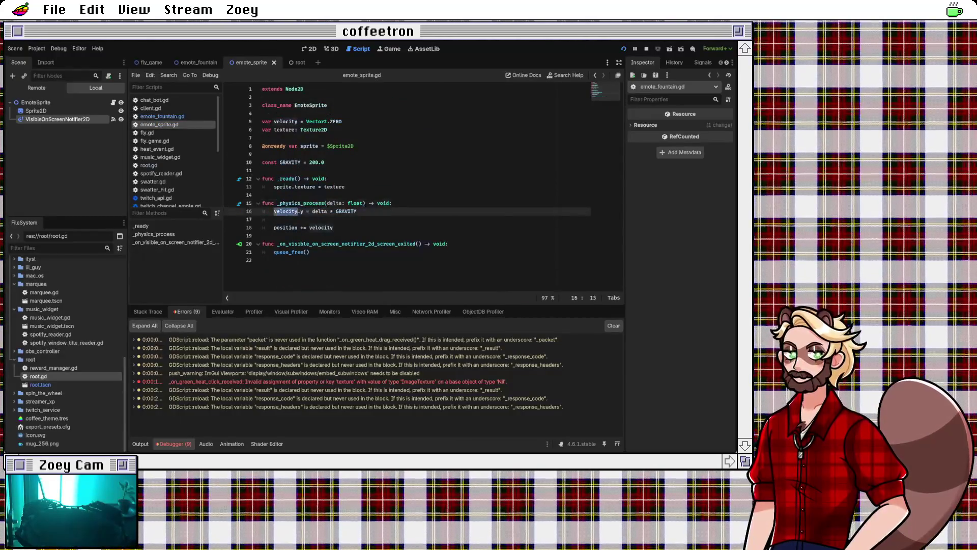
pyautogui.doubleClick(320, 211)
pyautogui.doubleClick(346, 212)
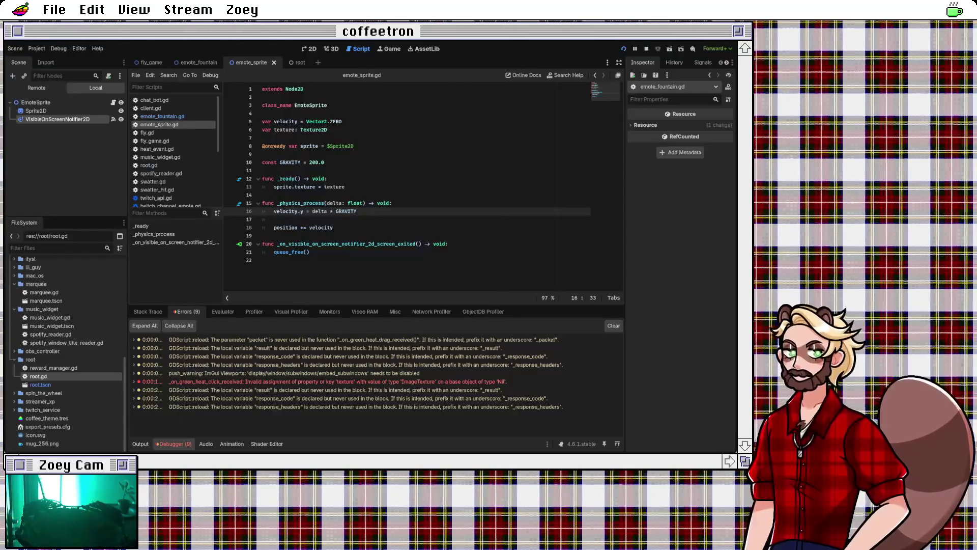
pyautogui.click(307, 211)
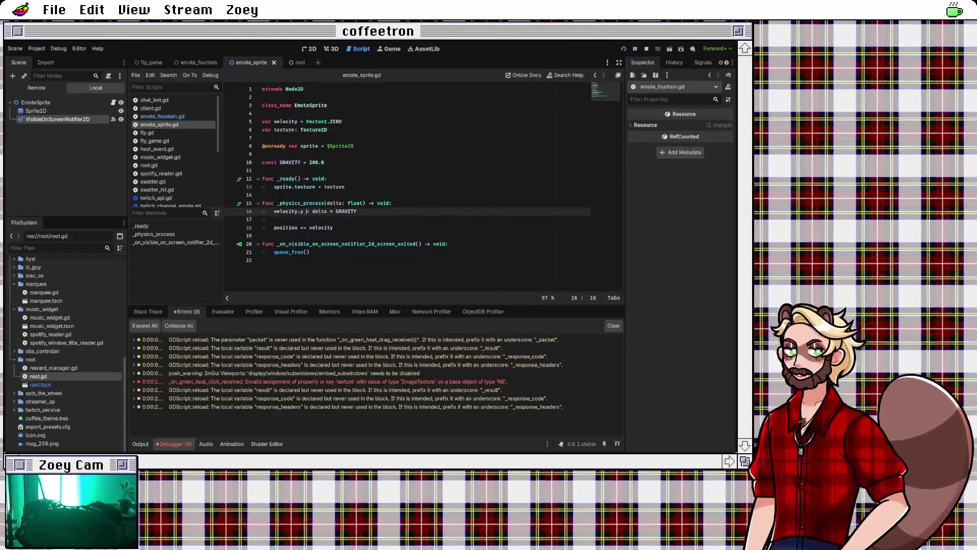
pyautogui.write('+')
pyautogui.click(274, 219)
pyautogui.hotkey('ctrl', 's')
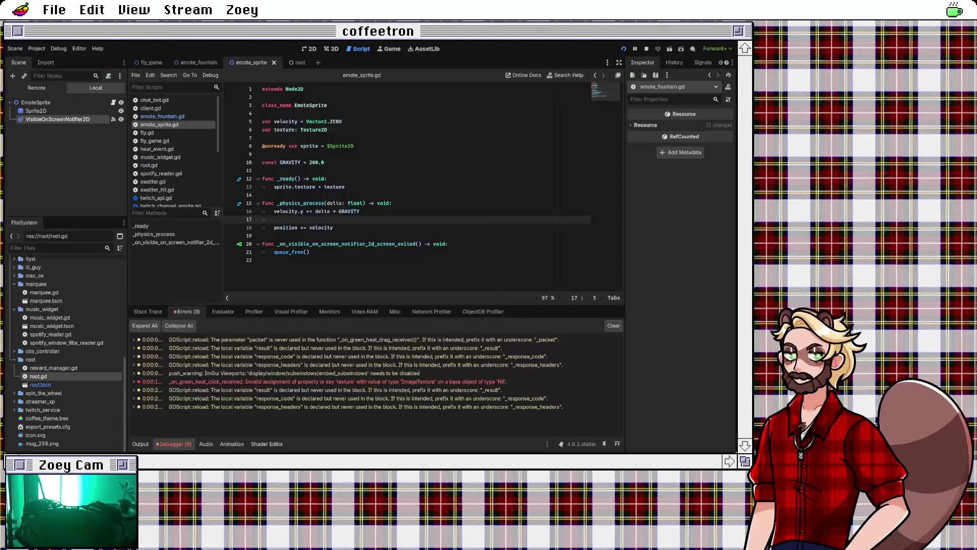
# Lower the GRAVITY constant from 200.0 to 100.0.
pyautogui.click(334, 228)
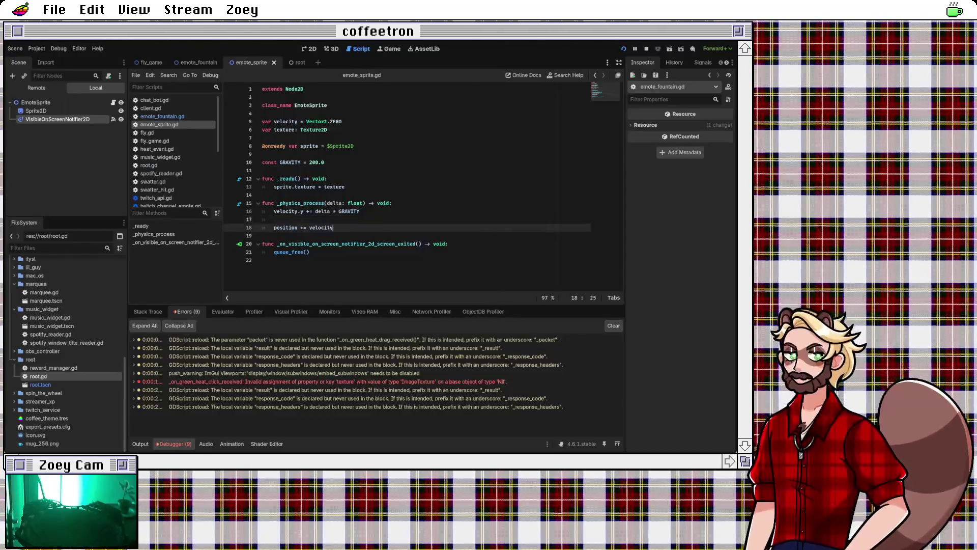
pyautogui.click(311, 162)
pyautogui.press('BackSpace')
pyautogui.write('1')
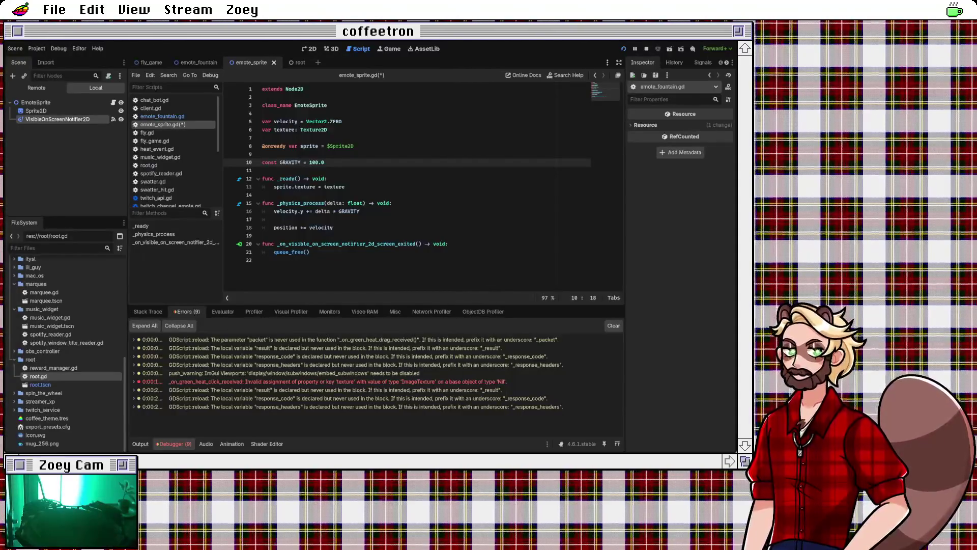
# Multiply line 16's gravity term by 0.2 and save, then select GRAVITY's 100 value.
pyautogui.hotkey('ctrl', 's')
pyautogui.click(360, 211)
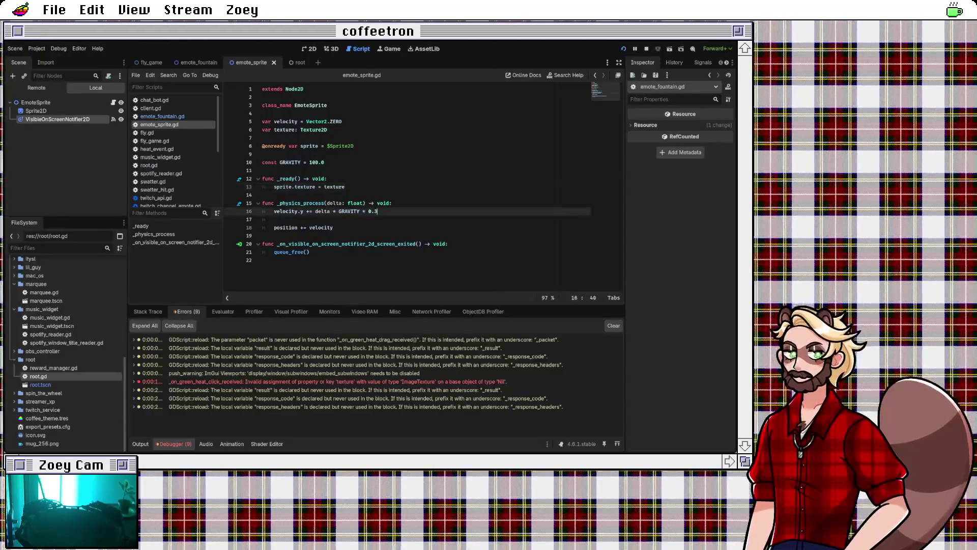
pyautogui.hotkey('ctrl', 's')
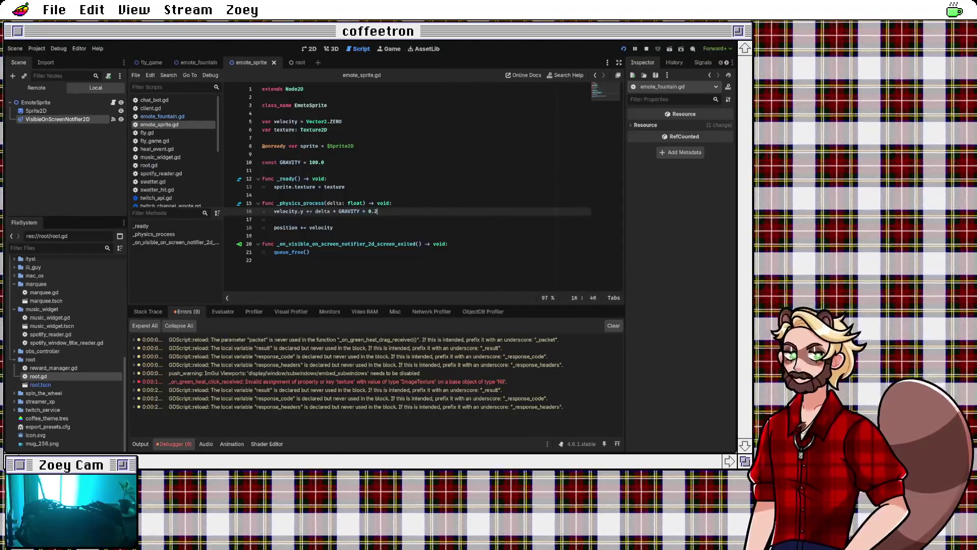
pyautogui.hotkey('ctrl', 's')
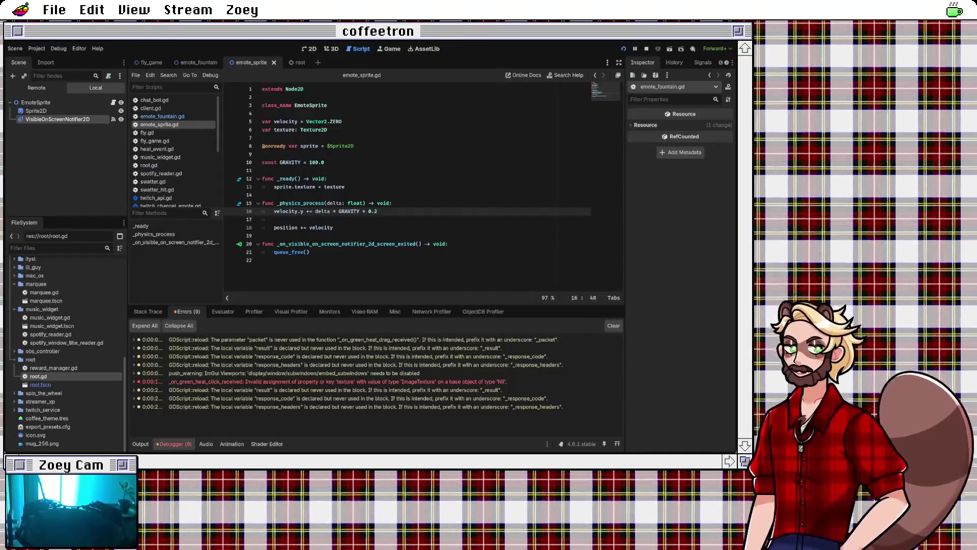
pyautogui.doubleClick(313, 162)
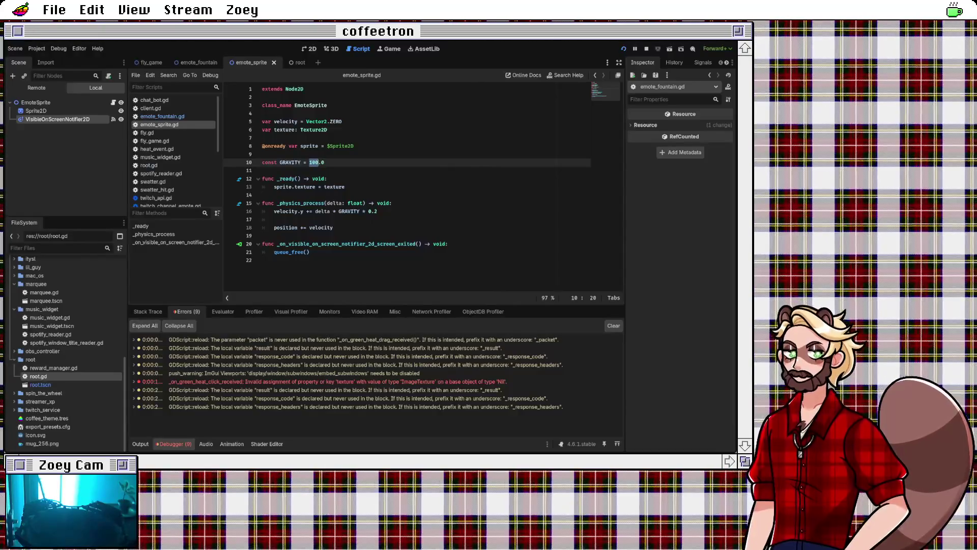
# Replace const GRAVITY with 'var gravity = 40.0', use 'delta * gravity' on line 16, save, and run.
pyautogui.write('40')
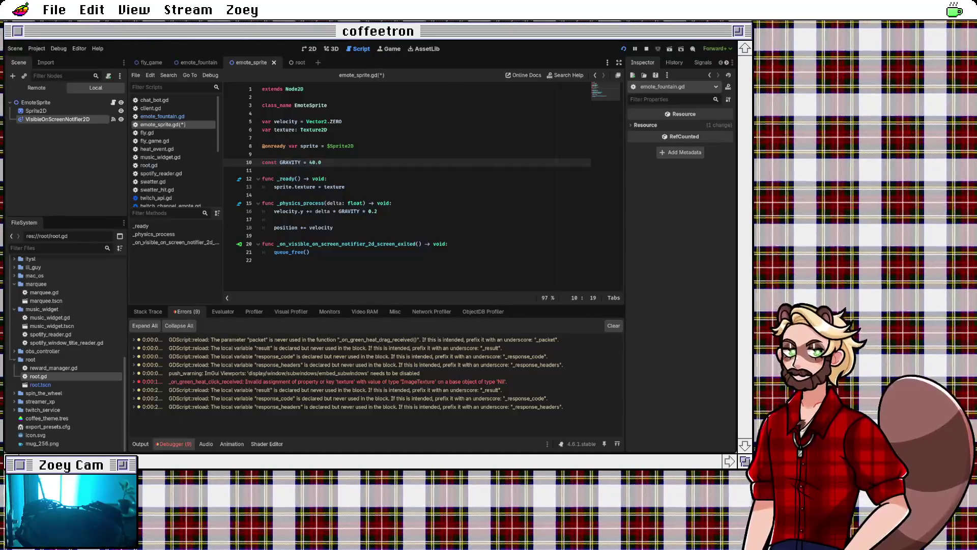
pyautogui.moveTo(262, 162); pyautogui.dragTo(301, 162)
pyautogui.write('var g')
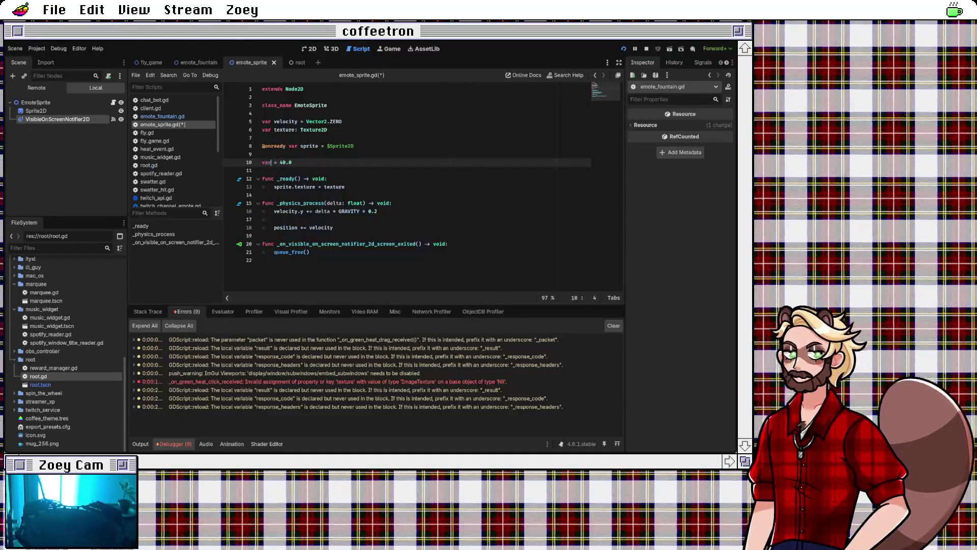
pyautogui.write('ravity')
pyautogui.moveTo(339, 211); pyautogui.dragTo(377, 211)
pyautogui.write('gravity')
pyautogui.press('Down')
pyautogui.hotkey('ctrl', 's')
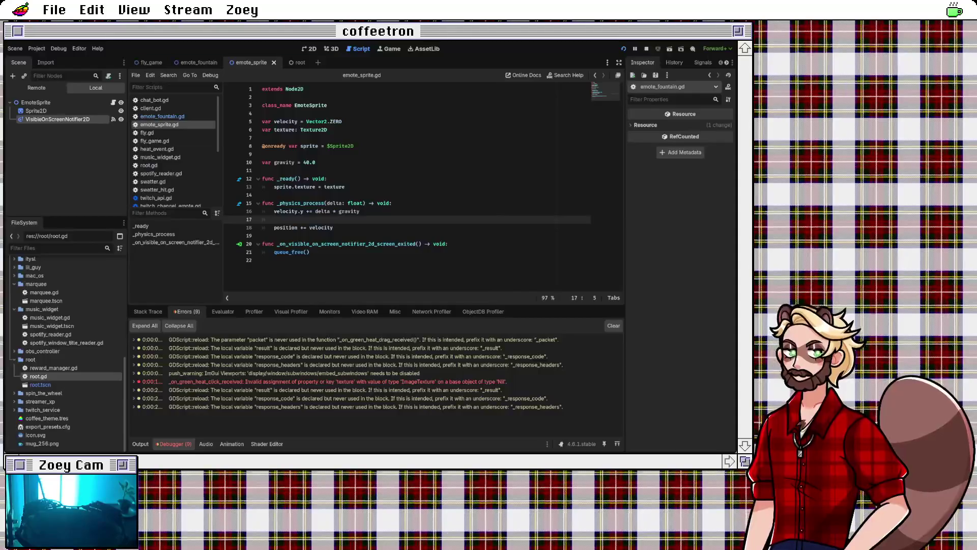
pyautogui.click(262, 195)
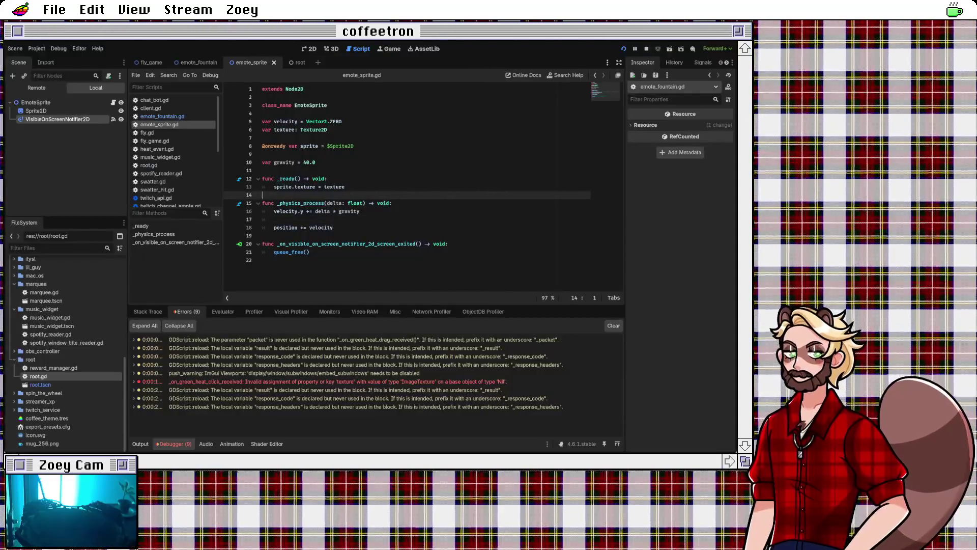
pyautogui.press('F5')
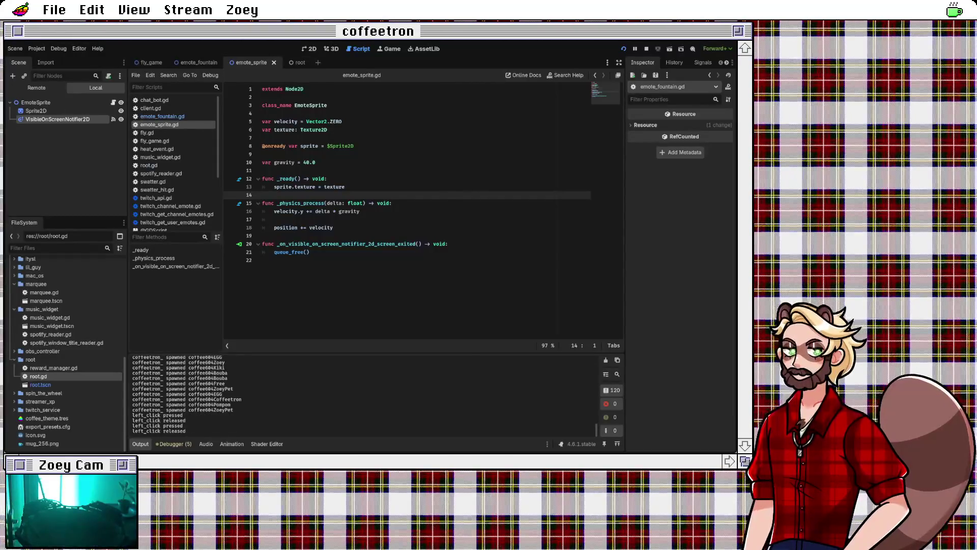
# Change line 10 of emote_sprite.gd so var gravity reads 20.0 instead of 40.0.
pyautogui.click(306, 162)
pyautogui.press('BackSpace')
pyautogui.write('2')
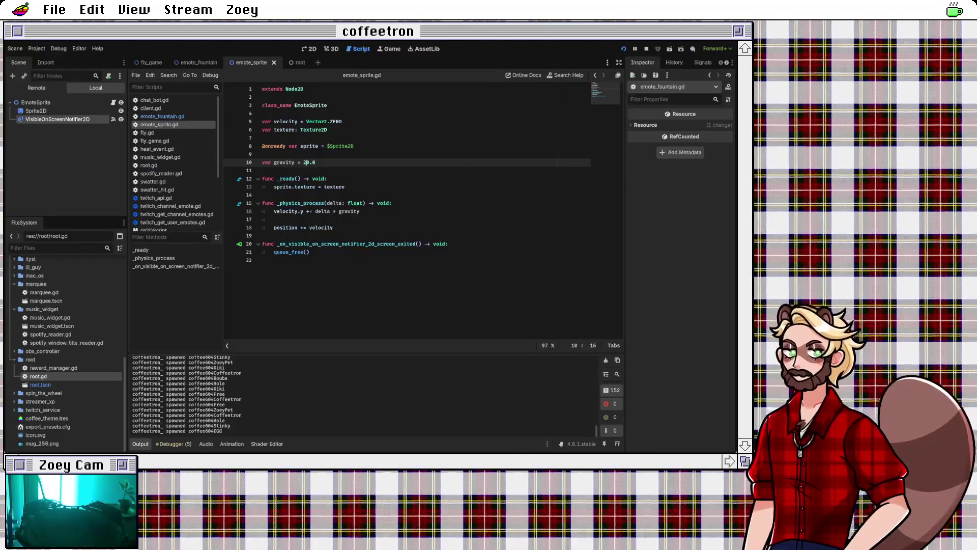
# Find chat_bot.gd in the FileSystem dock's chat_bot folder and open it in the script editor.
pyautogui.scroll(5, 66, 318)
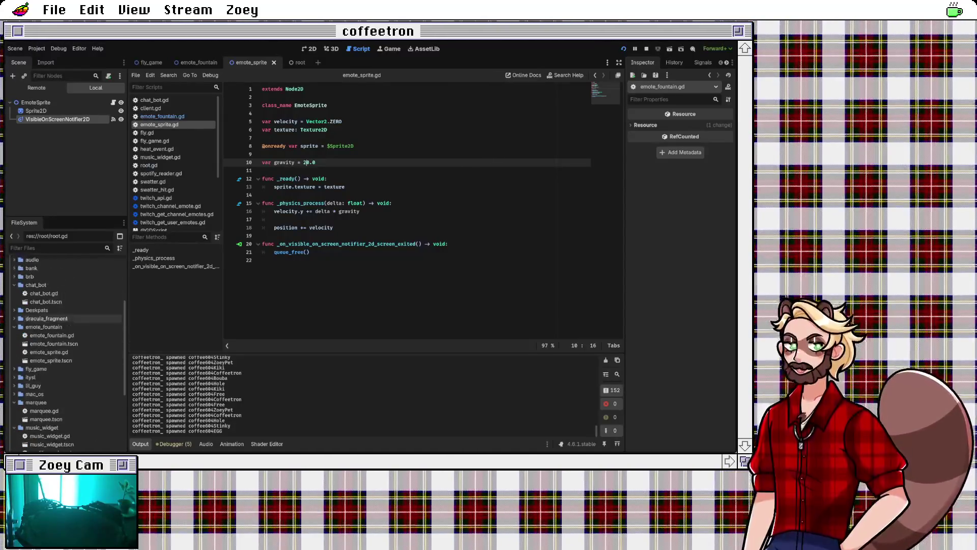
pyautogui.scroll(2, 66, 318)
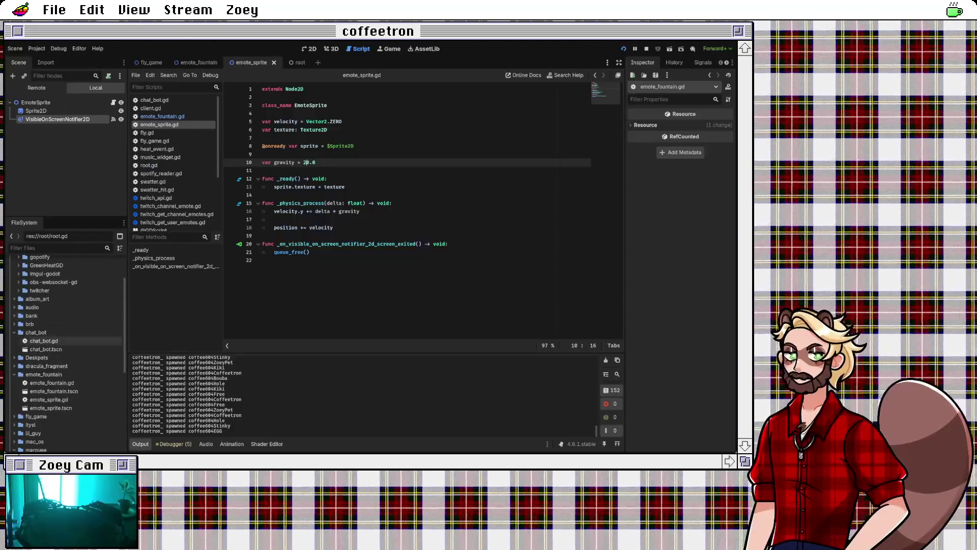
pyautogui.click(46, 349)
pyautogui.doubleClick(44, 340)
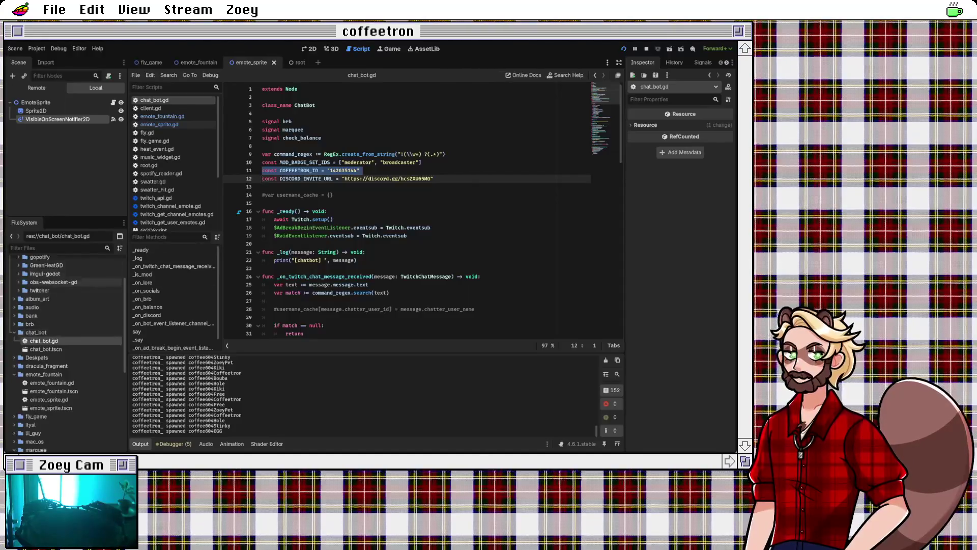
# Open the chat_bot scene and inspect its TwitchChat node's properties.
pyautogui.doubleClick(46, 349)
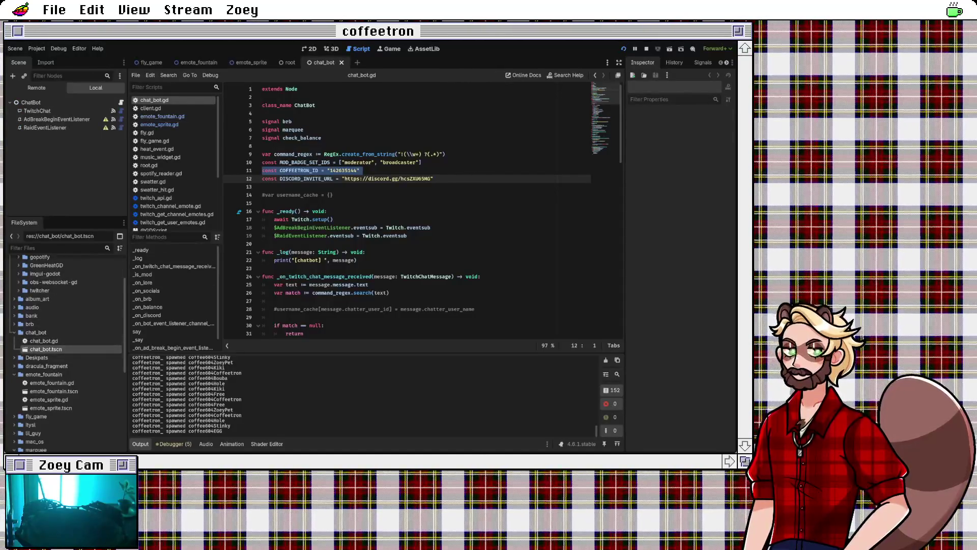
pyautogui.click(38, 111)
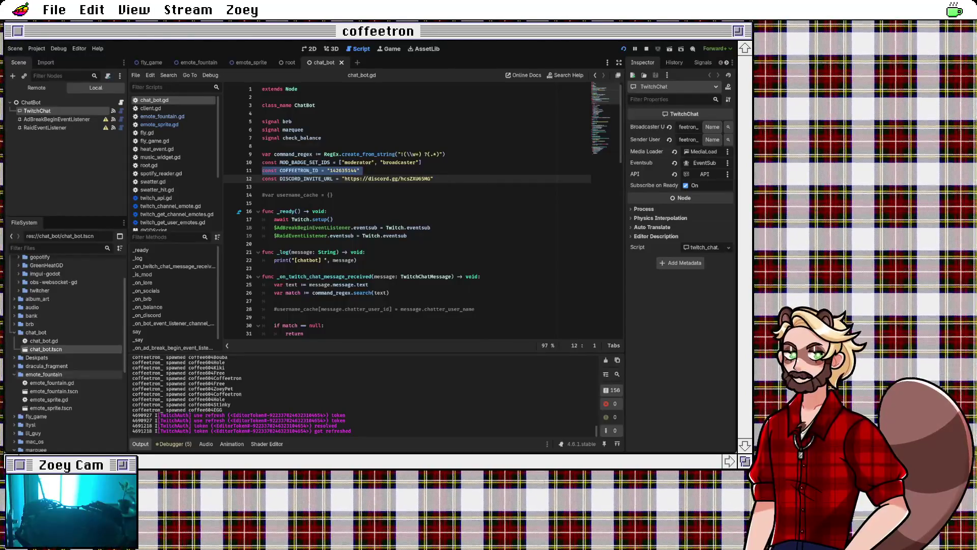
pyautogui.scroll(-3, 61, 374)
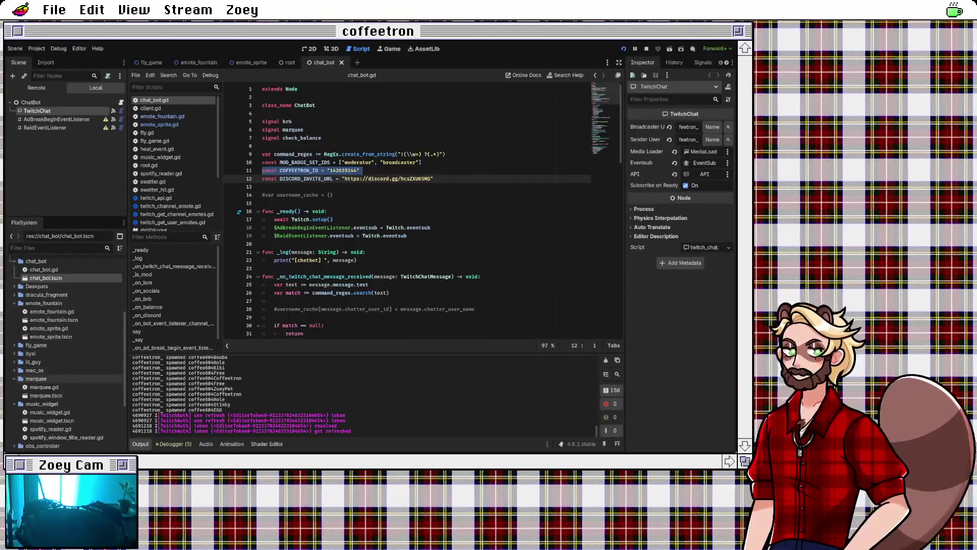
pyautogui.scroll(-3, 61, 377)
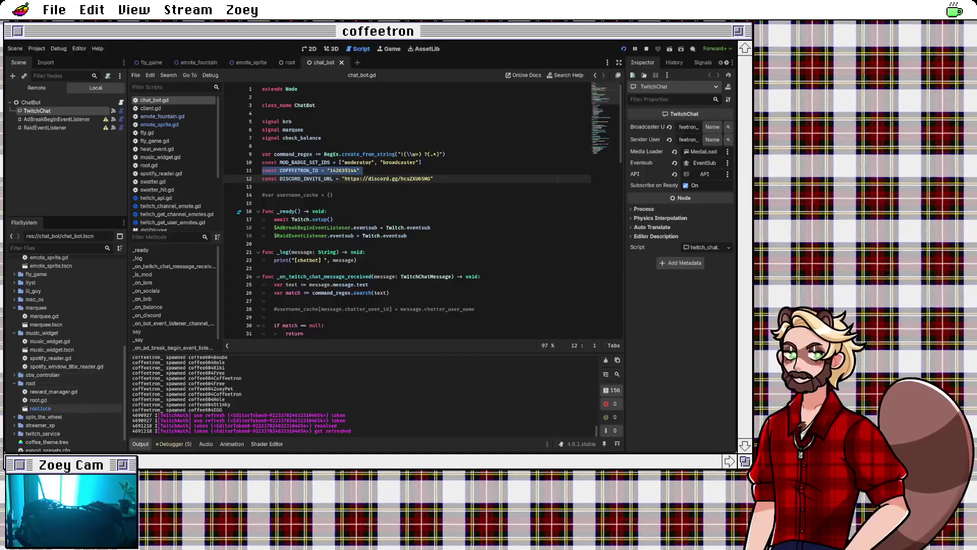
# Open the root scene and inspect its TwitchEventListener node.
pyautogui.doubleClick(41, 409)
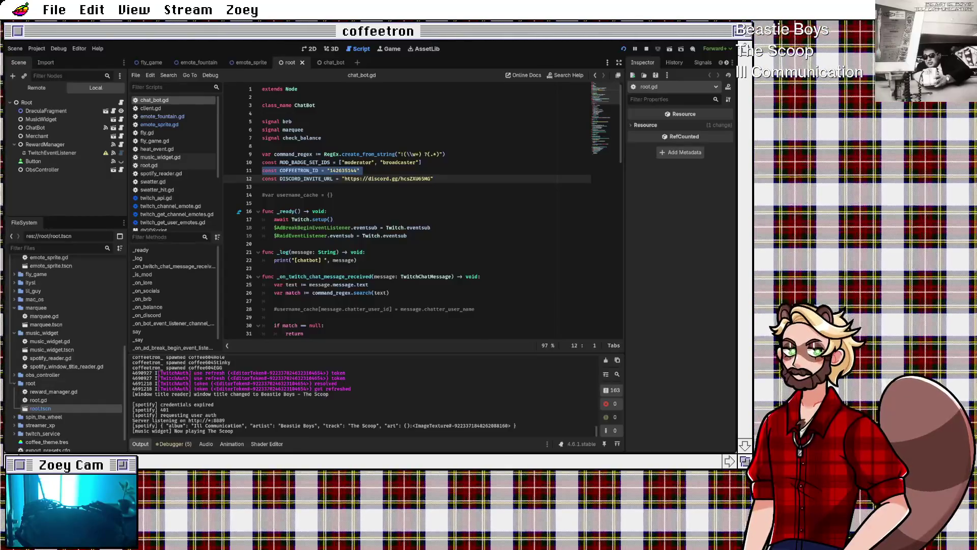
pyautogui.click(274, 293)
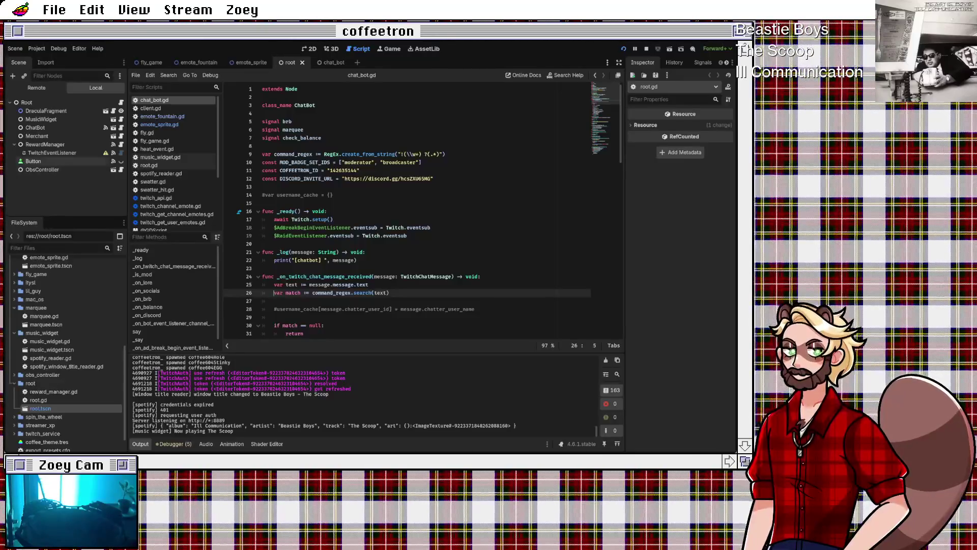
pyautogui.click(52, 152)
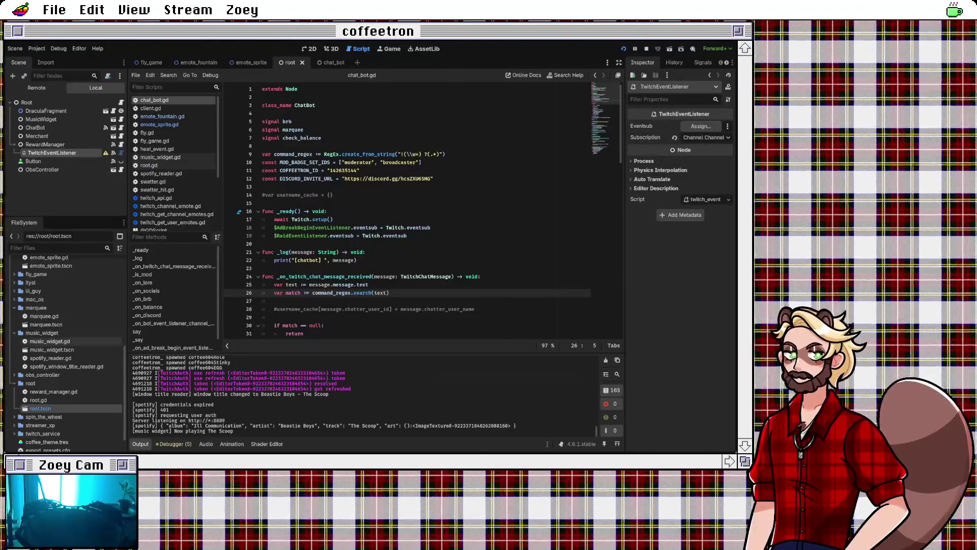
pyautogui.scroll(6, 36, 300)
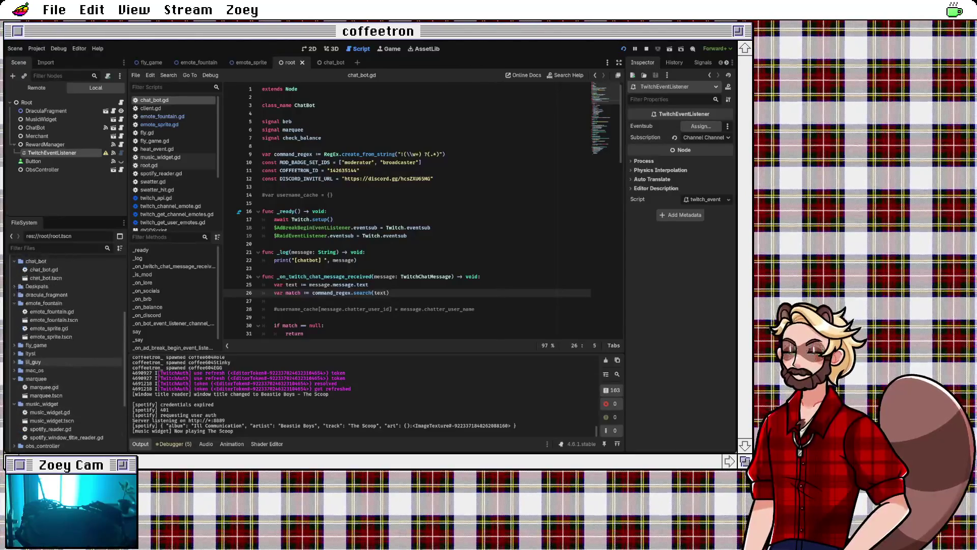
pyautogui.scroll(2, 31, 316)
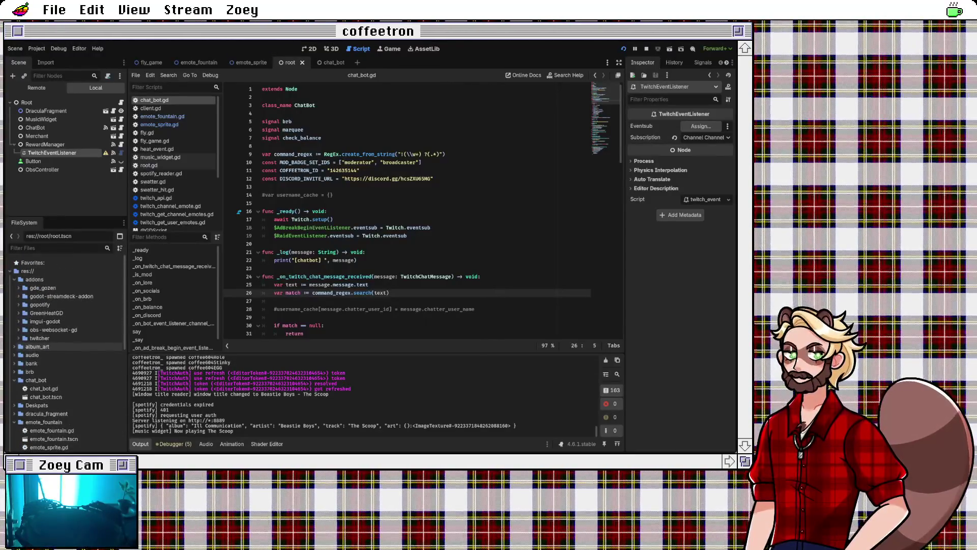
# Open addons/twitcher/chat/twitch_chat.gd and close the root scene tab.
pyautogui.click(19, 338)
pyautogui.scroll(-4, 61, 331)
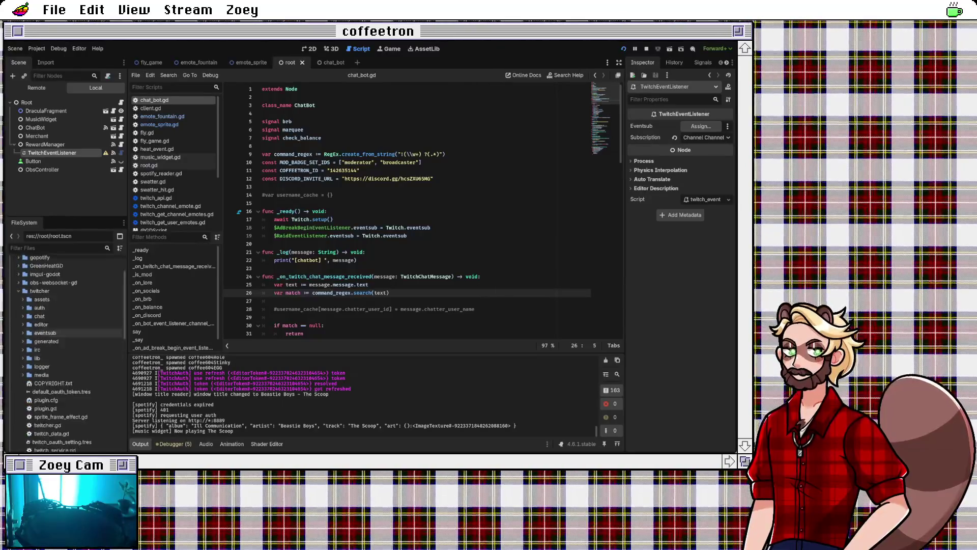
pyautogui.scroll(2, 61, 305)
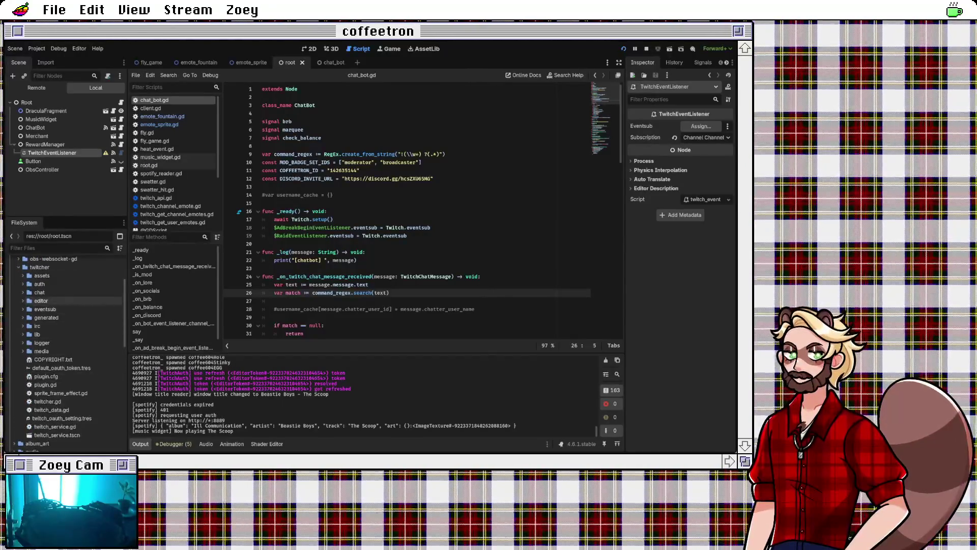
pyautogui.click(22, 292)
pyautogui.doubleClick(56, 309)
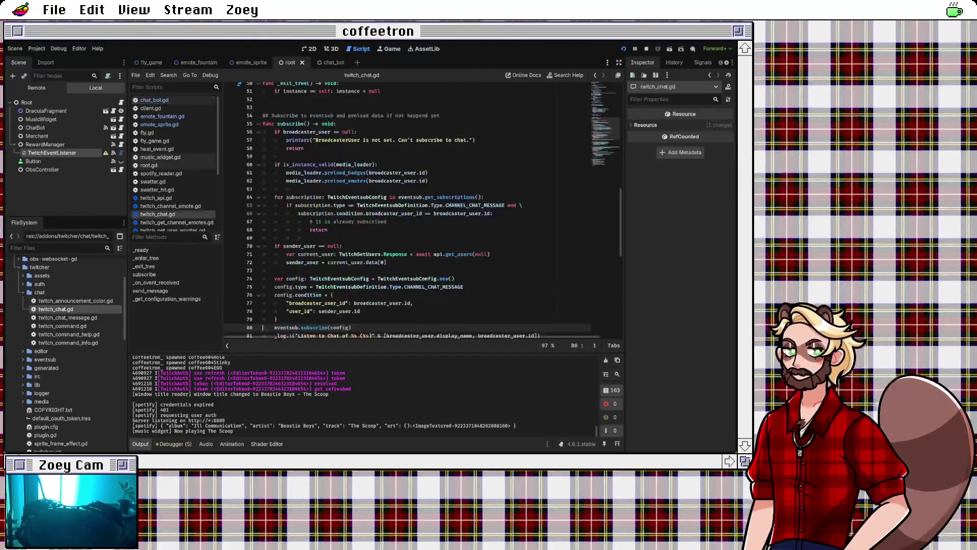
pyautogui.scroll(15, 422, 209)
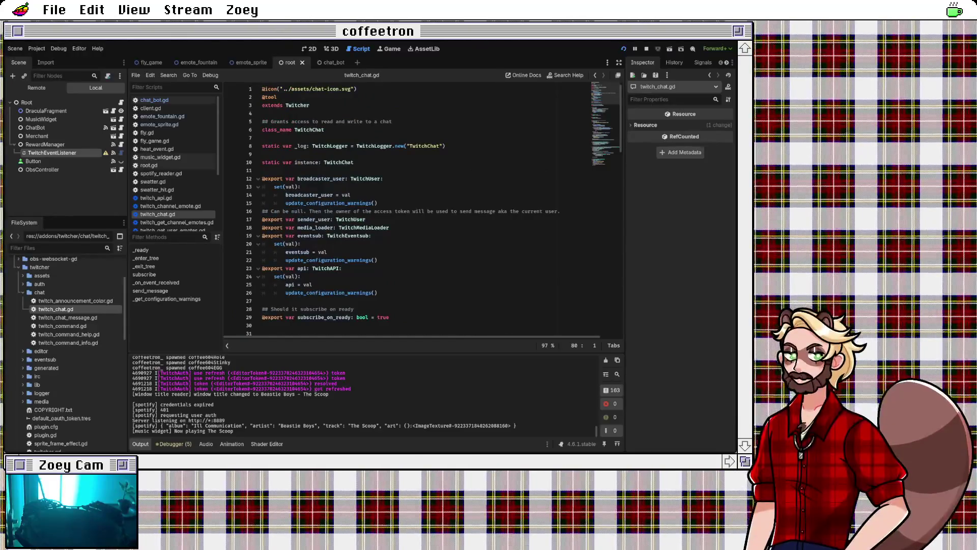
pyautogui.click(302, 62)
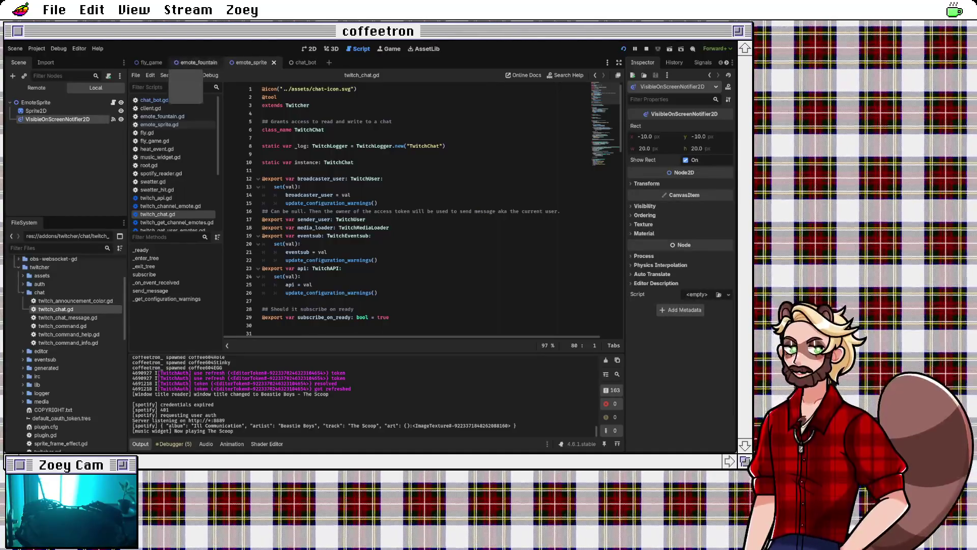
# In the emote_fountain scene, drop twitch_chat.gd onto EmoteFountain to add a TwitchChat child node.
pyautogui.click(198, 62)
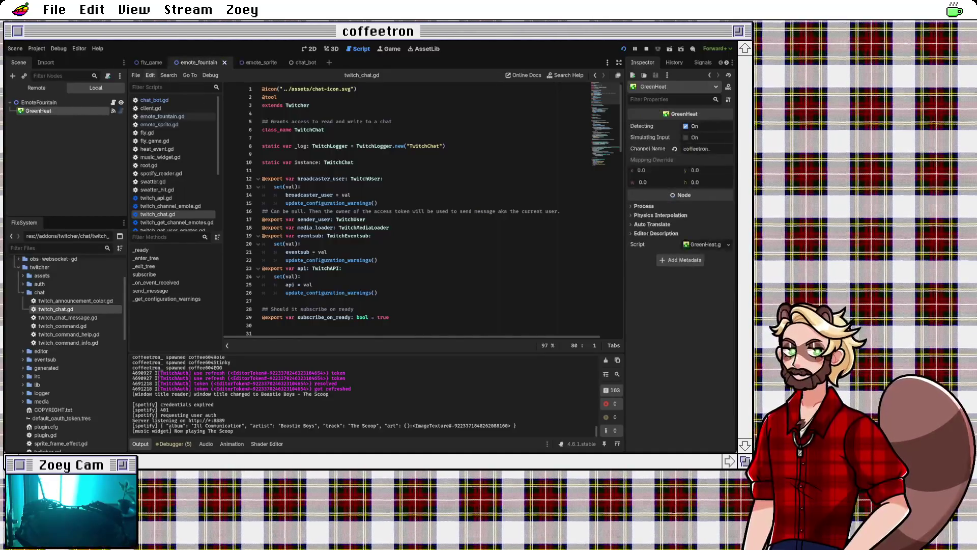
pyautogui.click(38, 103)
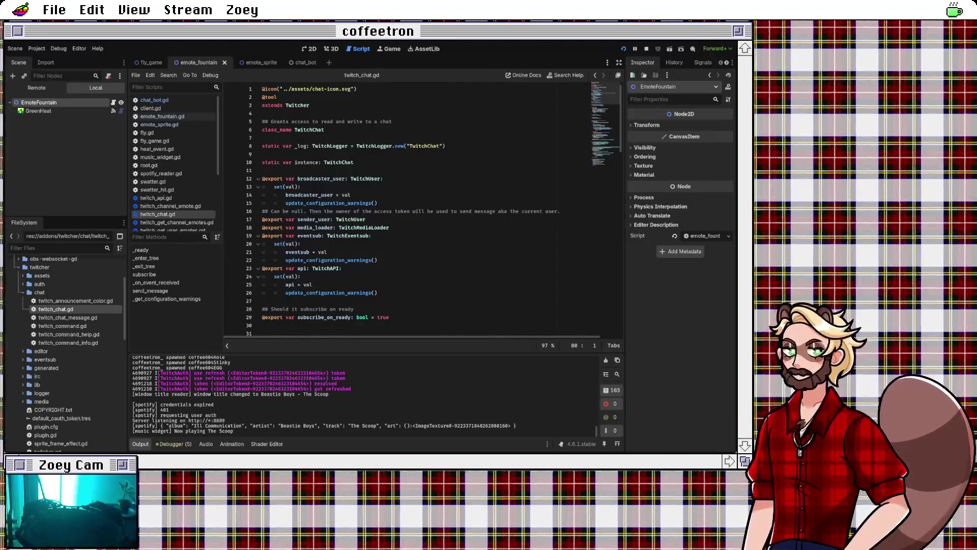
pyautogui.moveTo(55, 309); pyautogui.dragTo(37, 119)
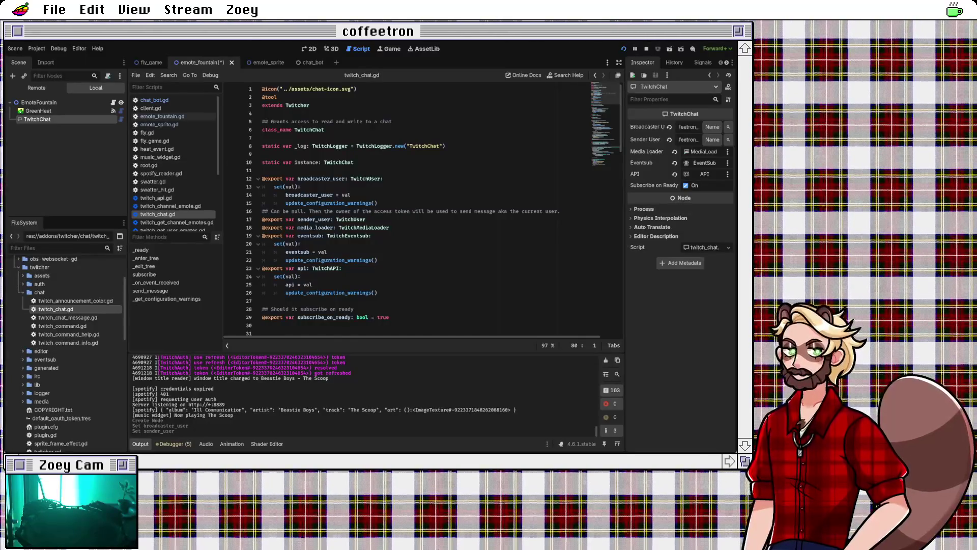
# Reopen chat_bot.gd from the FileSystem dock.
pyautogui.scroll(-10, 66, 351)
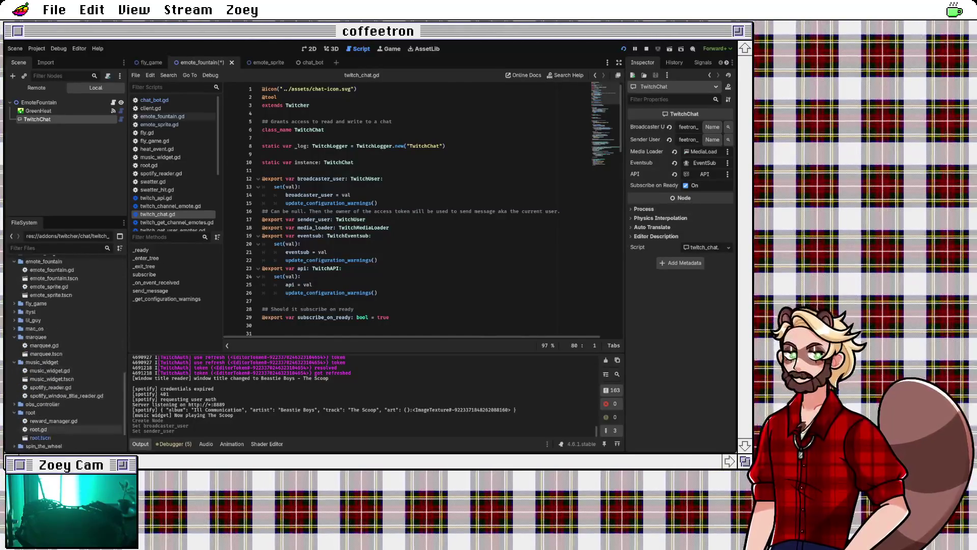
pyautogui.scroll(1, 66, 377)
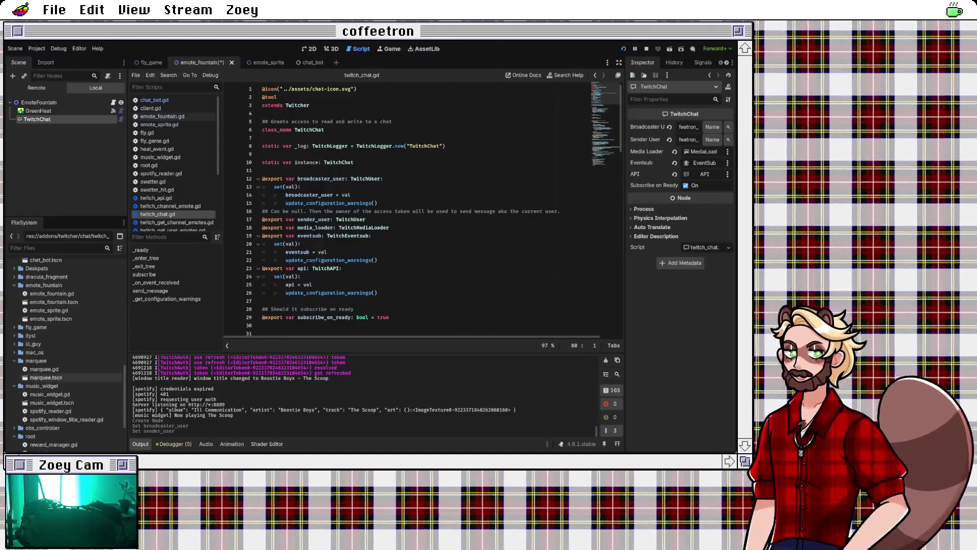
pyautogui.scroll(2, 66, 351)
pyautogui.doubleClick(43, 299)
# Review the Twitch setup and event listener lines in chat_bot.gd's _ready, then view the chat_bot scene.
pyautogui.scroll(-3, 423, 209)
pyautogui.click(333, 145)
pyautogui.press('Home')
pyautogui.press('Home')
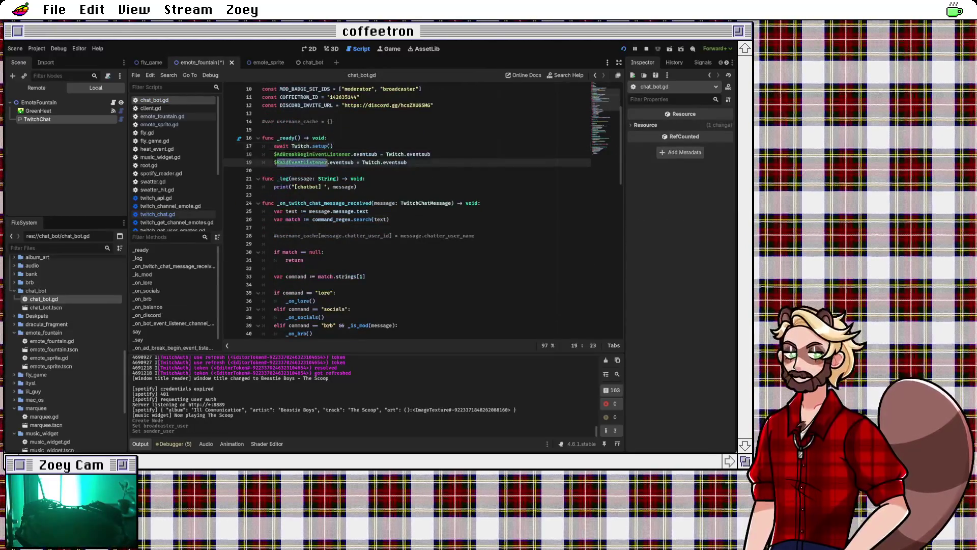
pyautogui.hotkey('shift', 'Down')
pyautogui.hotkey('shift', 'Down')
pyautogui.hotkey('shift', 'Down')
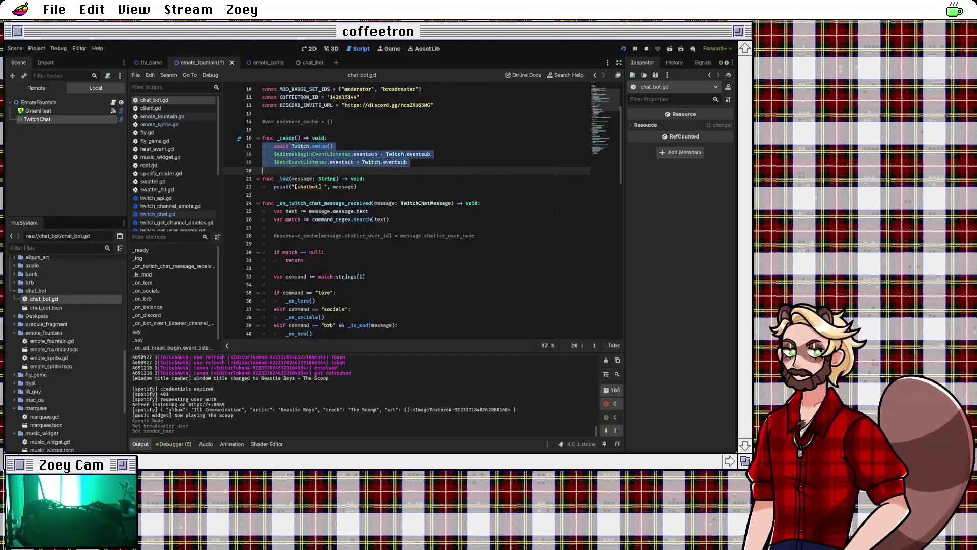
pyautogui.click(333, 146)
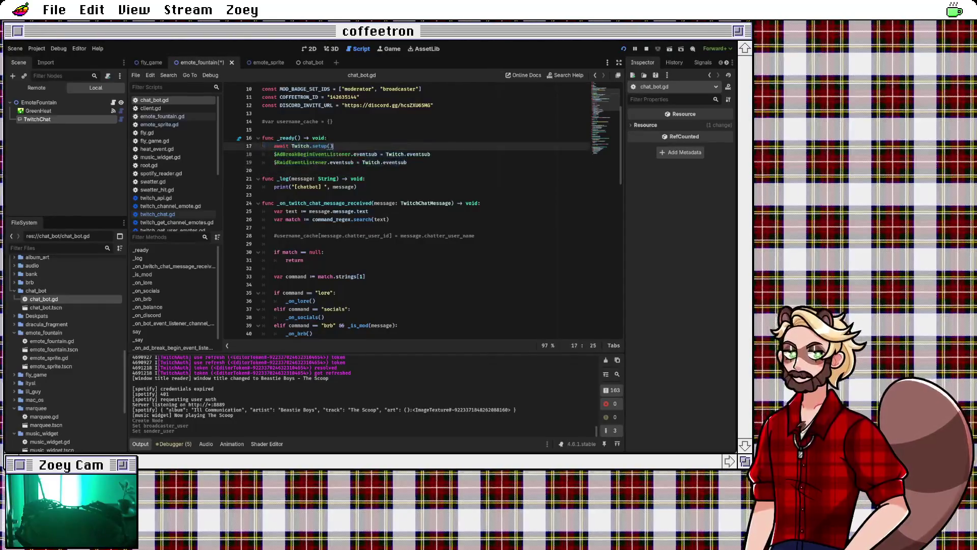
pyautogui.click(357, 187)
pyautogui.scroll(2, 407, 212)
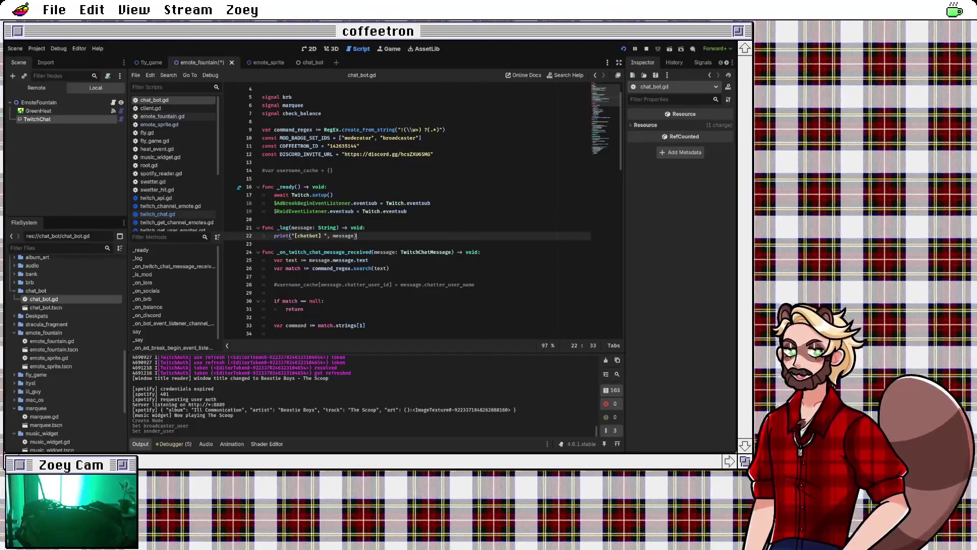
pyautogui.click(305, 63)
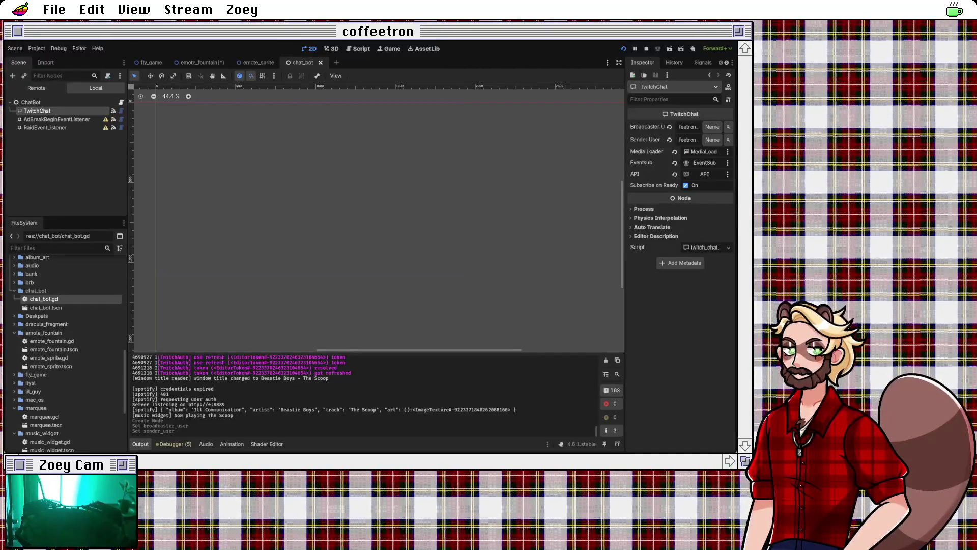
# Return to the emote_fountain scene, save it with Ctrl+S, and open emote_fountain.gd in the Script workspace.
pyautogui.click(200, 62)
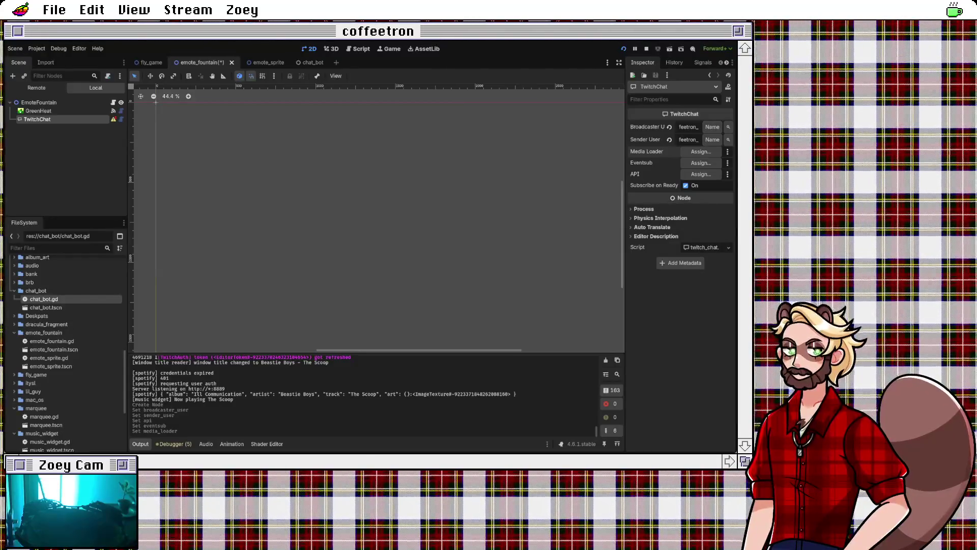
pyautogui.hotkey('ctrl', 's')
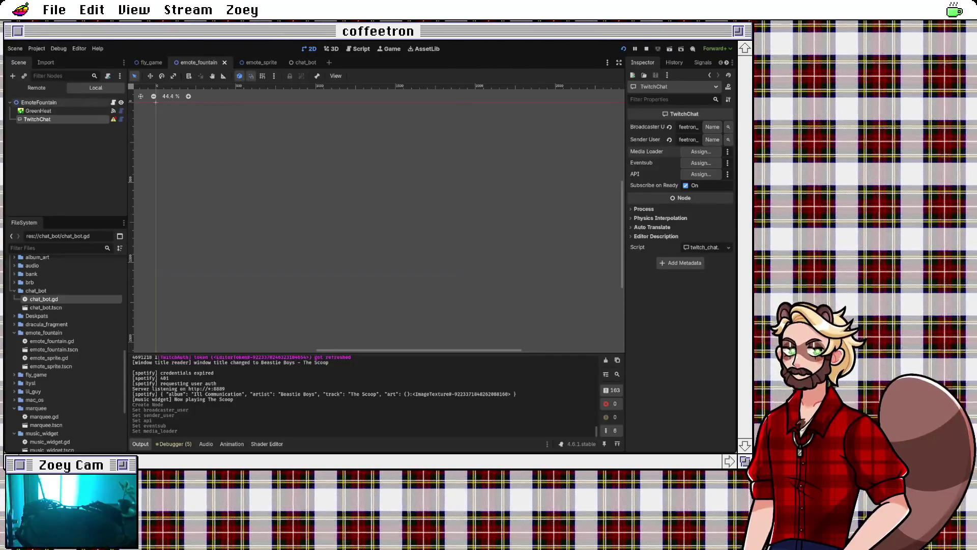
pyautogui.hotkey('ctrl', 'F3')
pyautogui.scroll(3, 407, 208)
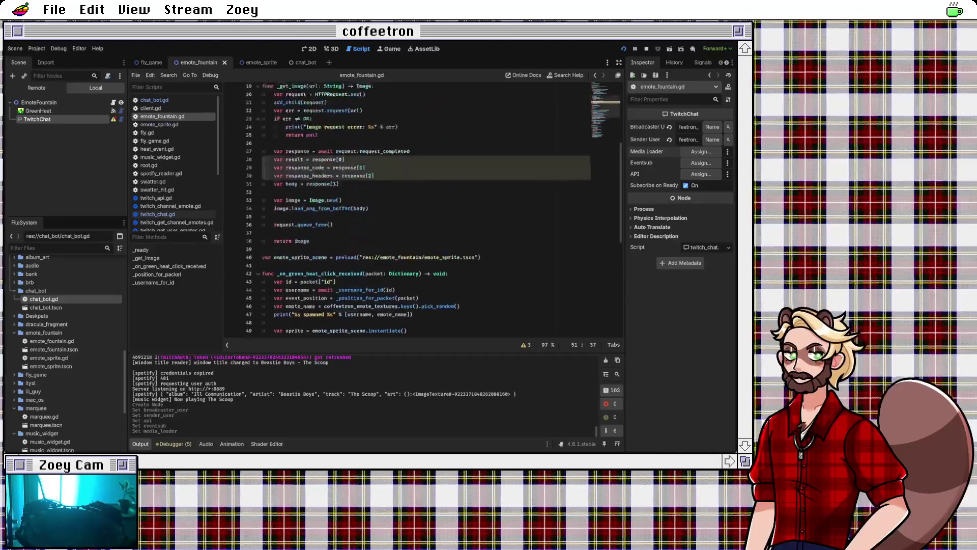
# Replace the pass and #var opt lines in _ready with var chat = $TwitchChat.
pyautogui.scroll(5, 407, 209)
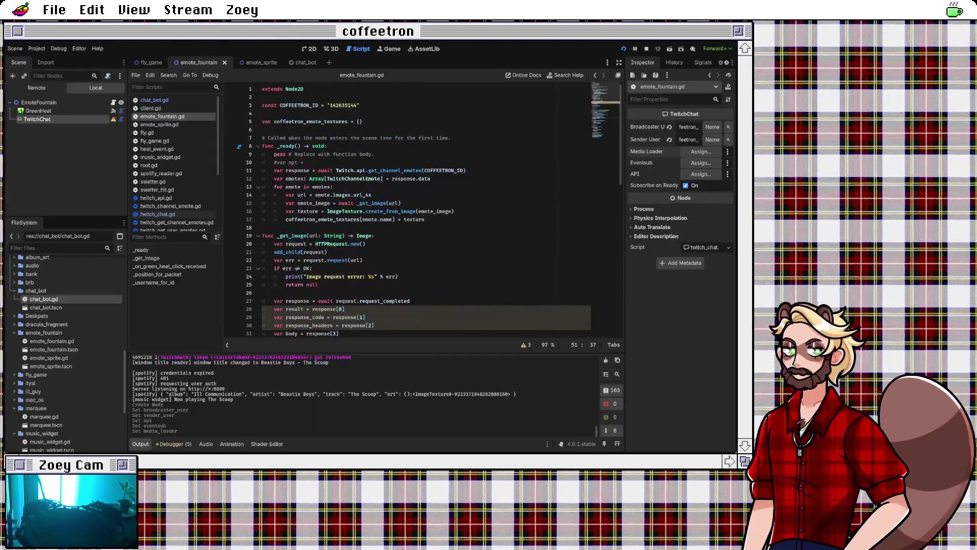
pyautogui.click(375, 154)
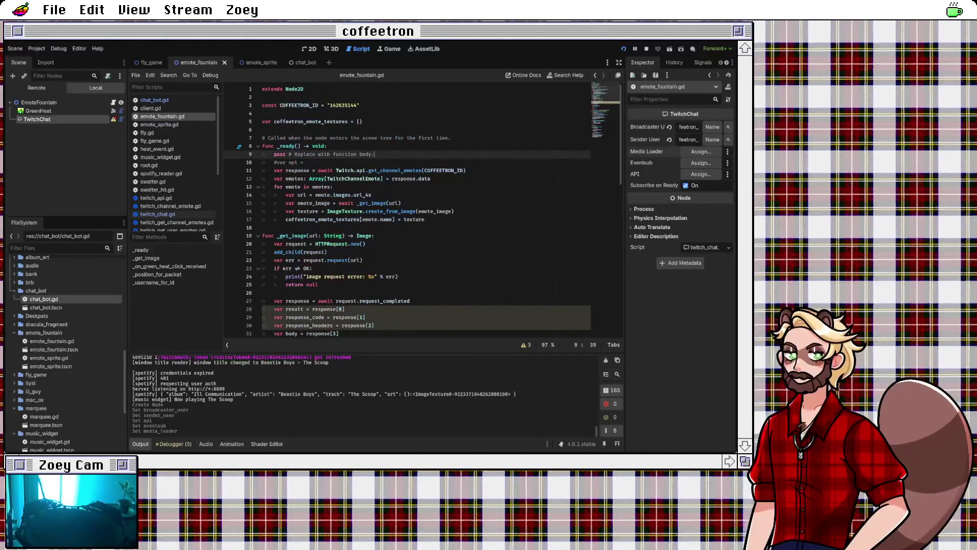
pyautogui.press('Home')
pyautogui.hotkey('shift', 'Down')
pyautogui.hotkey('shift', 'End')
pyautogui.press('BackSpace')
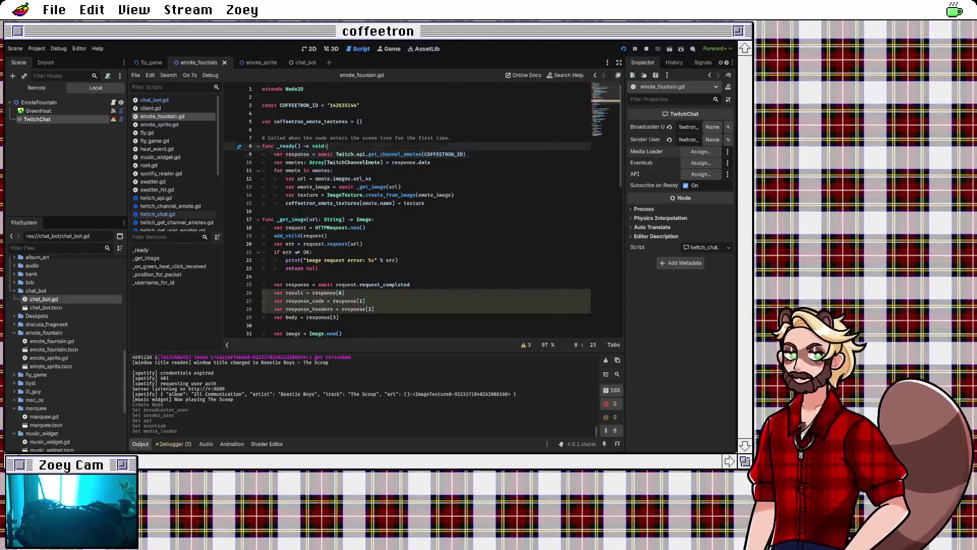
pyautogui.write('$Twi')
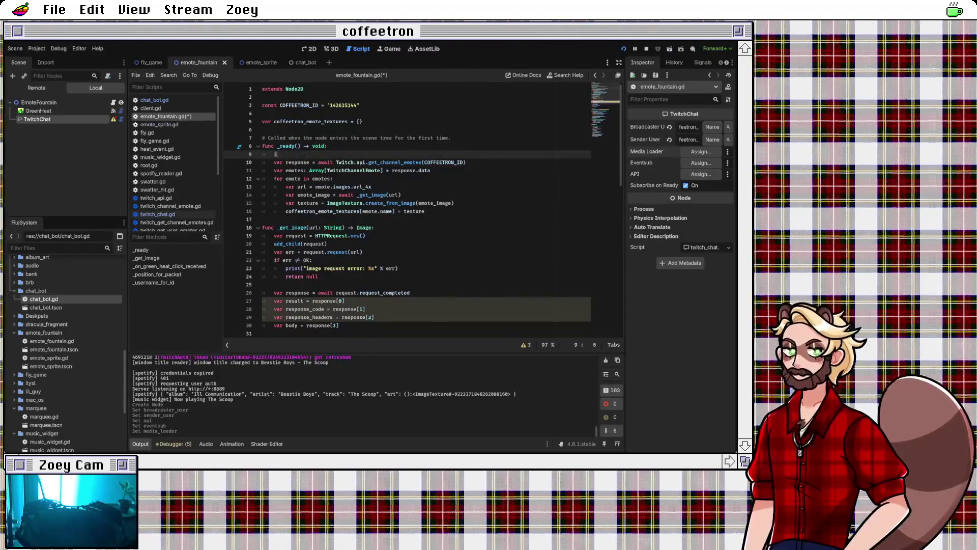
pyautogui.press('BackSpace')
pyautogui.press('BackSpace')
pyautogui.press('BackSpace')
pyautogui.write('var chat = $TwitchChat')
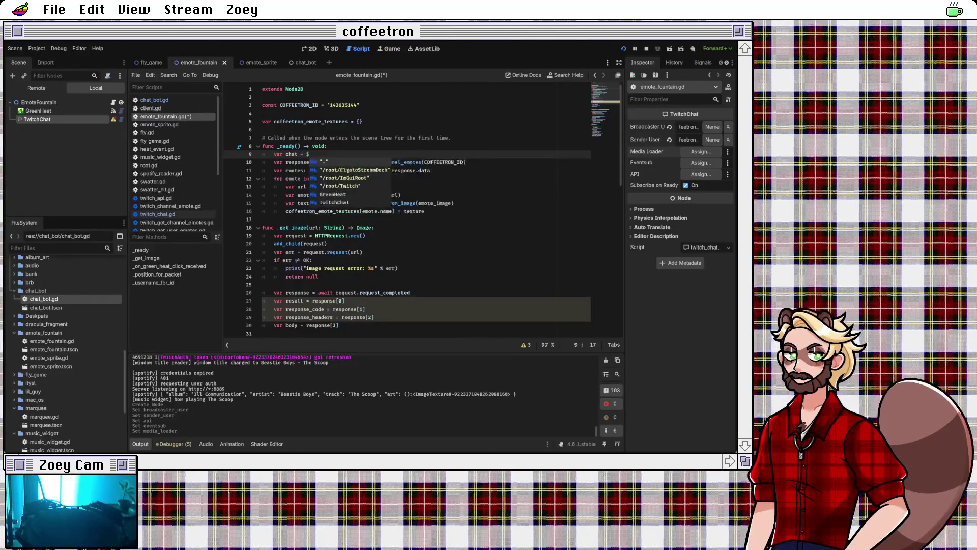
pyautogui.press('Up')
pyautogui.click(262, 129)
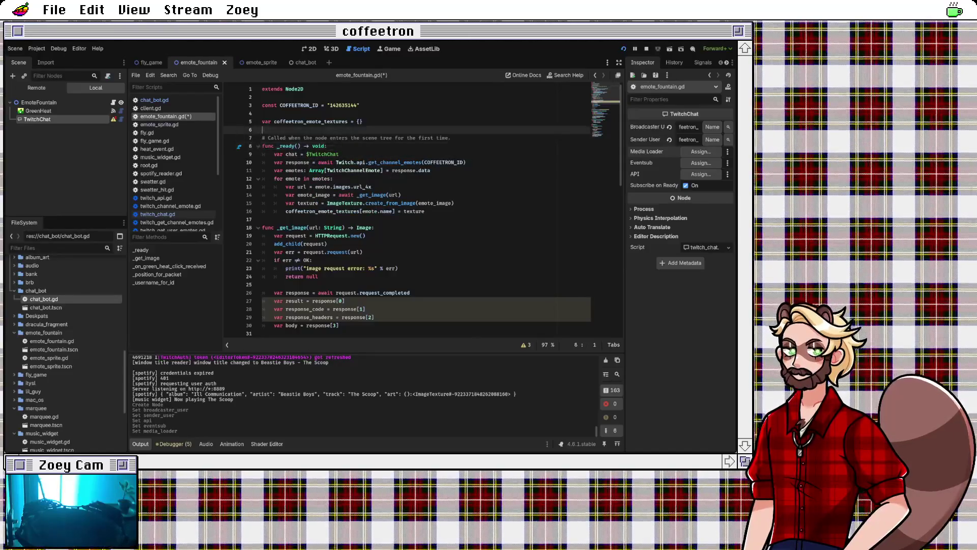
pyautogui.write('@onready var ')
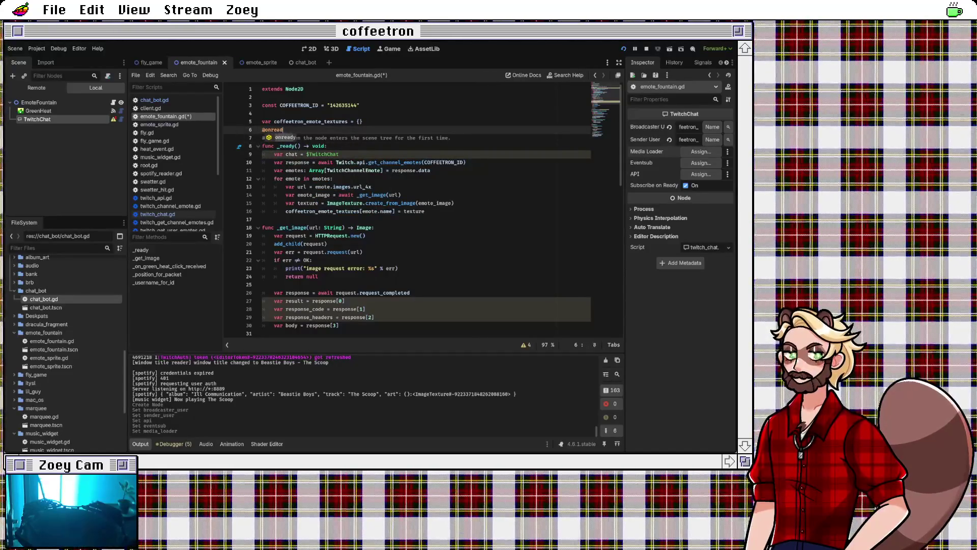
pyautogui.write('chat = ')
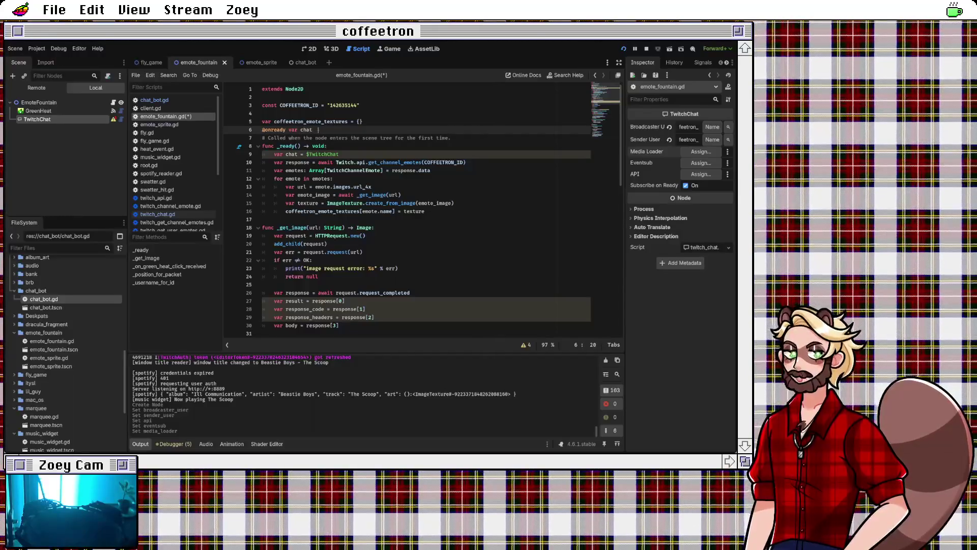
pyautogui.write('$TwitchChat')
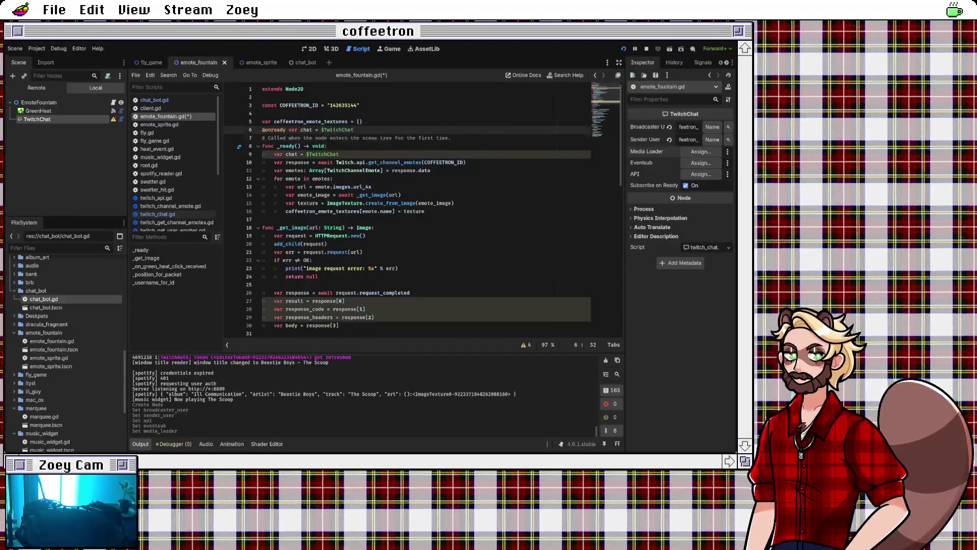
pyautogui.press('Down')
pyautogui.press('Home')
pyautogui.press('Return')
pyautogui.hotkey('ctrl', 'shift', 'k')
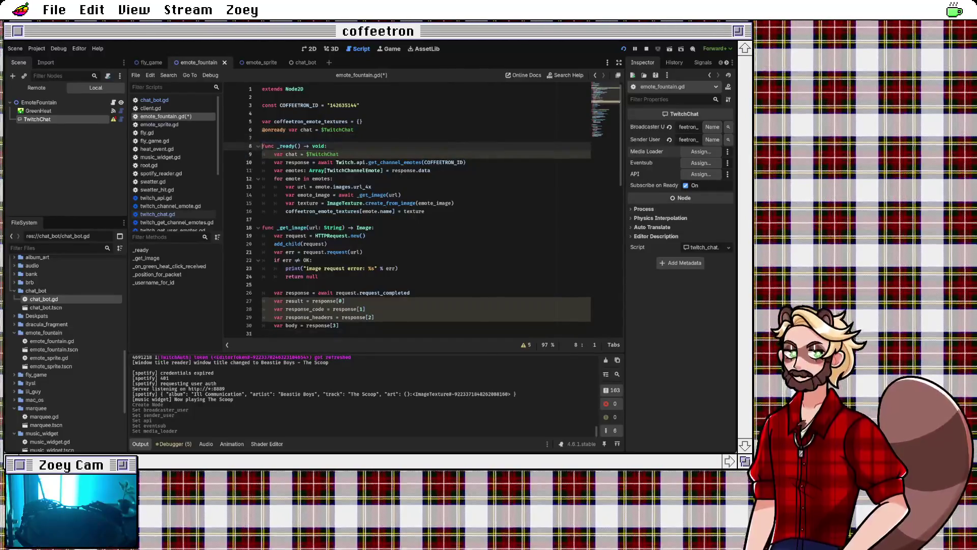
# In _ready, assign chat.api, chat.eventsub and chat.media_loader from the matching Twitch properties.
pyautogui.hotkey('shift', 'End')
pyautogui.write('chat.api = ')
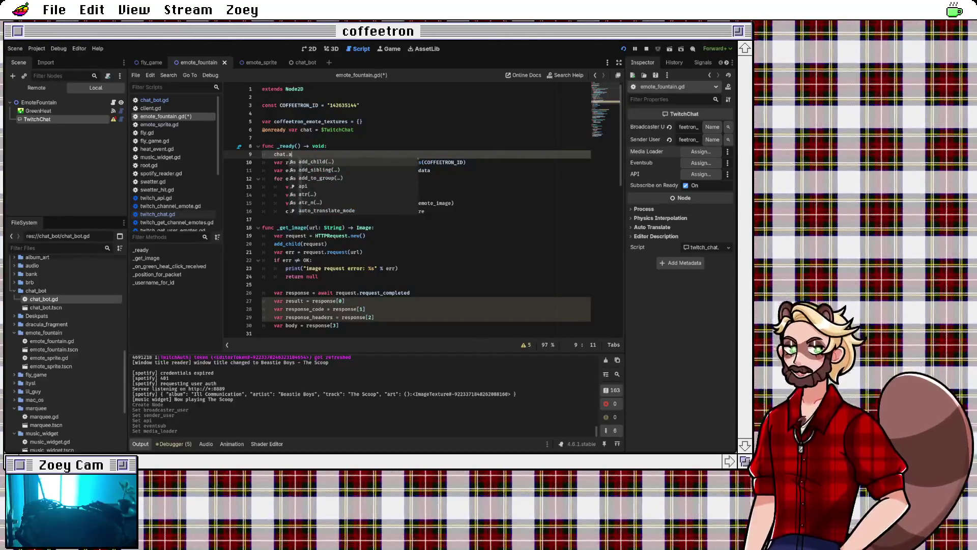
pyautogui.write('Twitch.')
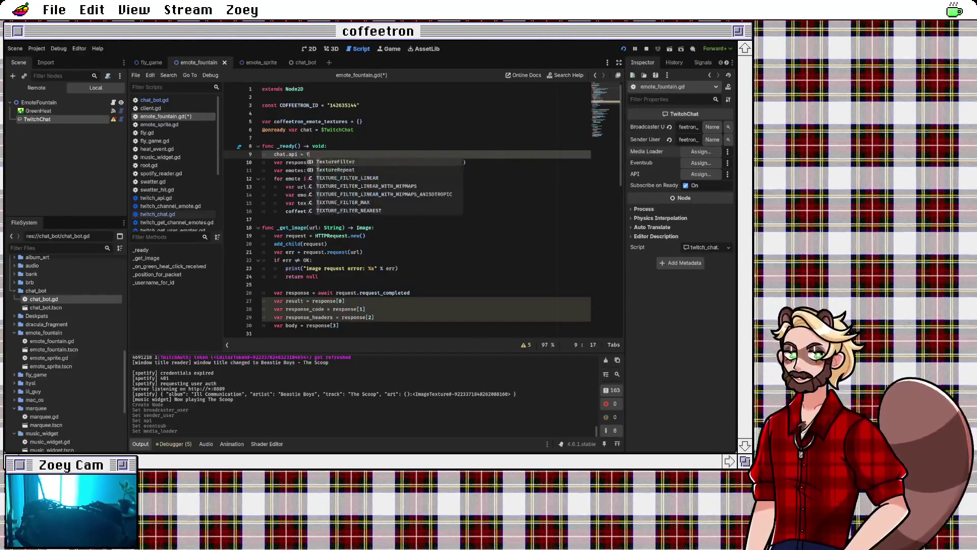
pyautogui.write('api')
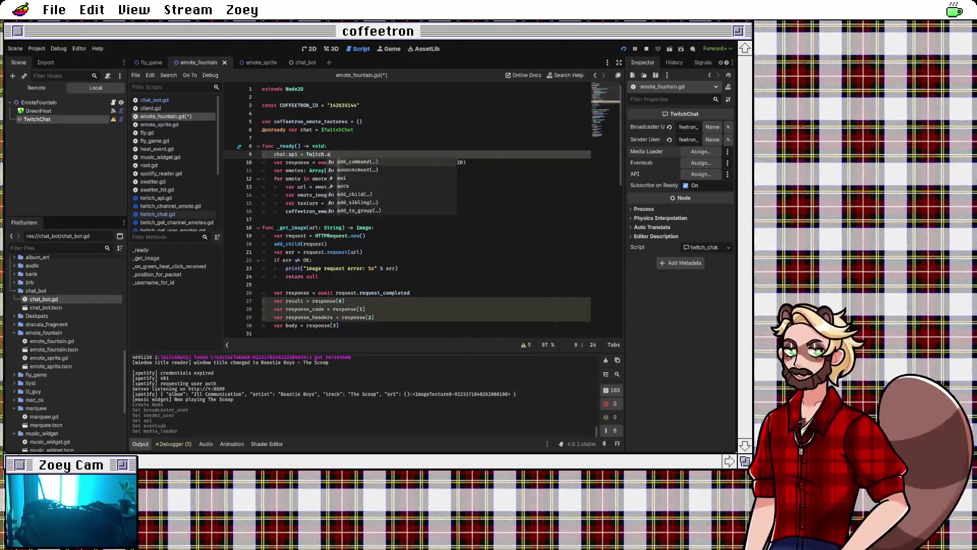
pyautogui.press('Return')
pyautogui.write('chat.eventsub = Tw')
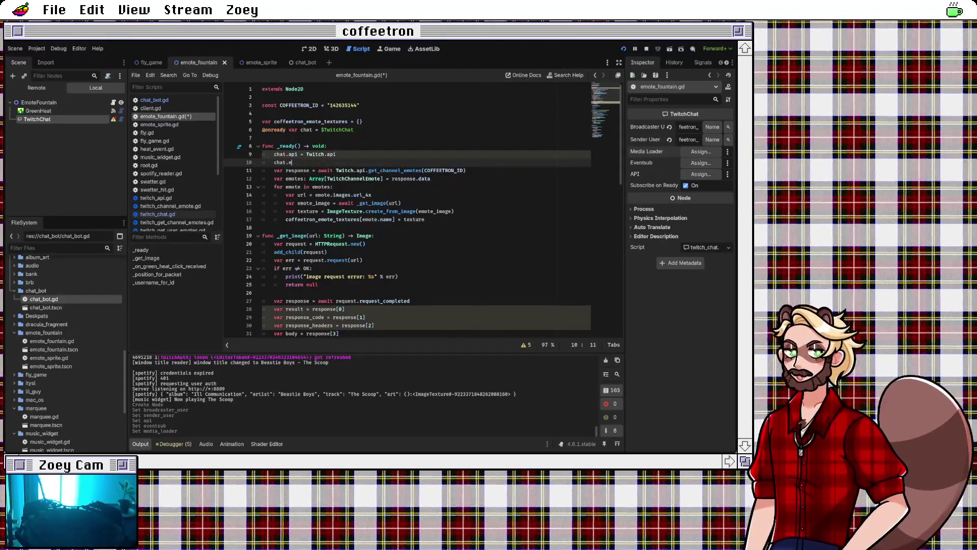
pyautogui.write('itch.ev')
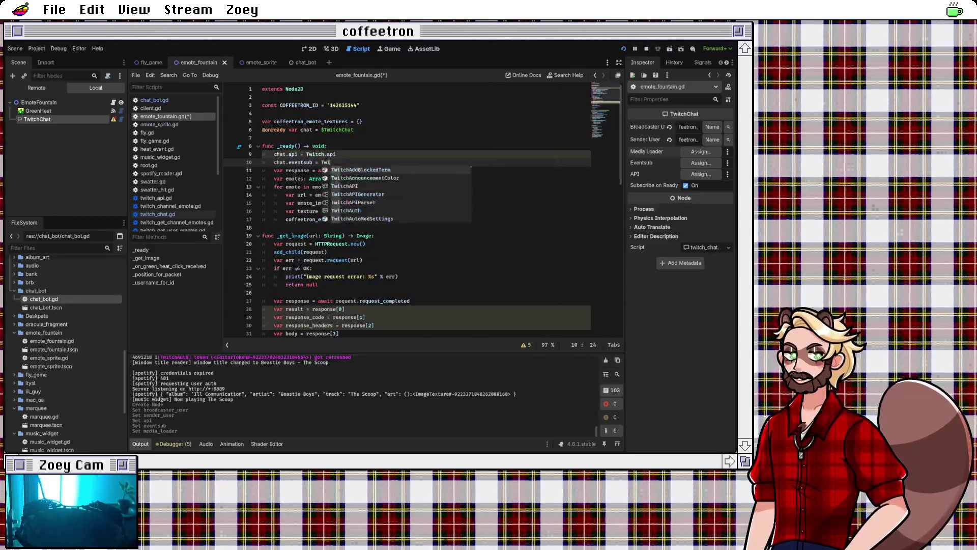
pyautogui.write('e')
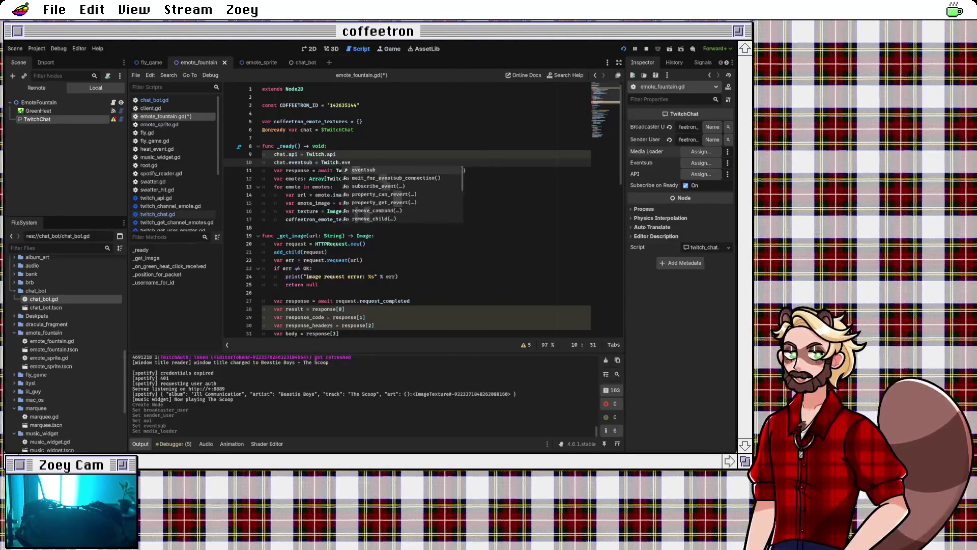
pyautogui.press('Return')
pyautogui.press('Return')
pyautogui.write('chat.mea')
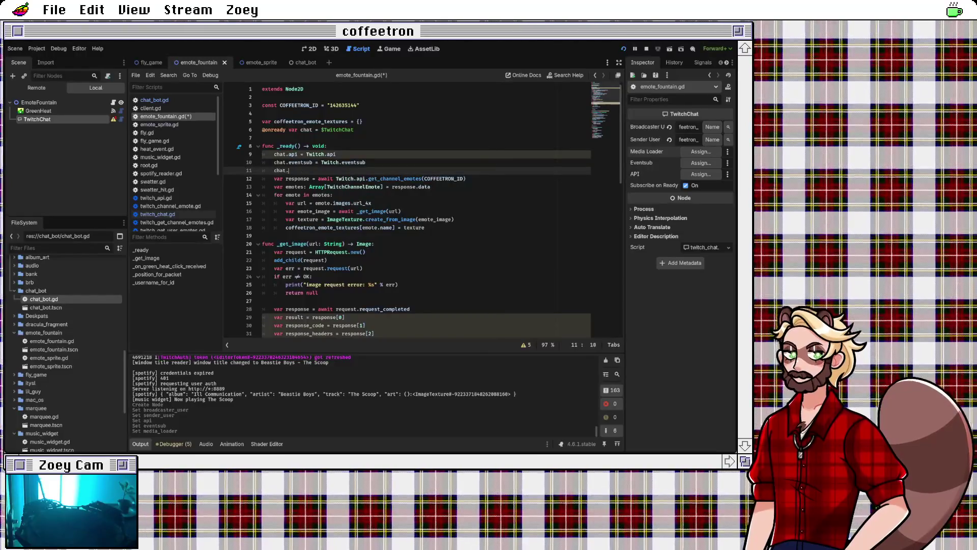
pyautogui.press('Return')
pyautogui.write('= Twit')
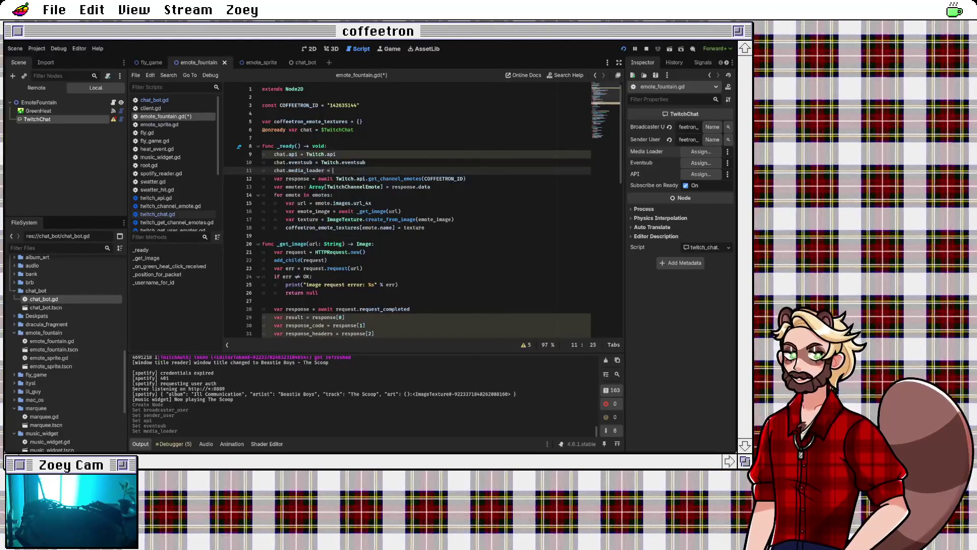
pyautogui.write('ch.media_loader')
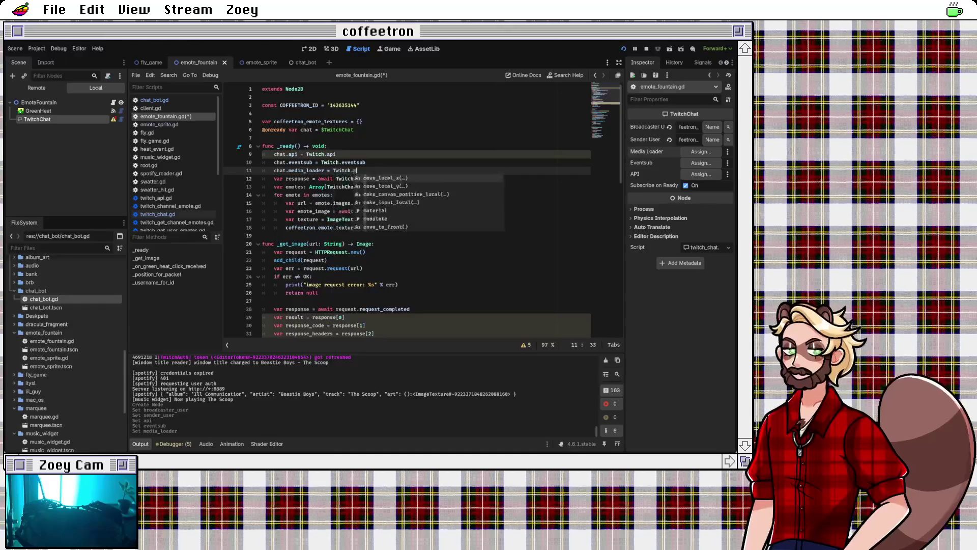
pyautogui.click(262, 178)
pyautogui.press('Return')
# Insert await Twitch.setup() as the first line of _ready.
pyautogui.press('Up')
pyautogui.press('Up')
pyautogui.press('Up')
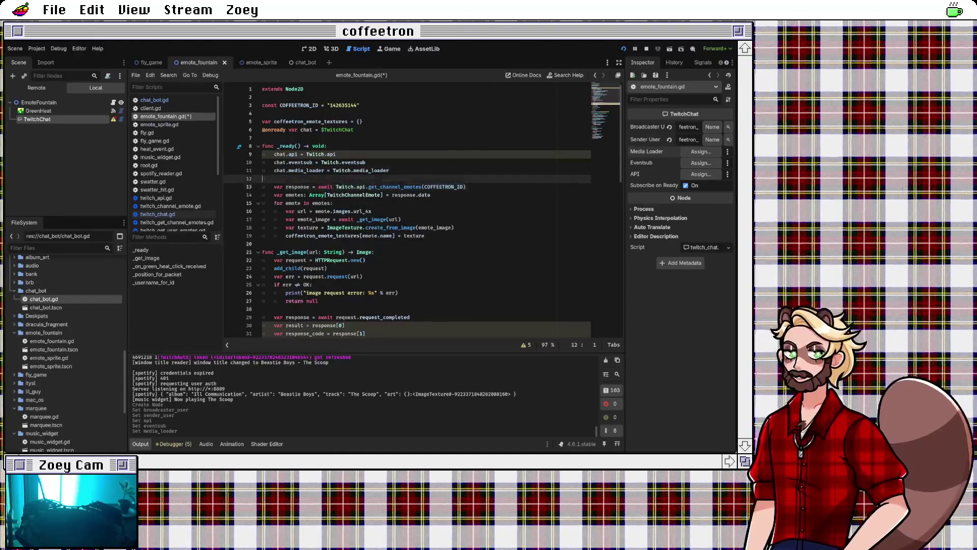
pyautogui.press('End')
pyautogui.press('Return')
pyautogui.write('await Twitch')
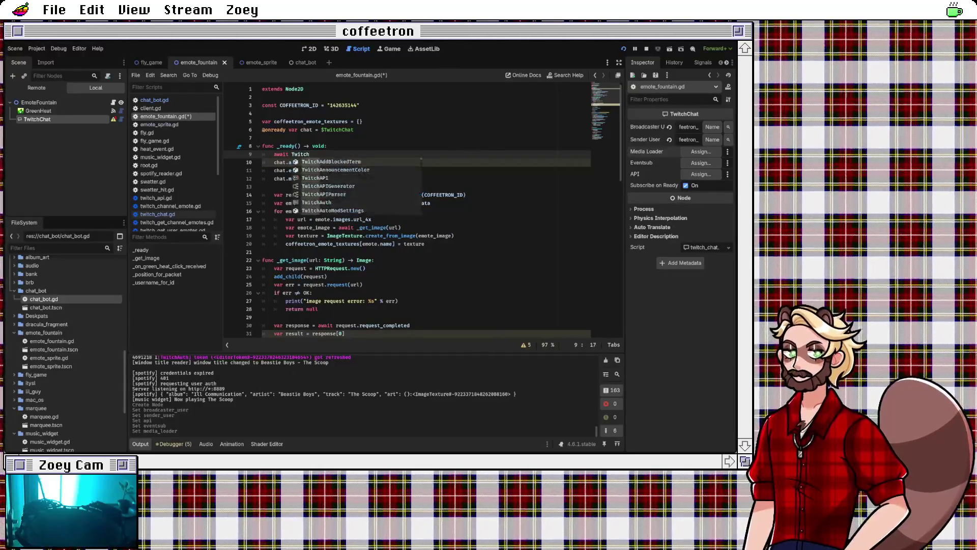
pyautogui.write('Setu')
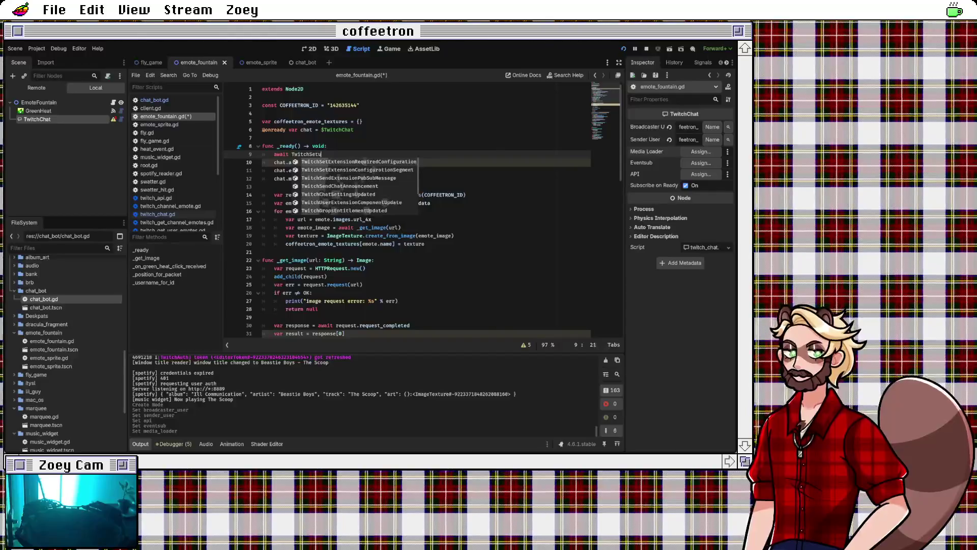
pyautogui.press('BackSpace')
pyautogui.press('BackSpace')
pyautogui.press('BackSpace')
pyautogui.write('.setup')
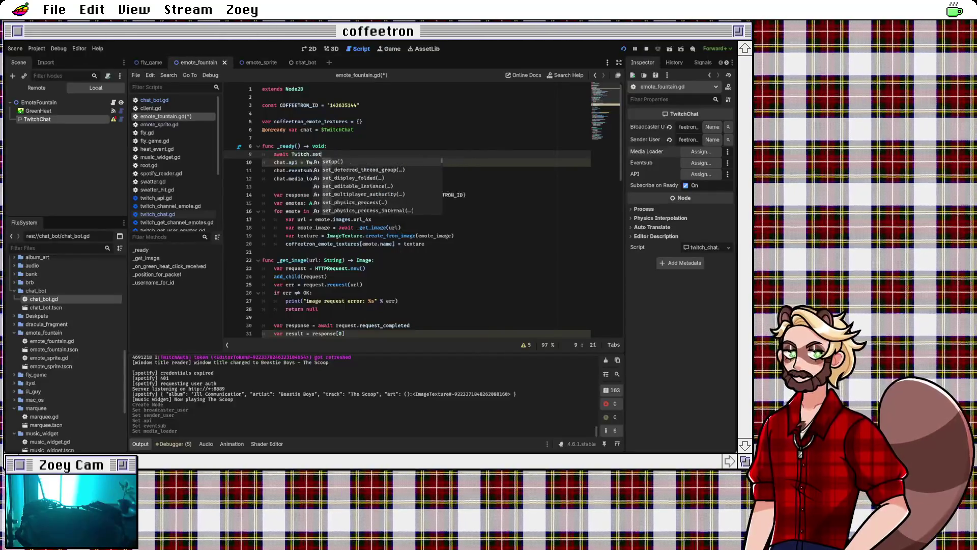
pyautogui.press('Return')
pyautogui.click(262, 161)
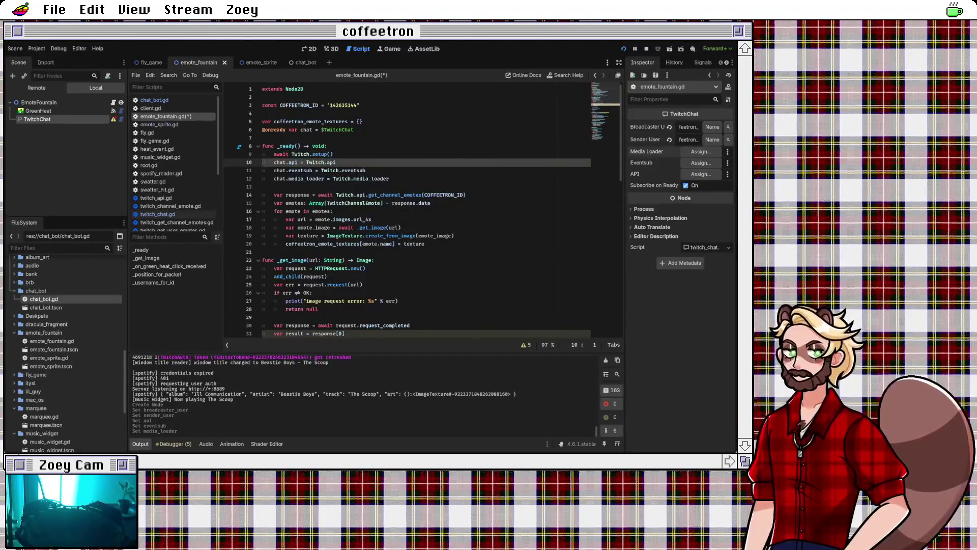
pyautogui.click(389, 178)
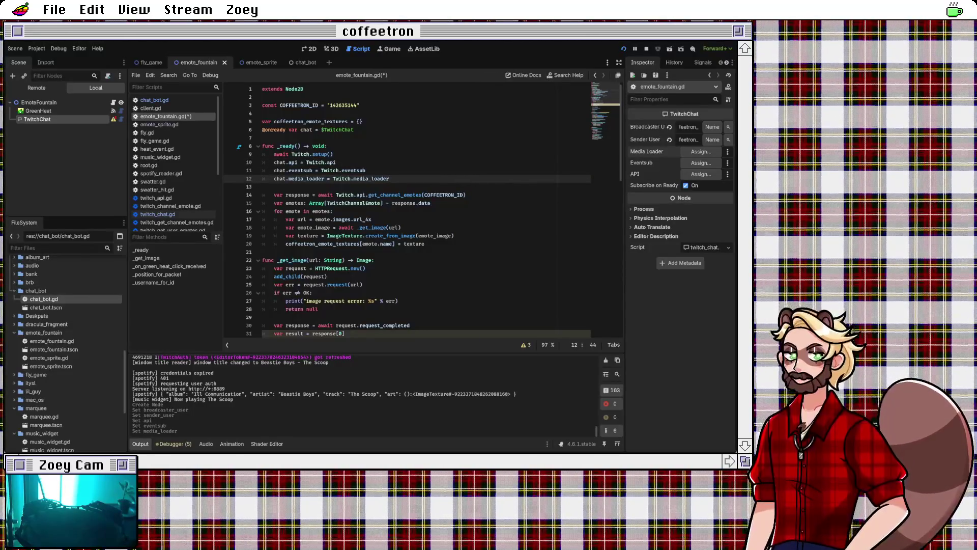
pyautogui.click(703, 62)
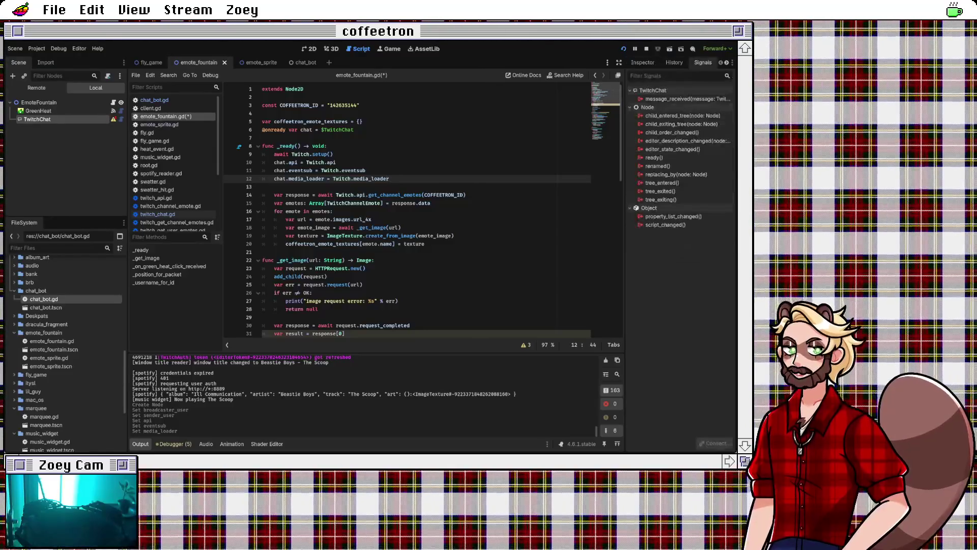
pyautogui.click(682, 98)
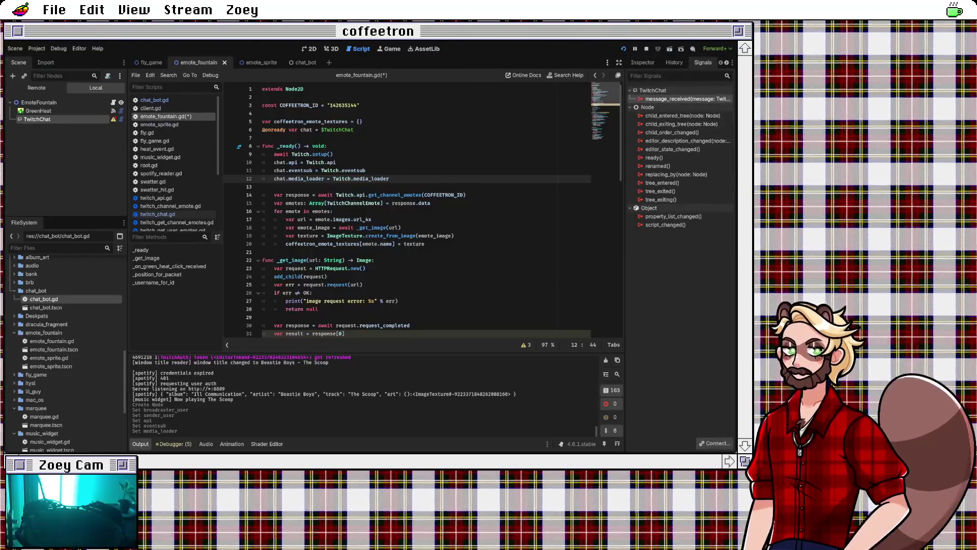
pyautogui.press('Return')
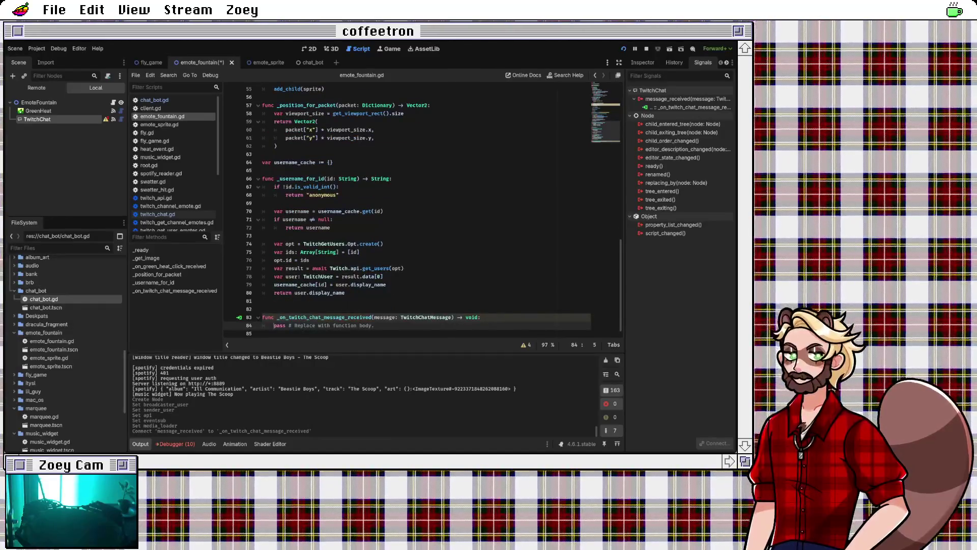
pyautogui.press('Return')
pyautogui.press('Up')
pyautogui.write('message.emo')
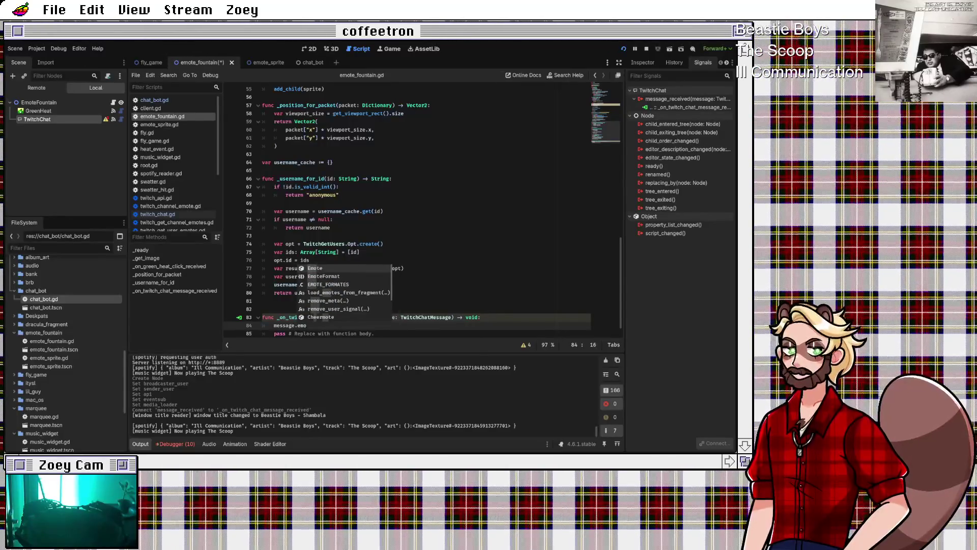
pyautogui.press('BackSpace')
pyautogui.press('BackSpace')
pyautogui.press('BackSpace')
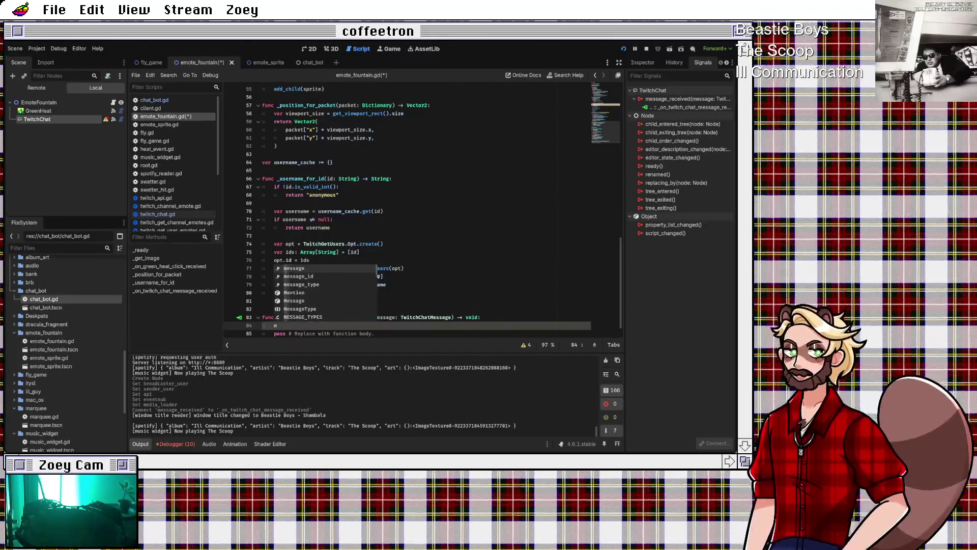
pyautogui.press('BackSpace')
pyautogui.keyDown('ctrl'); pyautogui.click(426, 317); pyautogui.keyUp('ctrl')
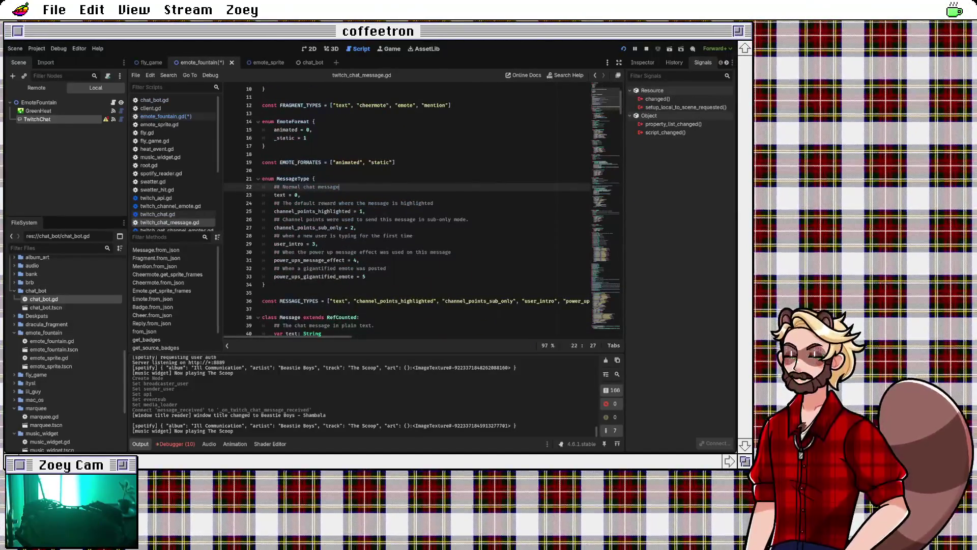
pyautogui.scroll(-3, 407, 211)
pyautogui.scroll(-4, 407, 211)
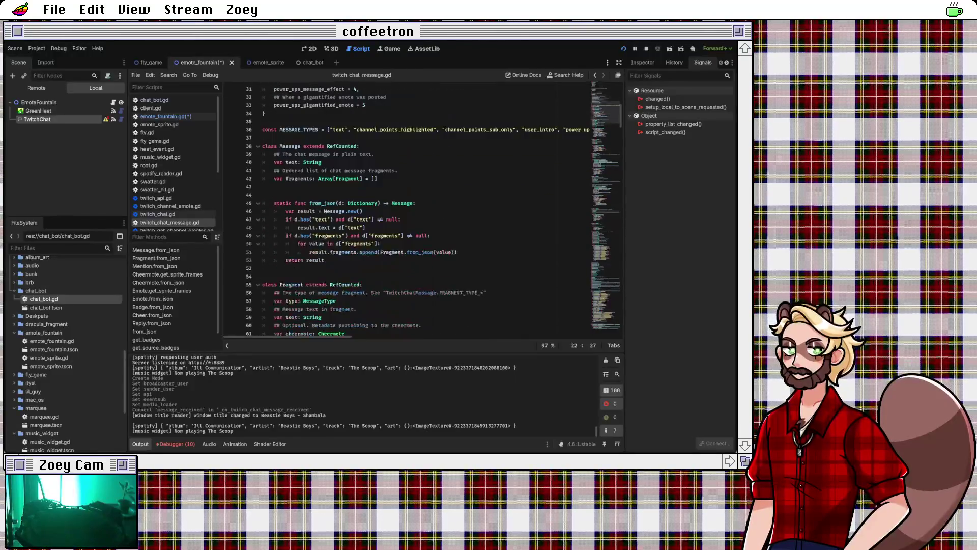
pyautogui.click(377, 178)
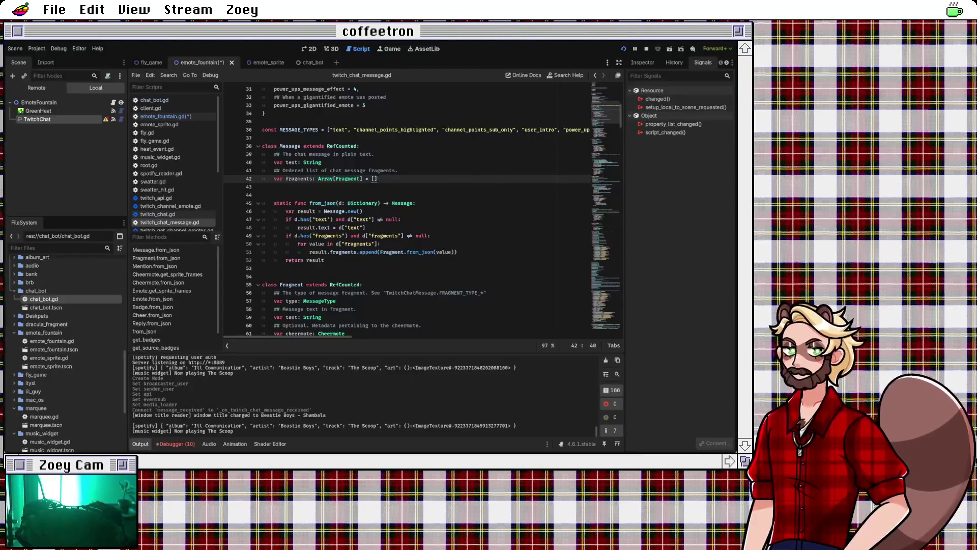
pyautogui.scroll(-3, 407, 211)
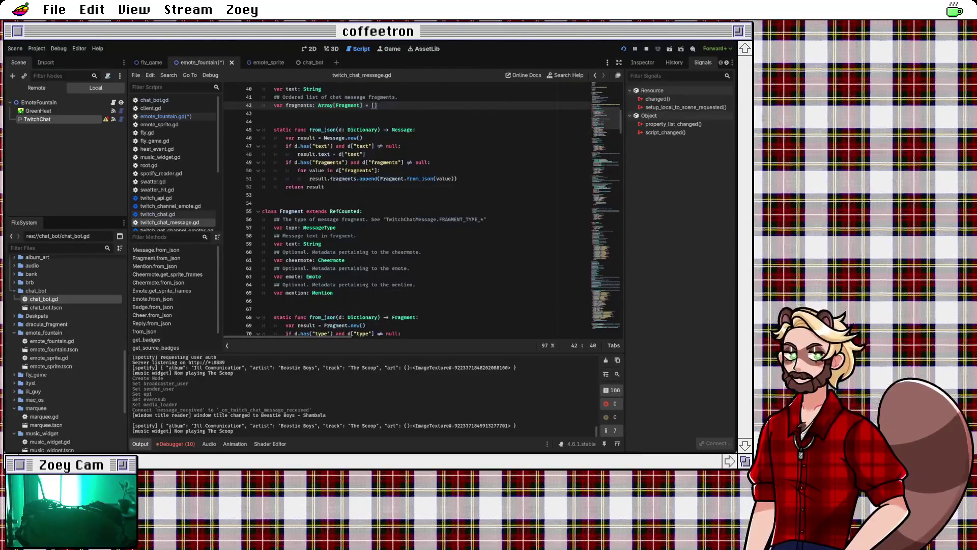
pyautogui.scroll(3, 407, 211)
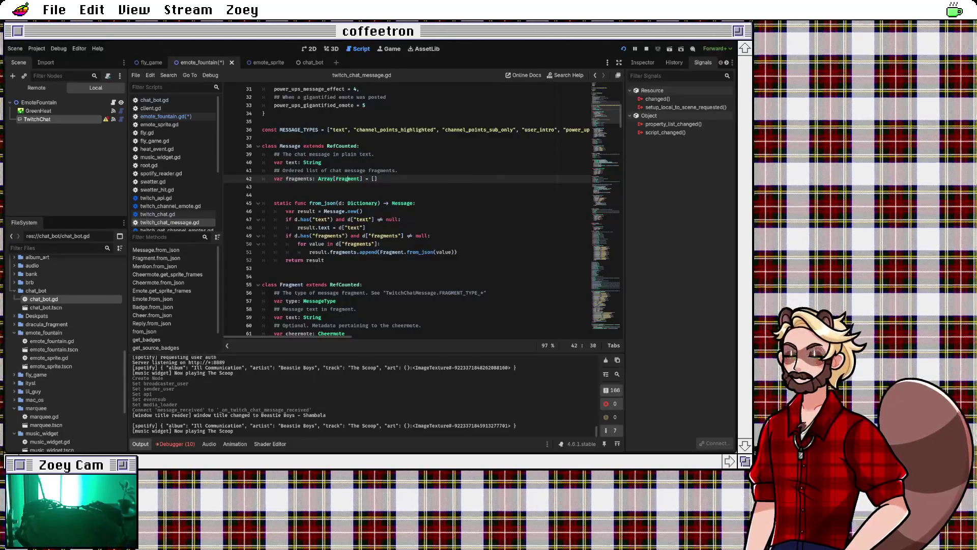
pyautogui.doubleClick(336, 179)
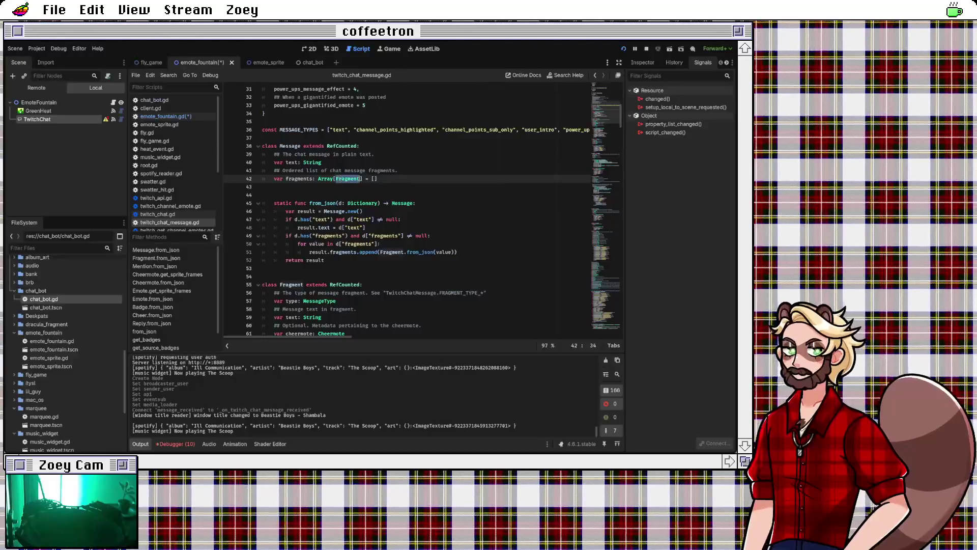
pyautogui.scroll(-3, 407, 211)
pyautogui.click(395, 178)
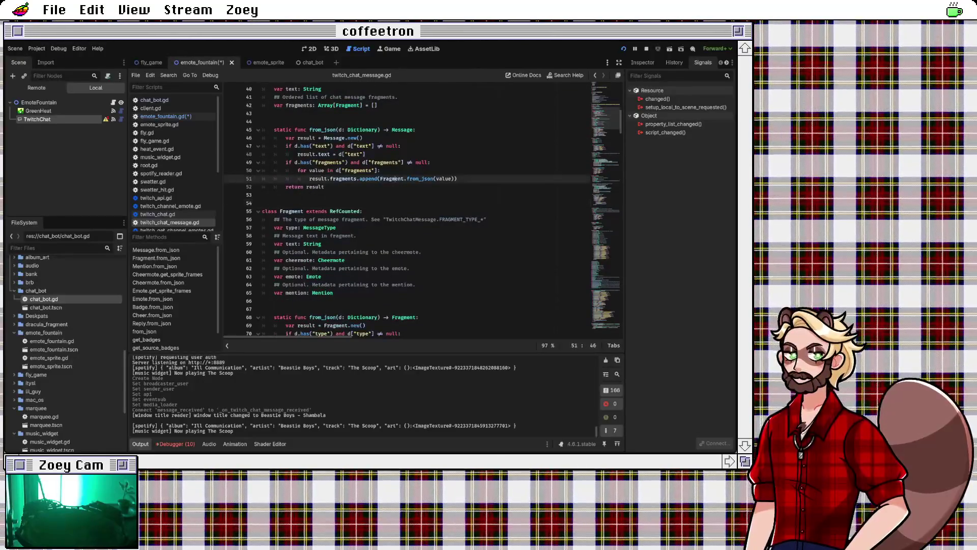
pyautogui.scroll(-9, 407, 211)
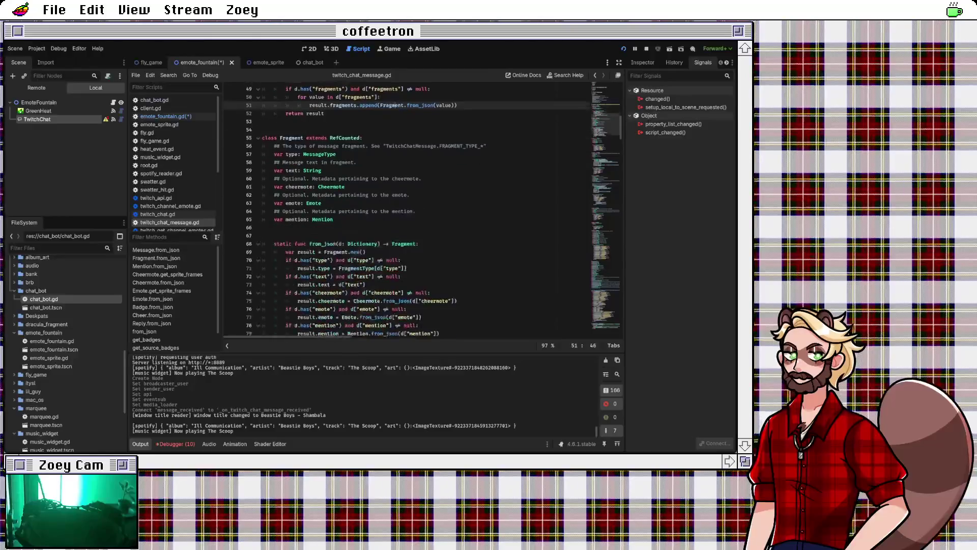
pyautogui.scroll(14, 407, 211)
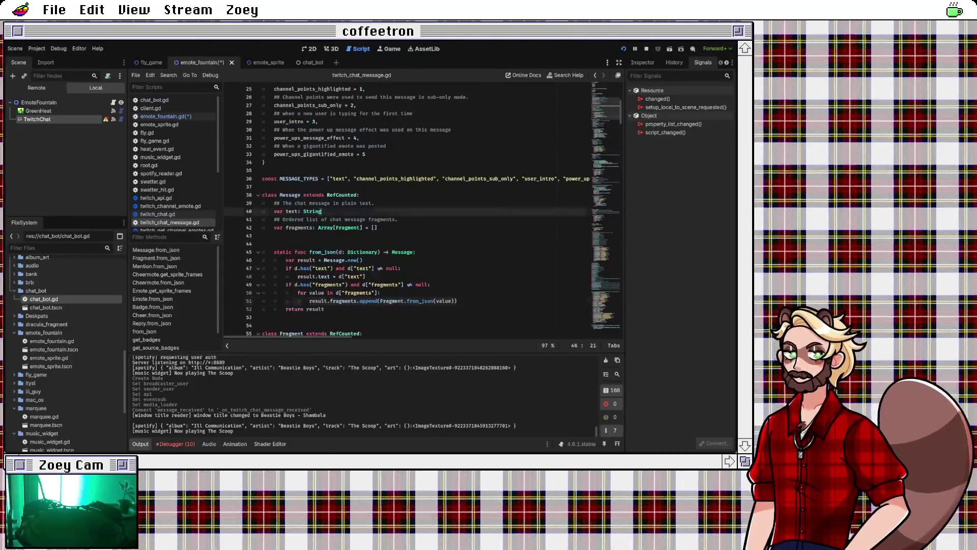
pyautogui.click(378, 227)
pyautogui.click(263, 243)
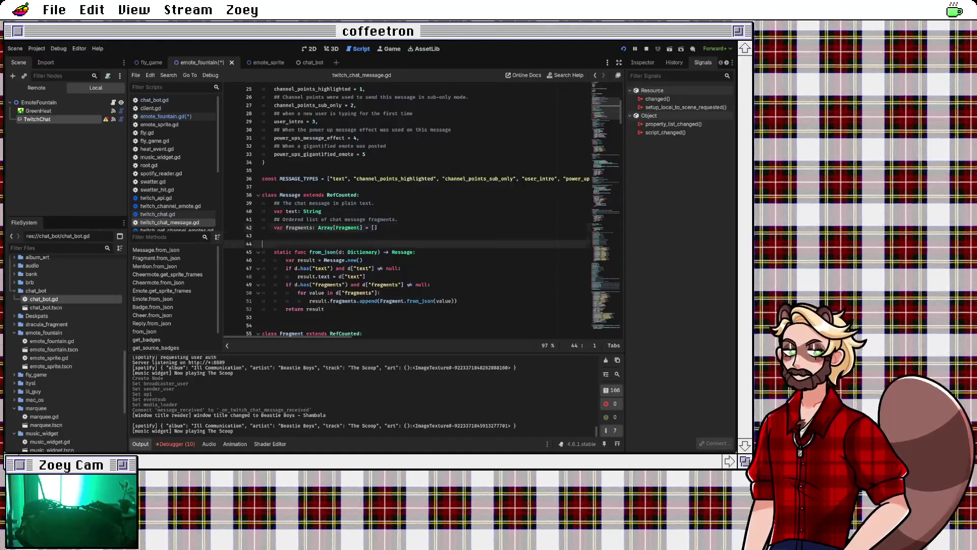
pyautogui.scroll(5, 263, 244)
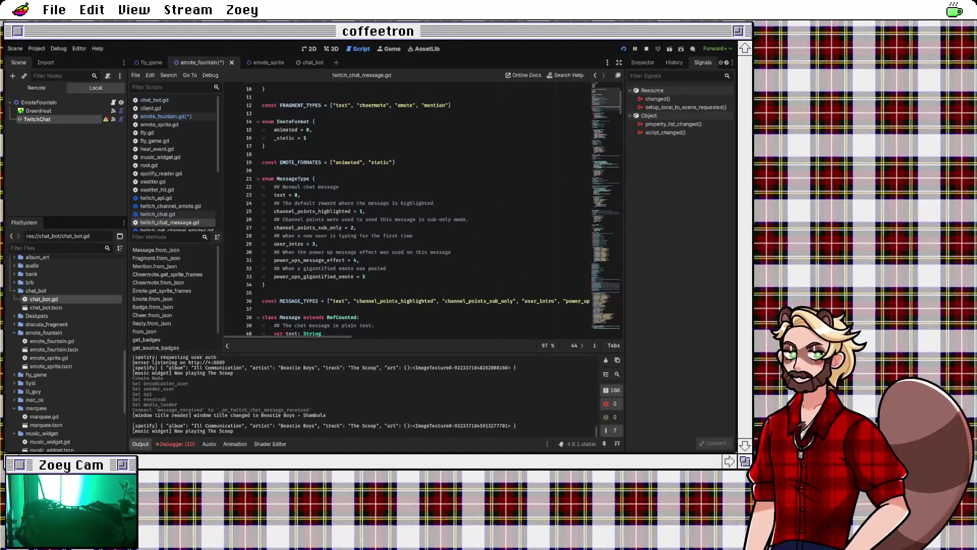
pyautogui.scroll(3, 407, 211)
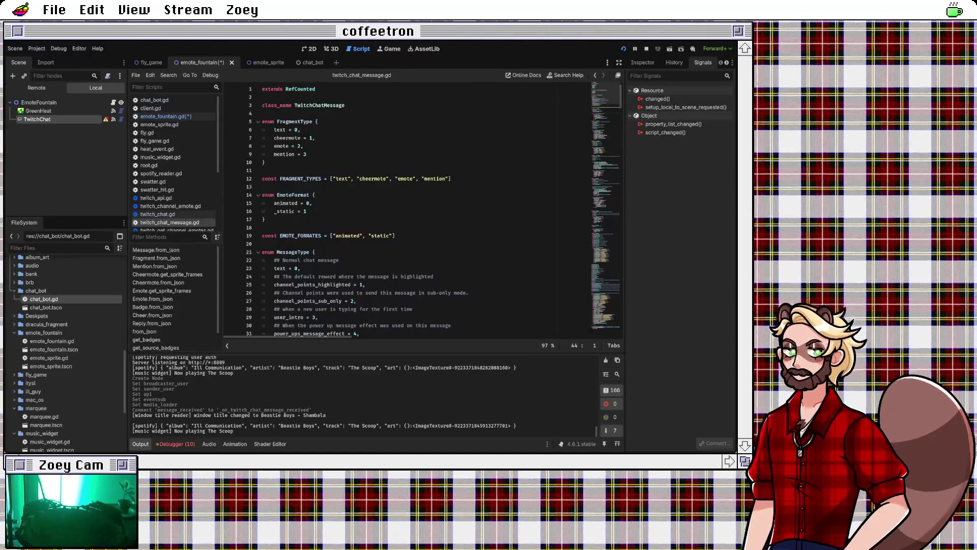
pyautogui.click(165, 116)
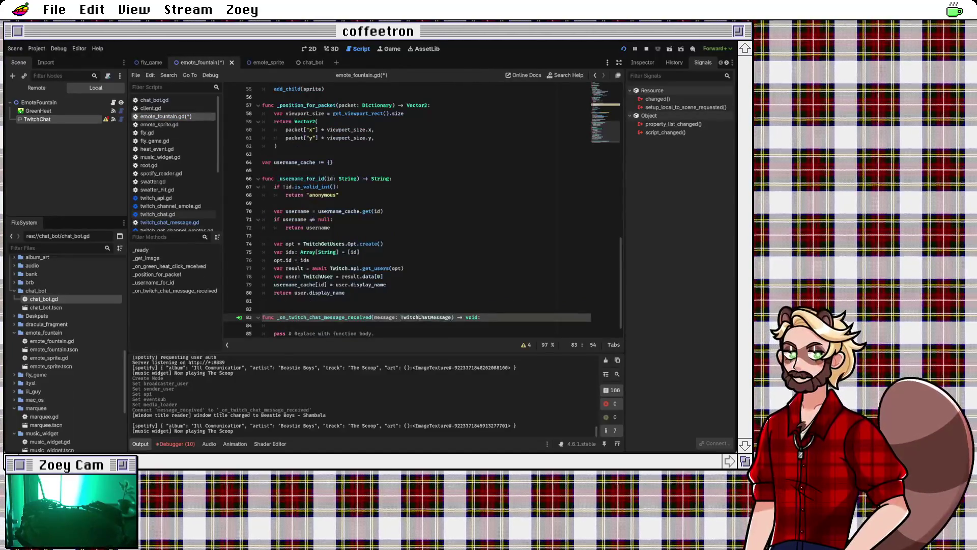
# Try 'message.' in the handler body to browse its members, erase it, and reopen twitch_chat_message.gd.
pyautogui.click(273, 325)
pyautogui.write('message.')
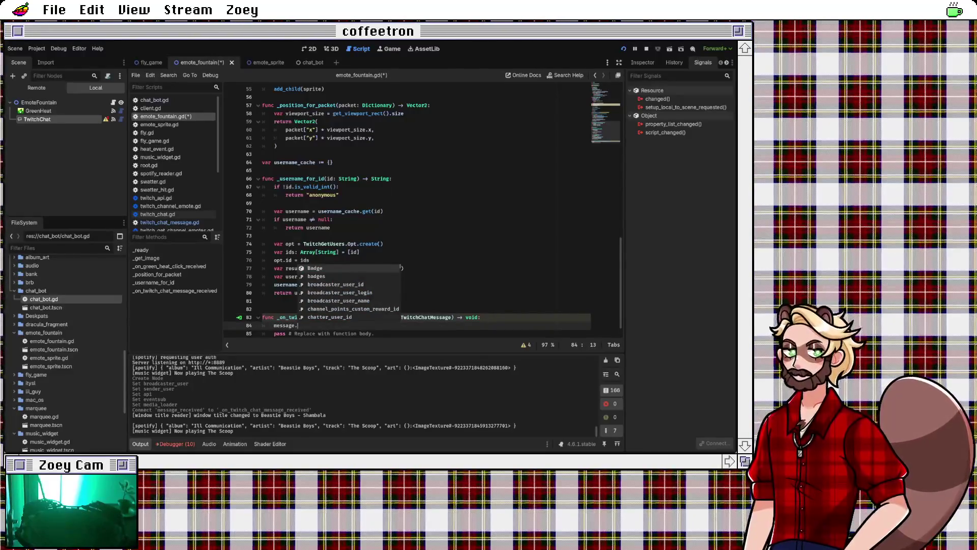
pyautogui.press('Down')
pyautogui.press('Down')
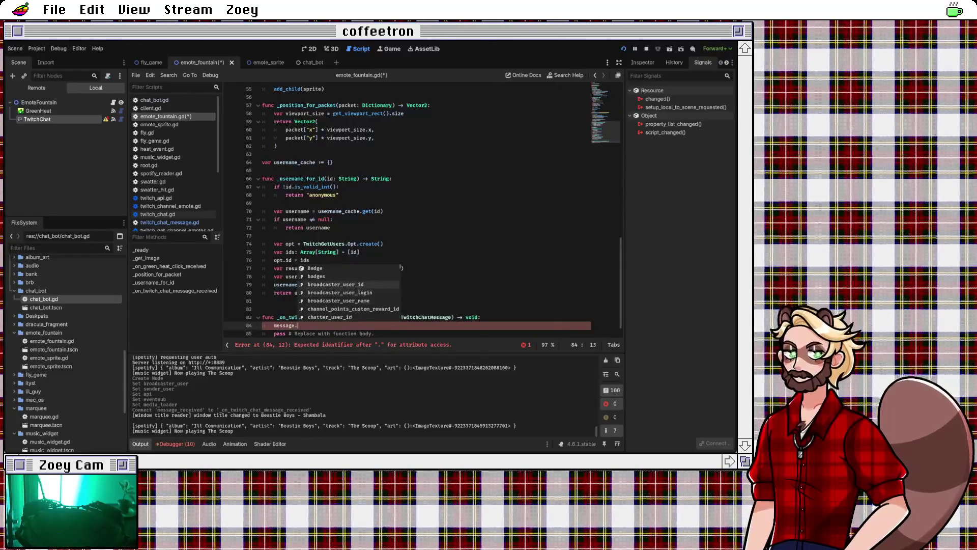
pyautogui.press('Escape')
pyautogui.press('BackSpace')
pyautogui.press('BackSpace')
pyautogui.press('BackSpace')
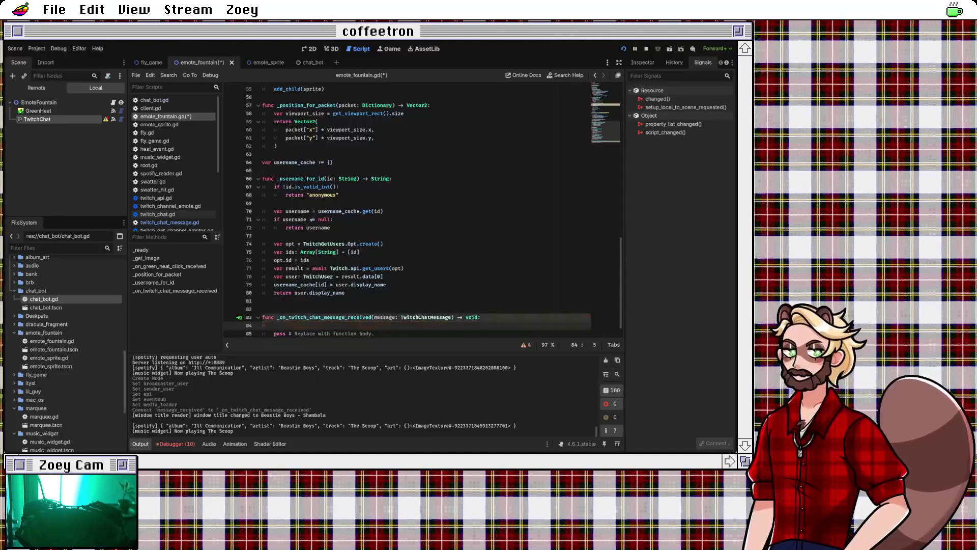
pyautogui.click(169, 222)
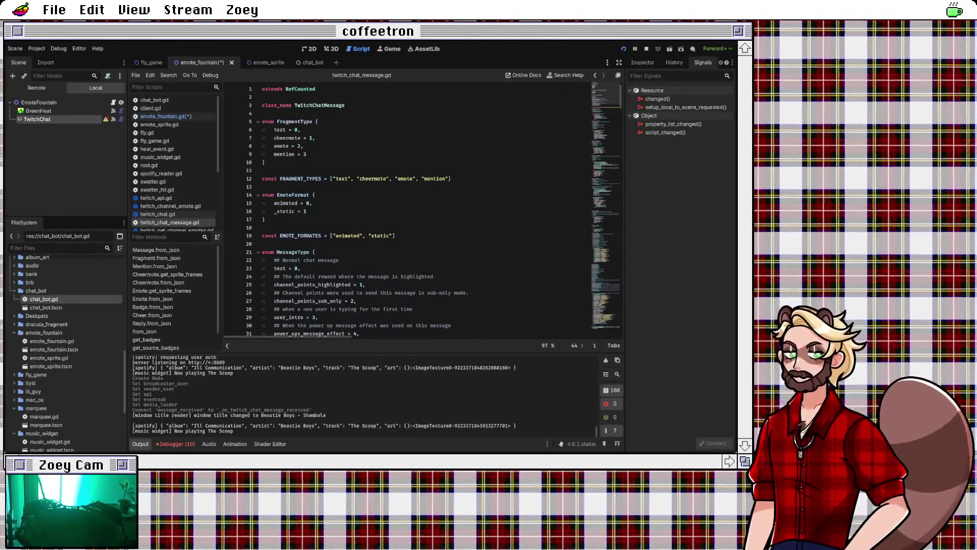
pyautogui.scroll(-8, 422, 211)
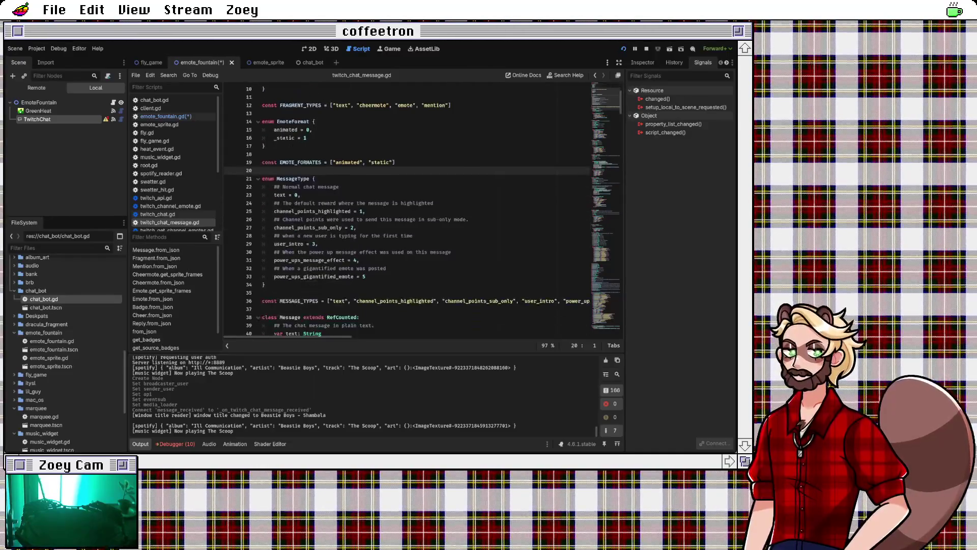
pyautogui.scroll(-15, 422, 212)
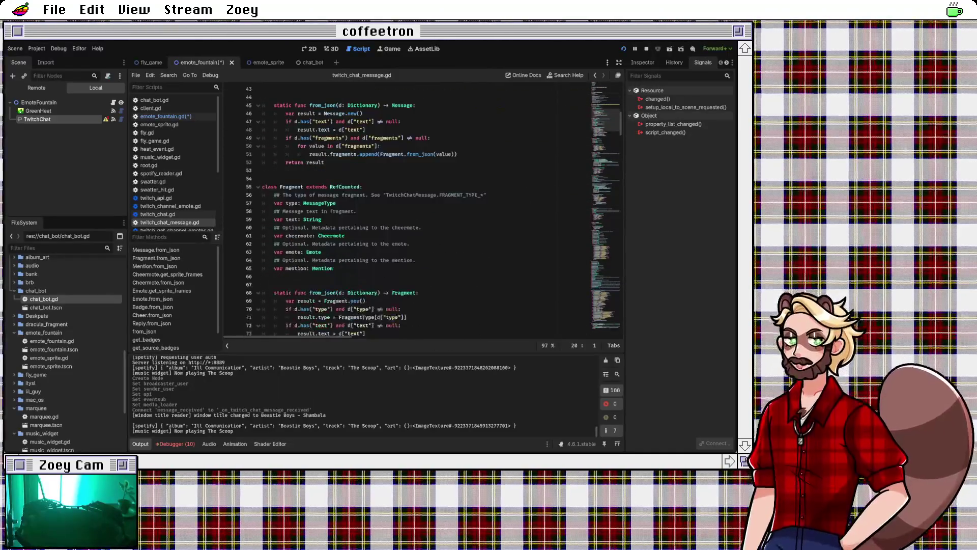
pyautogui.scroll(-3, 422, 211)
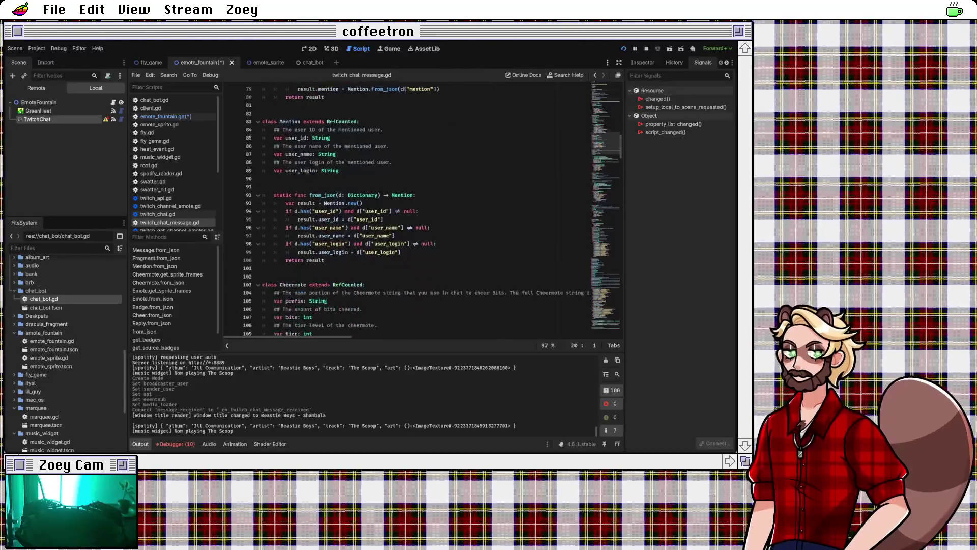
pyautogui.scroll(-20, 422, 211)
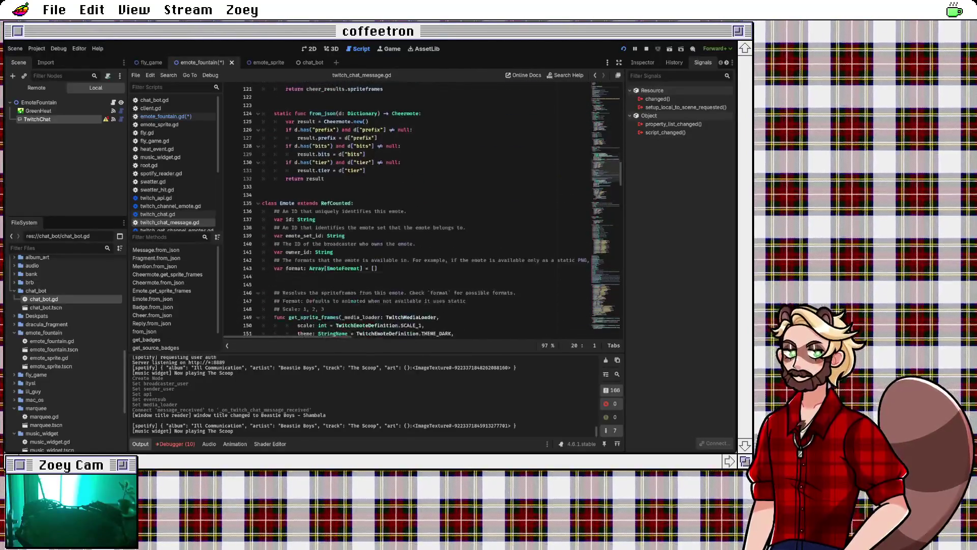
pyautogui.scroll(-5, 423, 212)
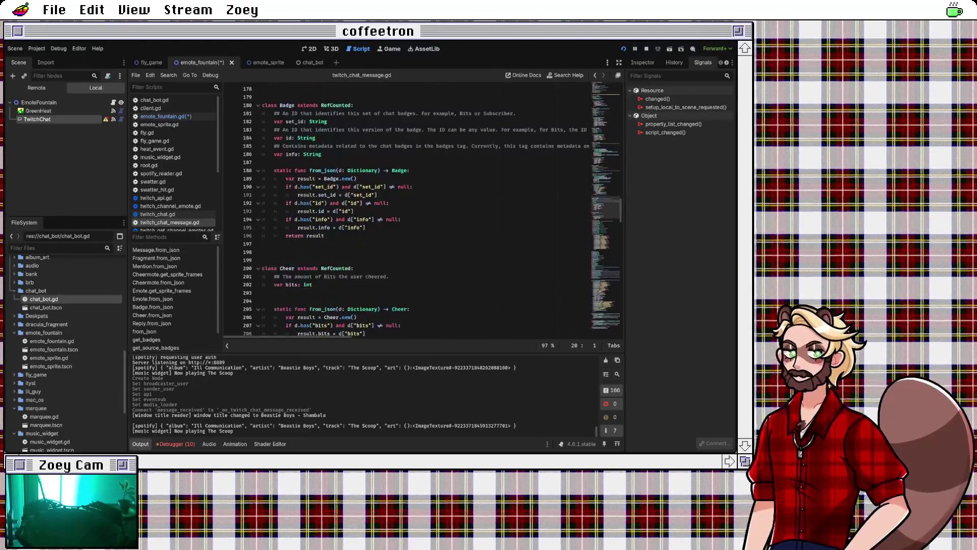
pyautogui.scroll(-11, 423, 211)
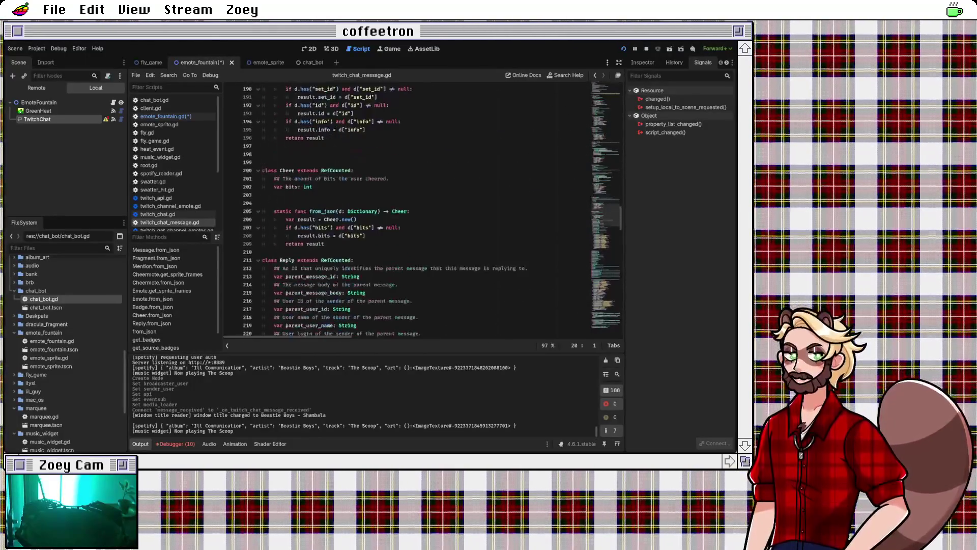
pyautogui.scroll(-12, 422, 211)
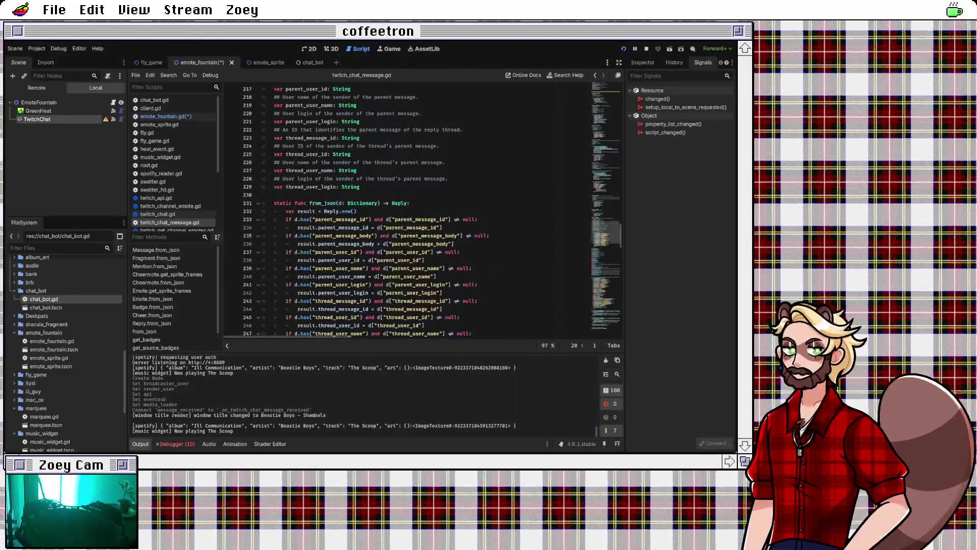
pyautogui.scroll(-4, 423, 211)
pyautogui.scroll(20, 423, 211)
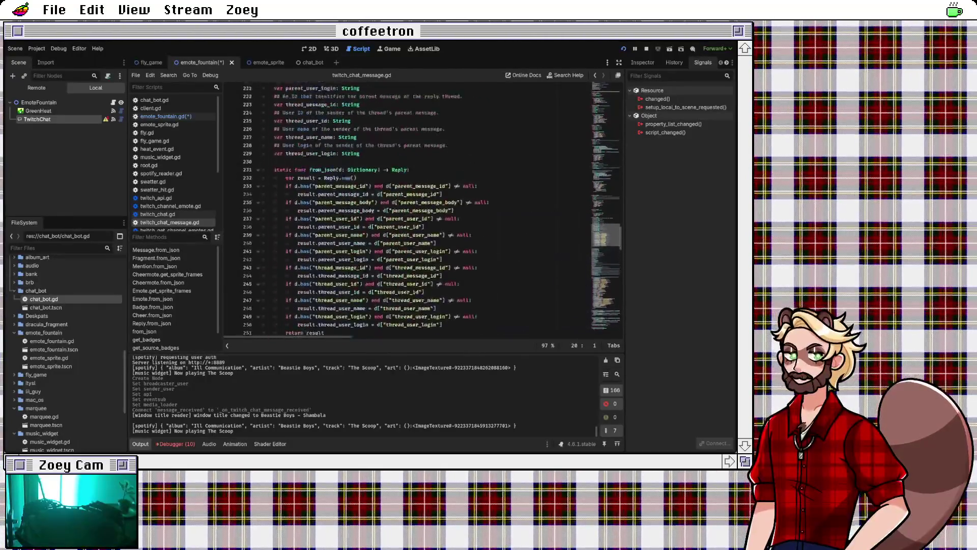
pyautogui.scroll(18, 422, 212)
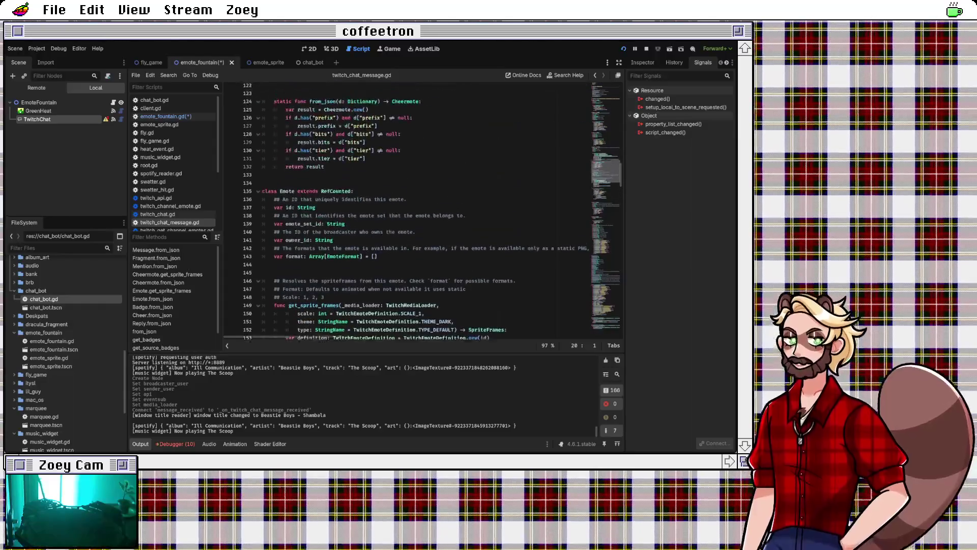
pyautogui.scroll(17, 423, 212)
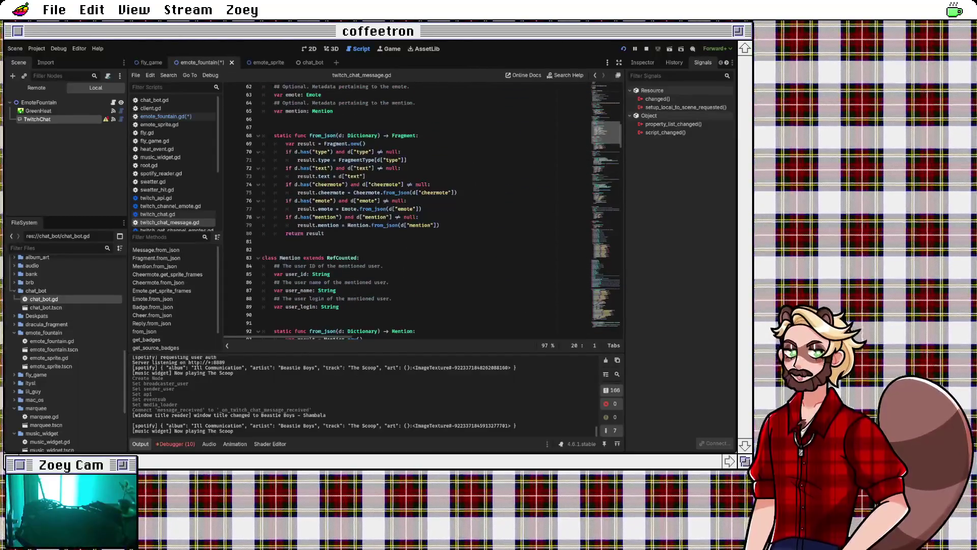
pyautogui.scroll(3, 422, 212)
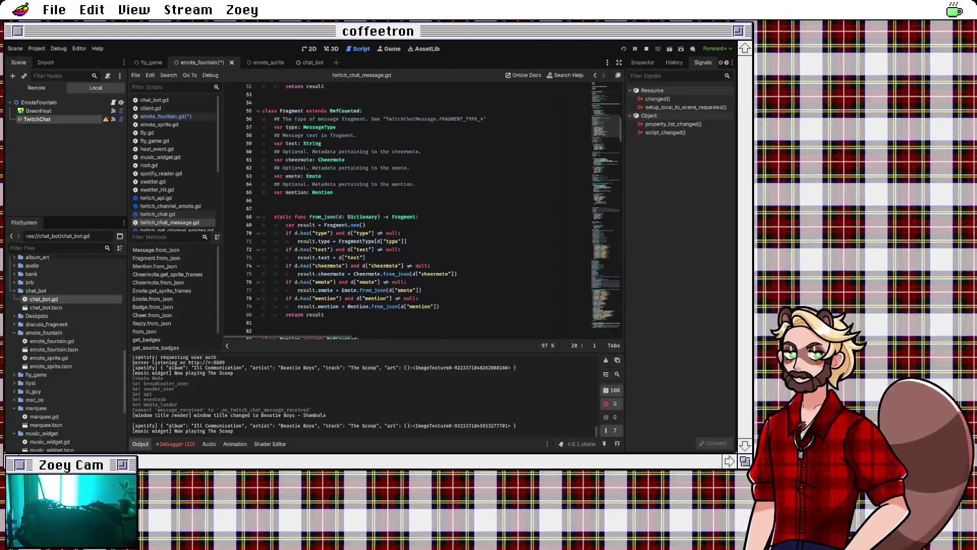
pyautogui.click(295, 175)
pyautogui.doubleClick(314, 176)
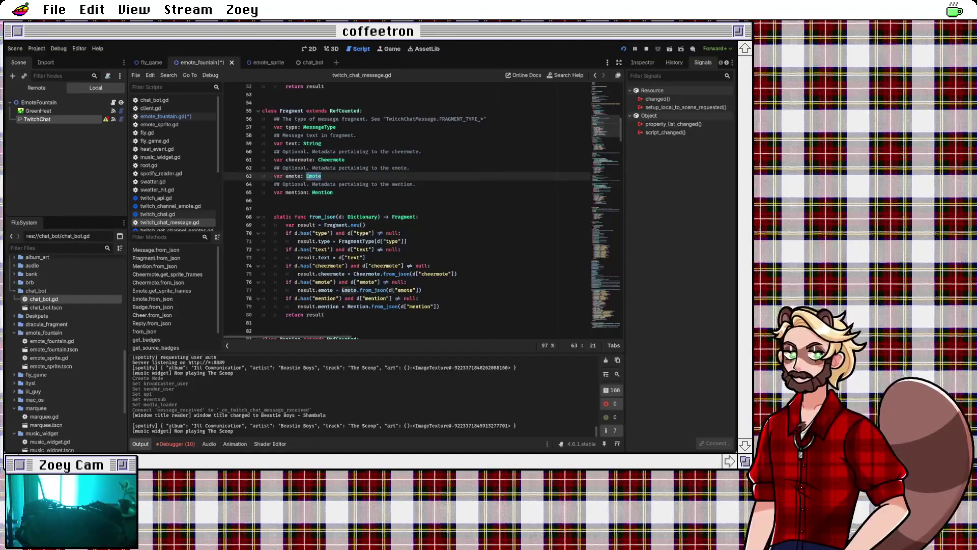
pyautogui.press('Right')
pyautogui.scroll(15, 407, 209)
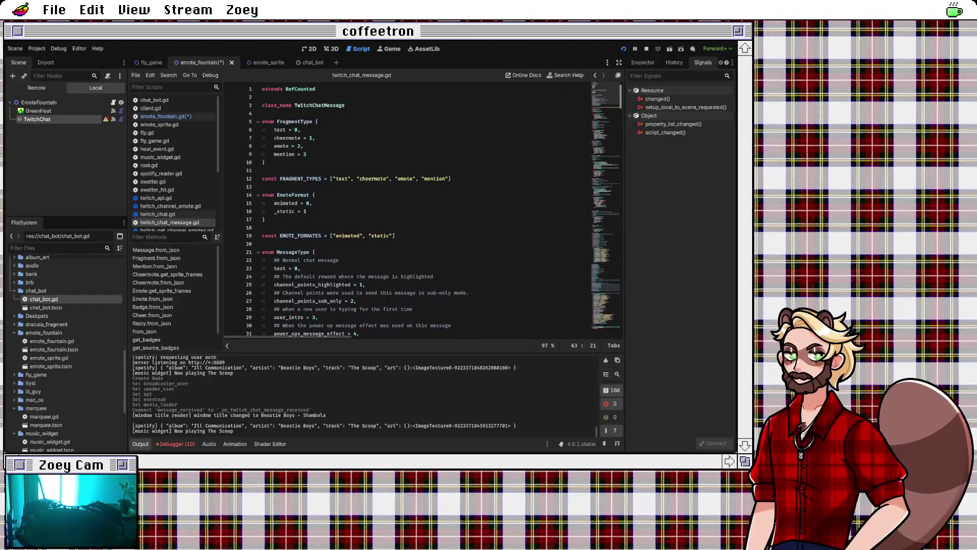
pyautogui.scroll(-3, 434, 210)
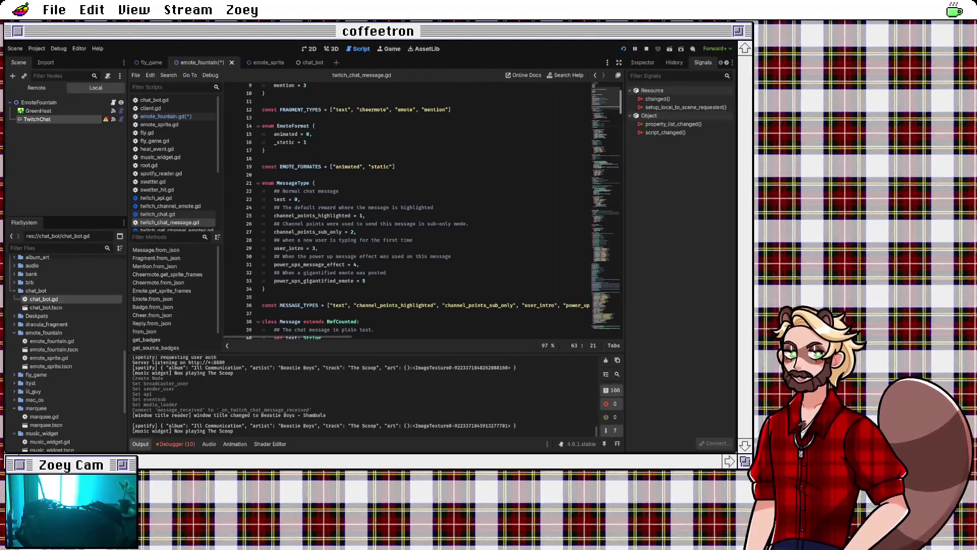
pyautogui.scroll(3, 433, 211)
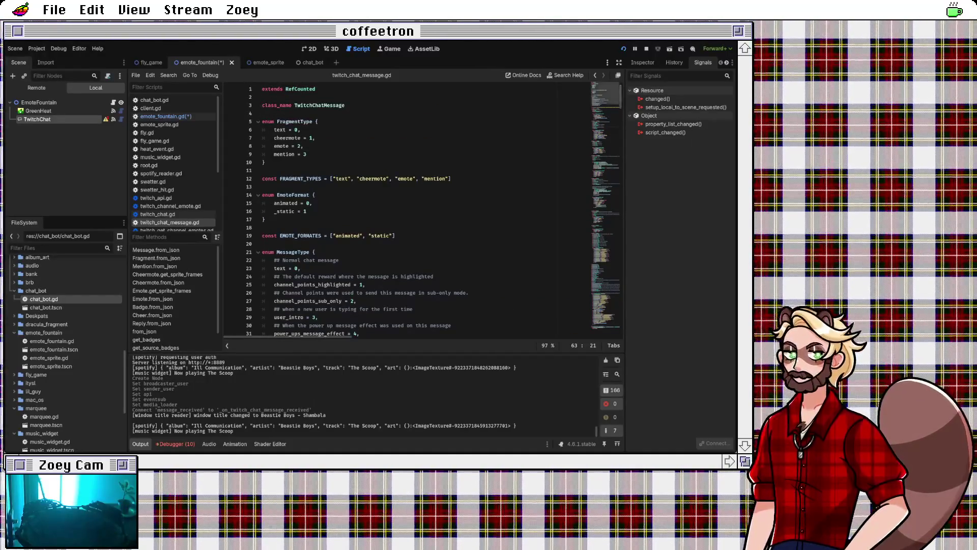
pyautogui.doubleClick(282, 146)
pyautogui.click(315, 154)
pyautogui.doubleClick(287, 138)
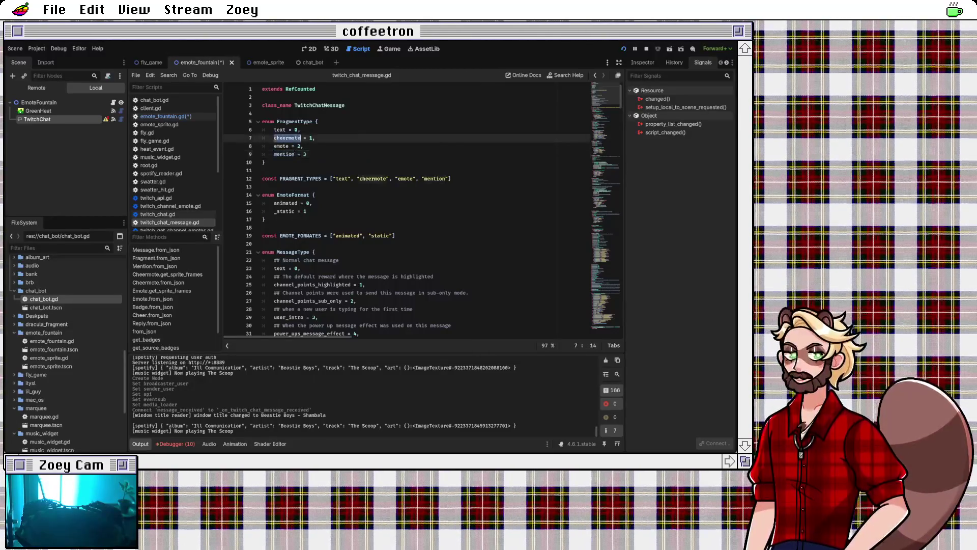
pyautogui.click(315, 138)
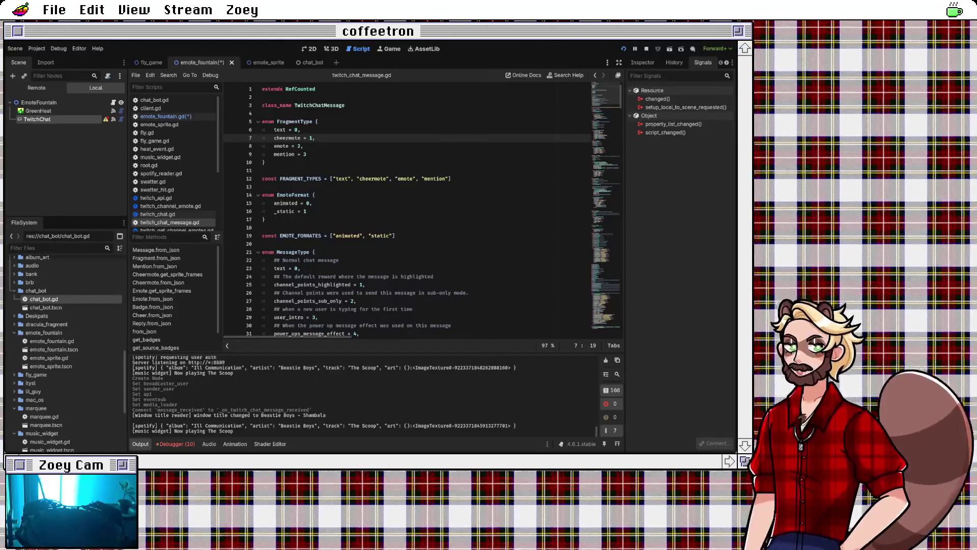
pyautogui.scroll(-7, 423, 209)
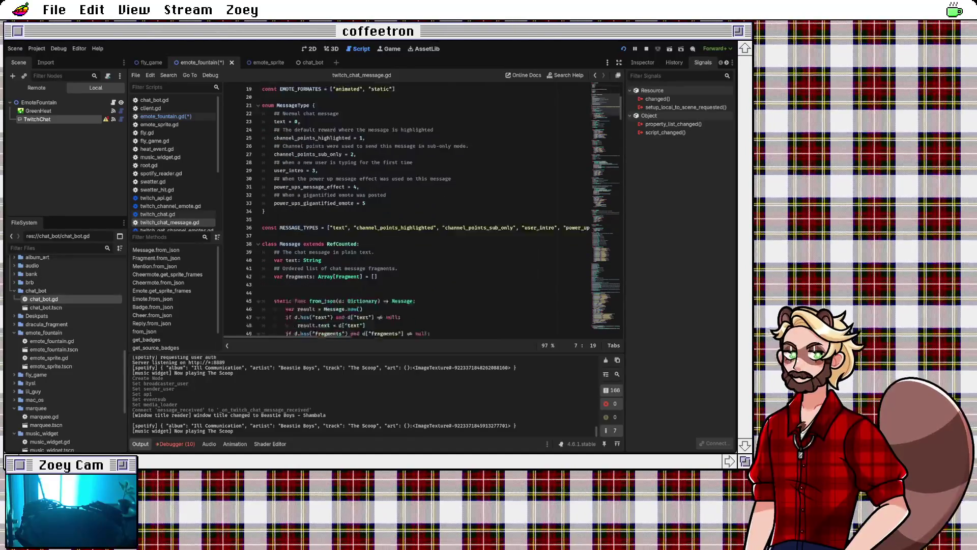
pyautogui.scroll(-2, 422, 209)
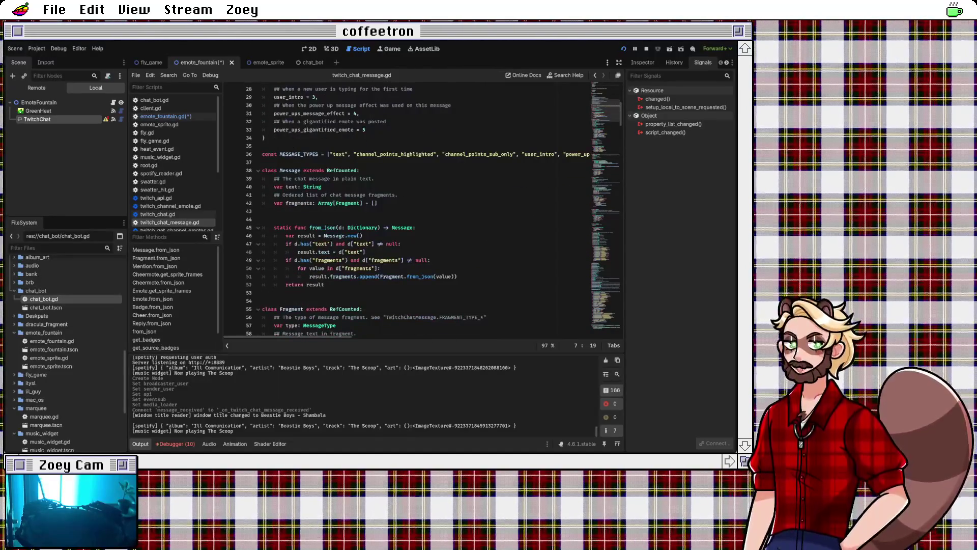
pyautogui.scroll(-3, 422, 208)
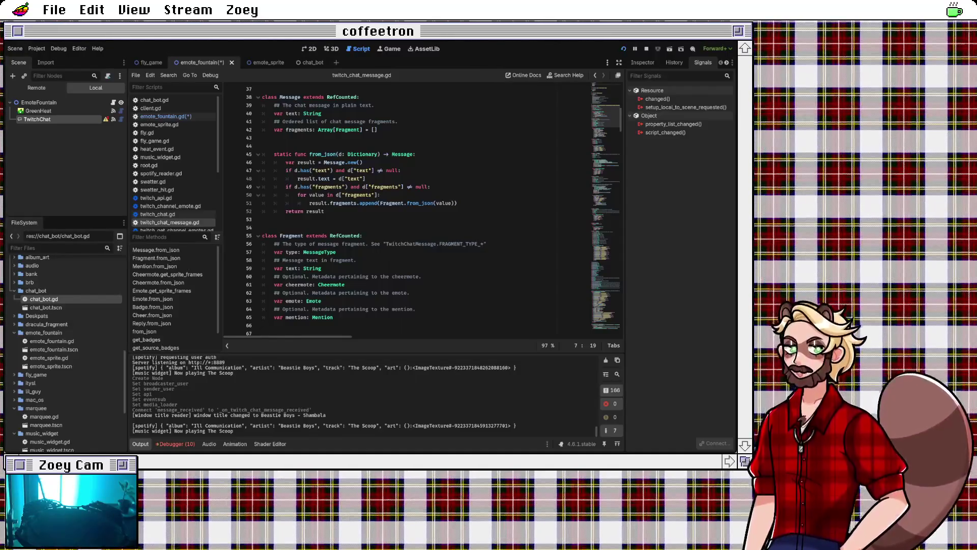
pyautogui.click(336, 252)
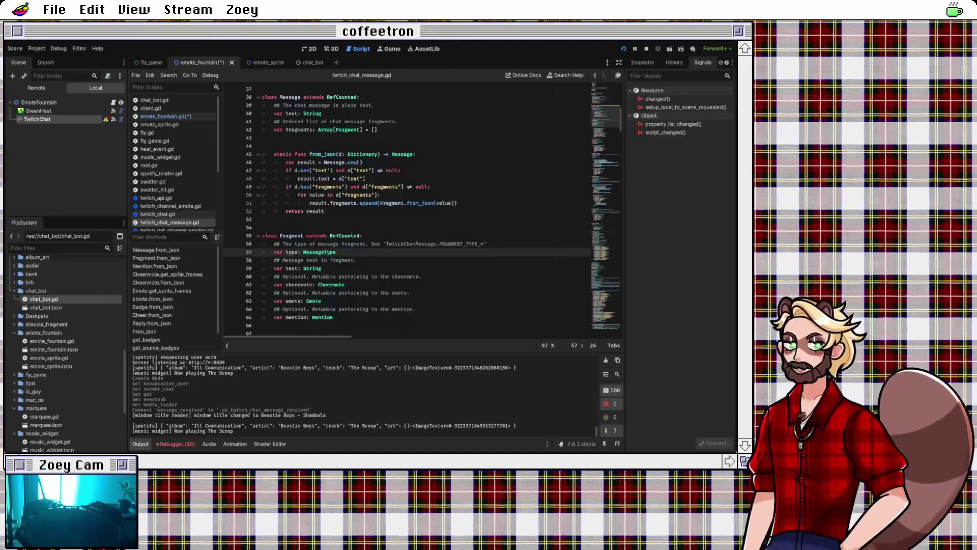
pyautogui.scroll(-9, 407, 211)
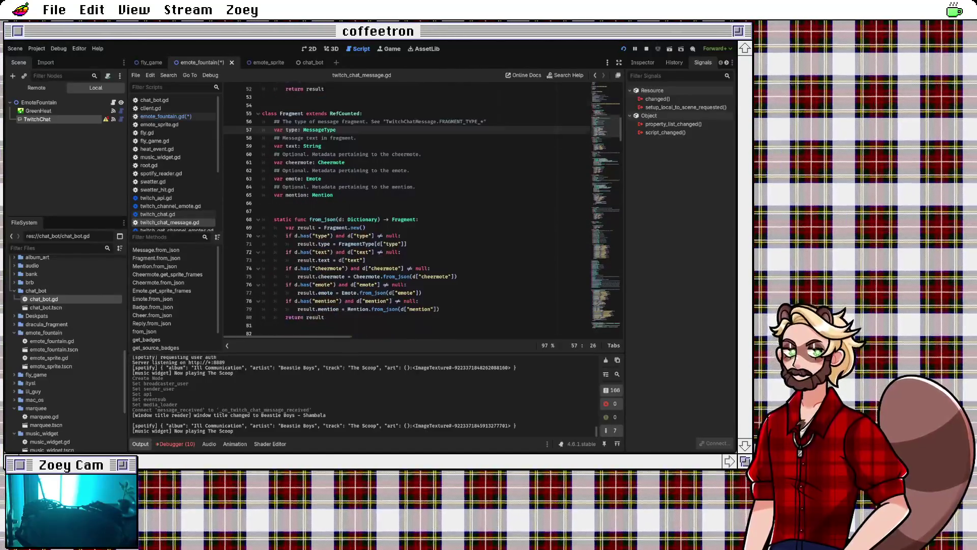
pyautogui.scroll(-5, 407, 211)
pyautogui.scroll(-3, 407, 211)
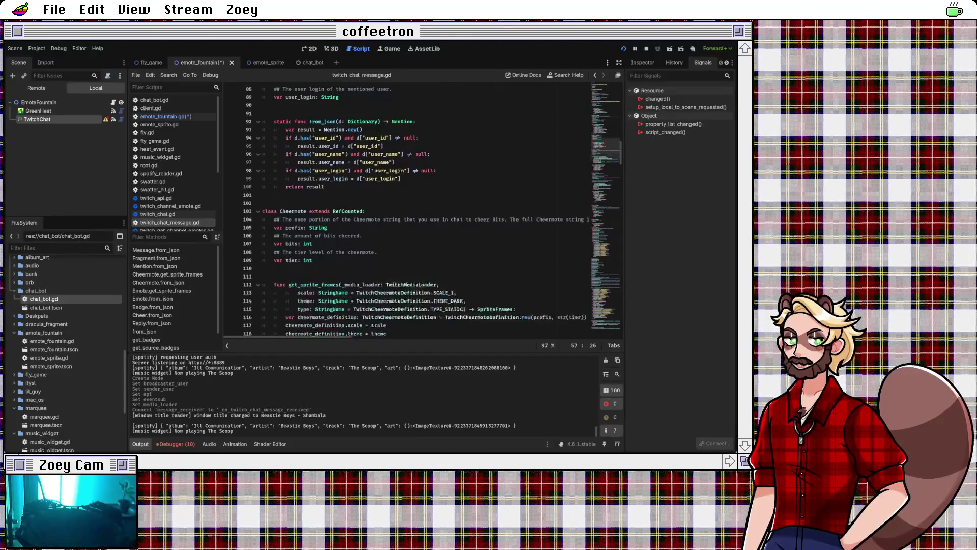
pyautogui.scroll(-4, 407, 212)
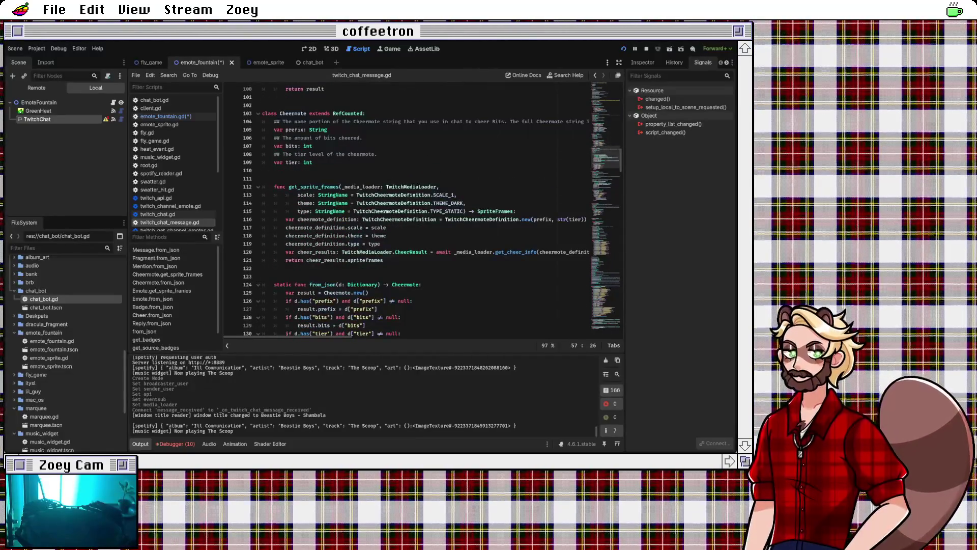
pyautogui.scroll(-6, 407, 211)
pyautogui.scroll(-6, 407, 211)
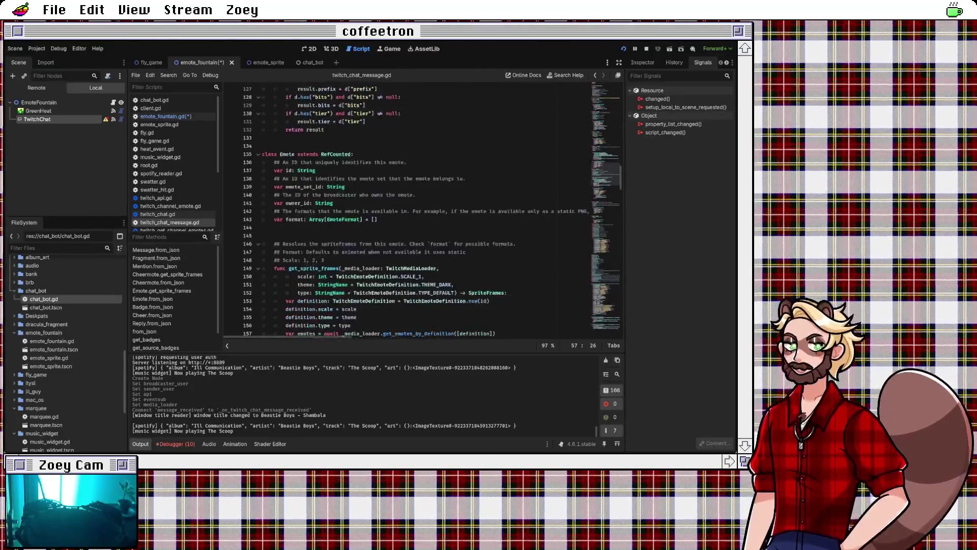
pyautogui.scroll(1, 407, 211)
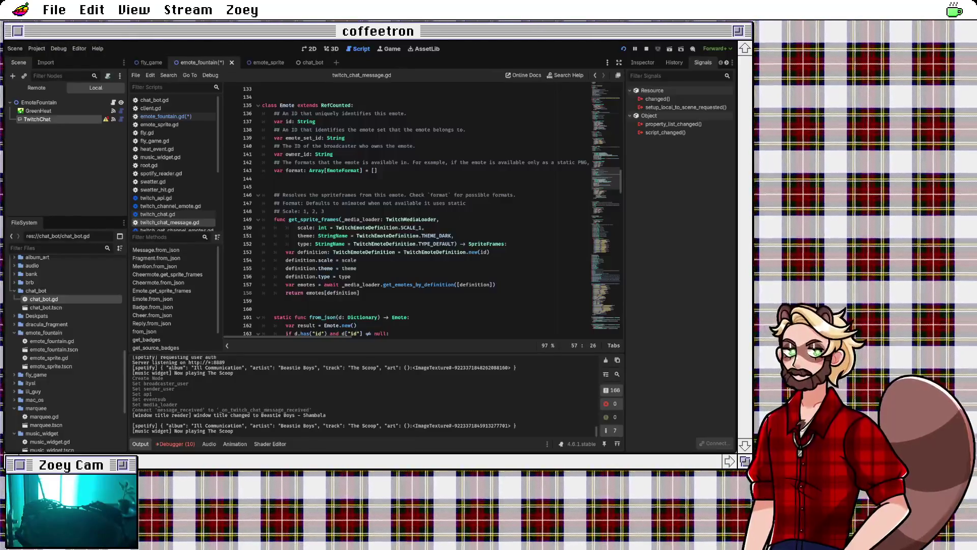
pyautogui.scroll(-2, 432, 209)
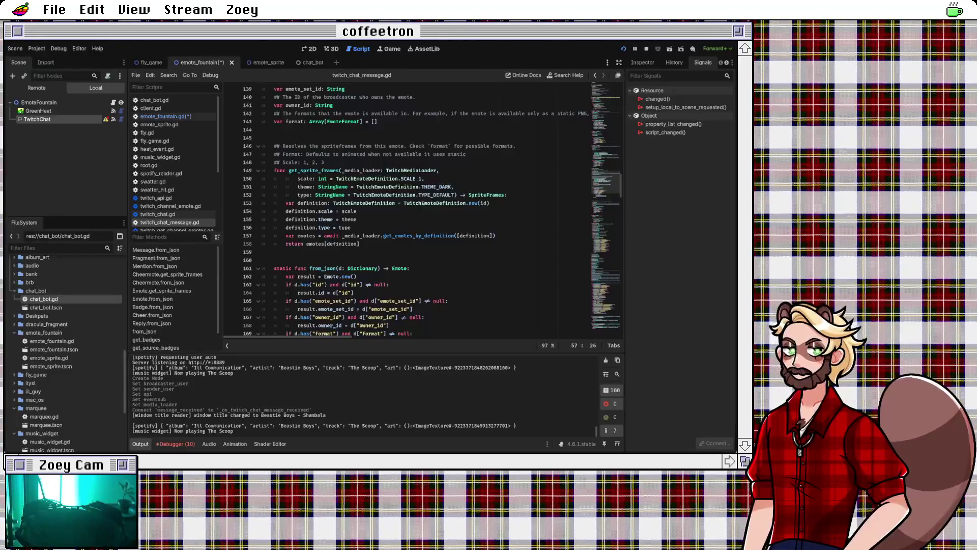
pyautogui.scroll(-2, 432, 211)
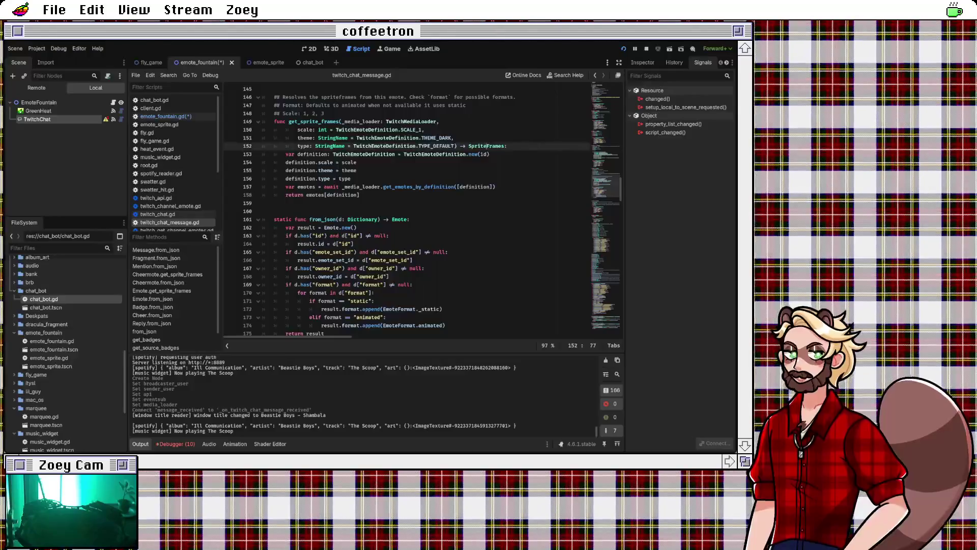
pyautogui.doubleClick(486, 146)
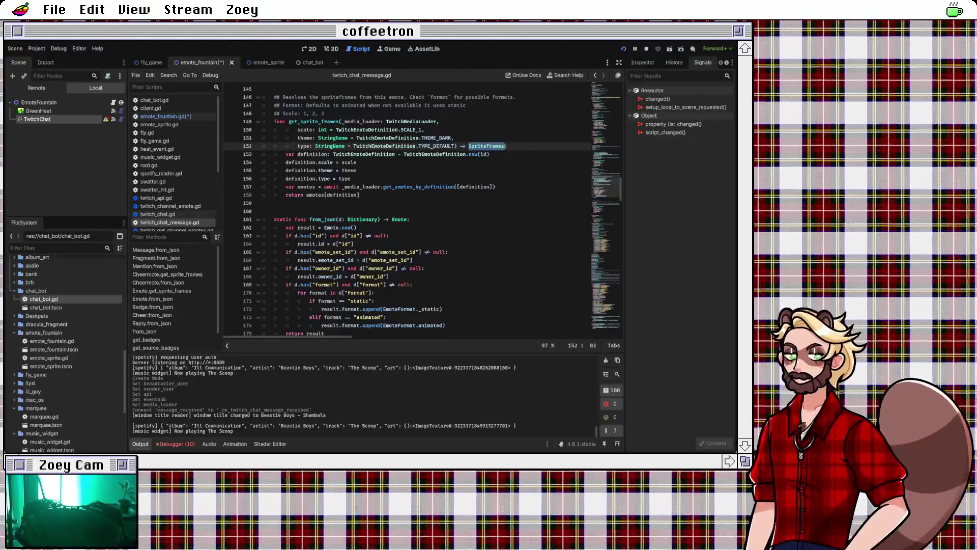
pyautogui.click(359, 195)
pyautogui.scroll(2, 407, 208)
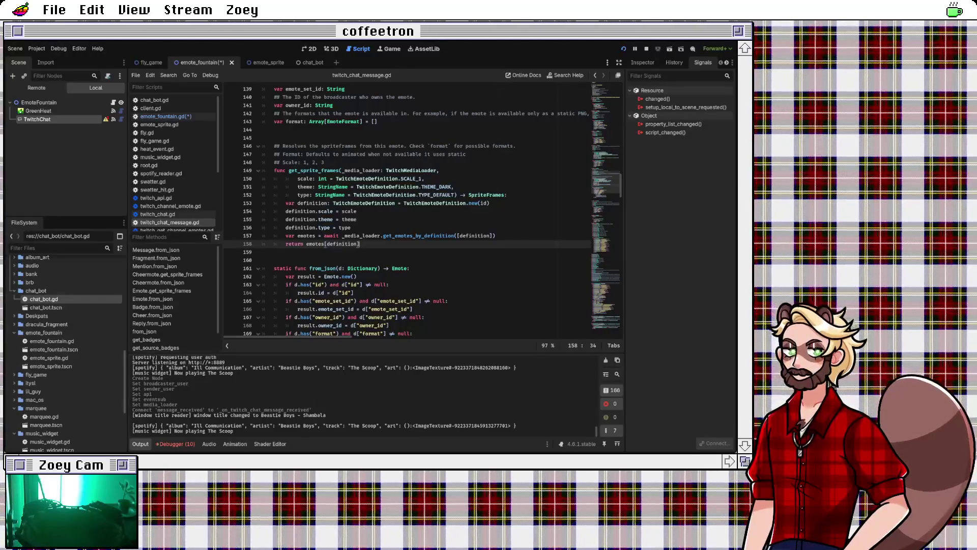
pyautogui.scroll(-6, 407, 212)
pyautogui.scroll(-5, 407, 211)
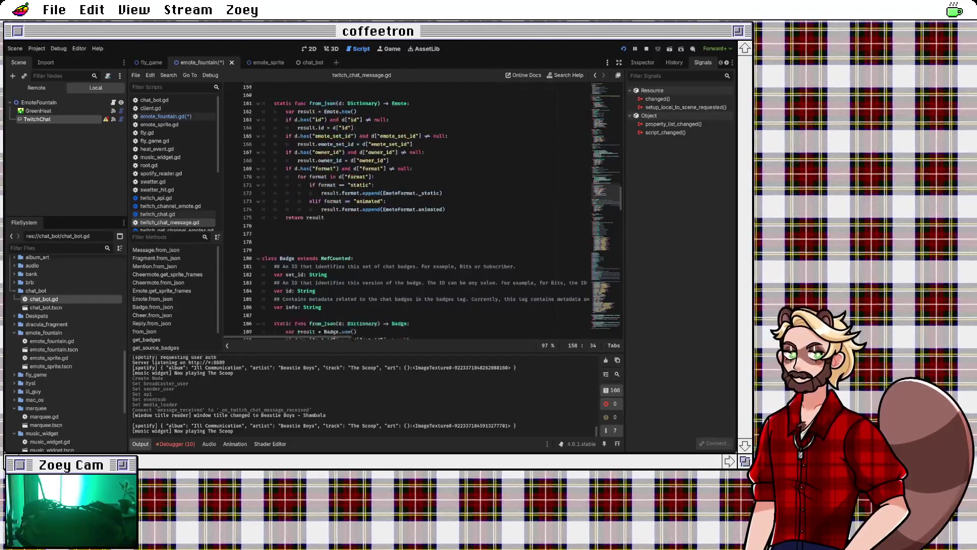
pyautogui.scroll(4, 407, 212)
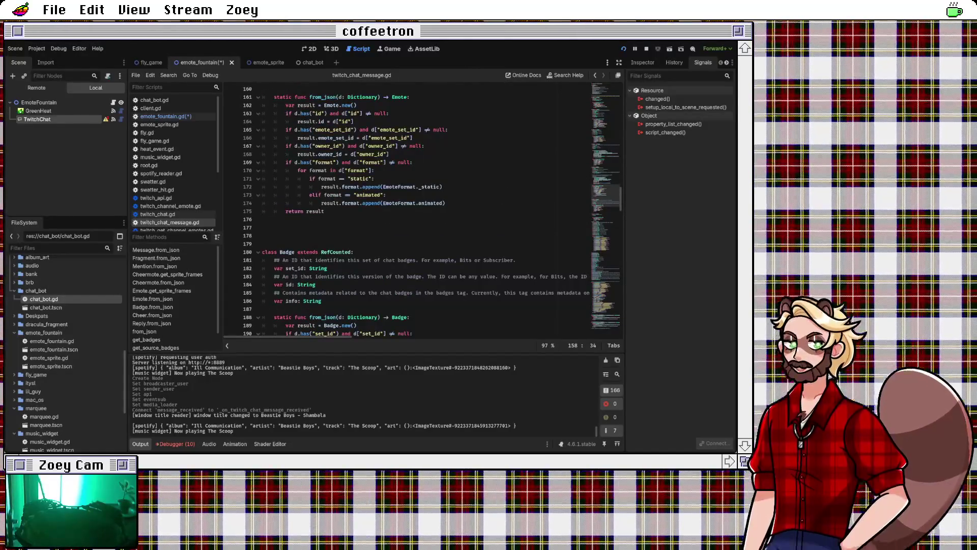
# Add a message.load_emotes_from_fragment() call to emote_fountain.gd's chat handler and jump to its definition.
pyautogui.click(166, 116)
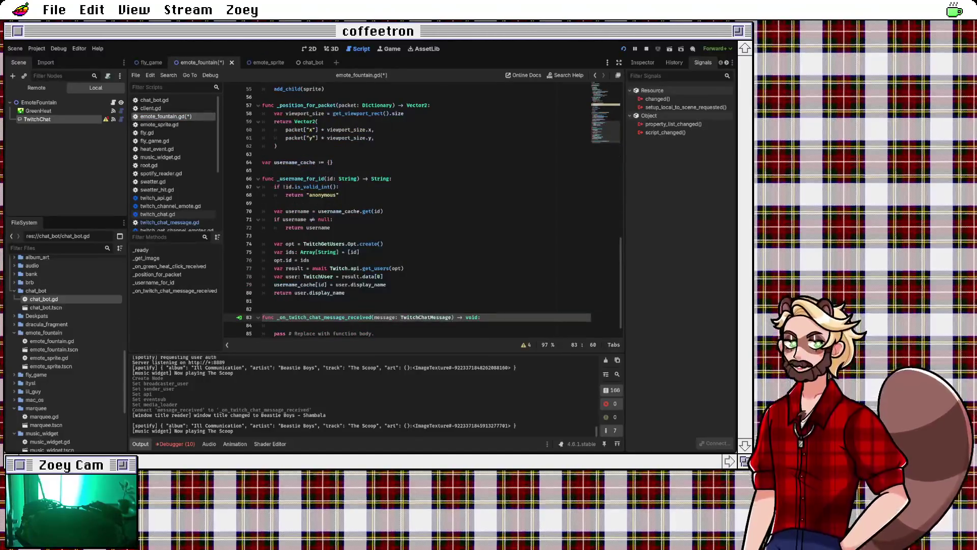
pyautogui.press('Down')
pyautogui.write('message.')
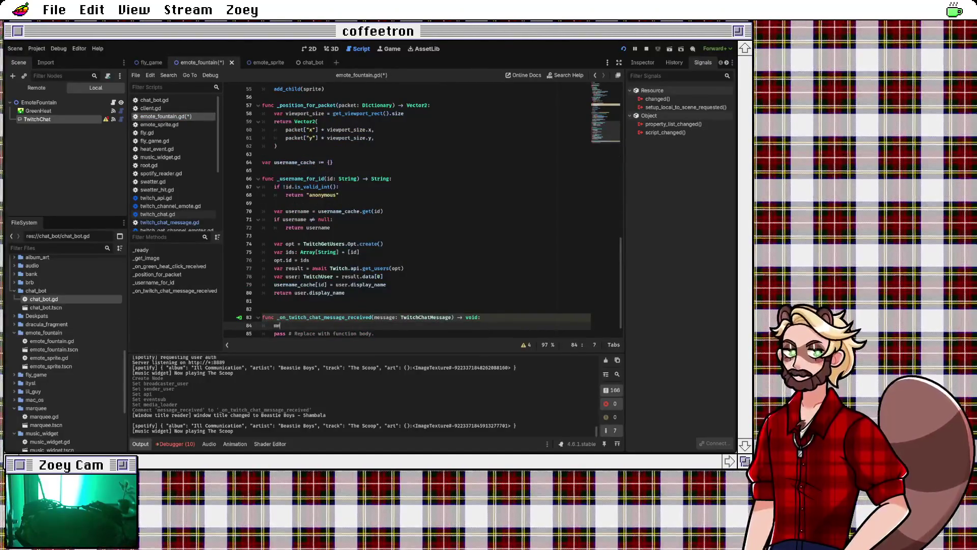
pyautogui.write('emote')
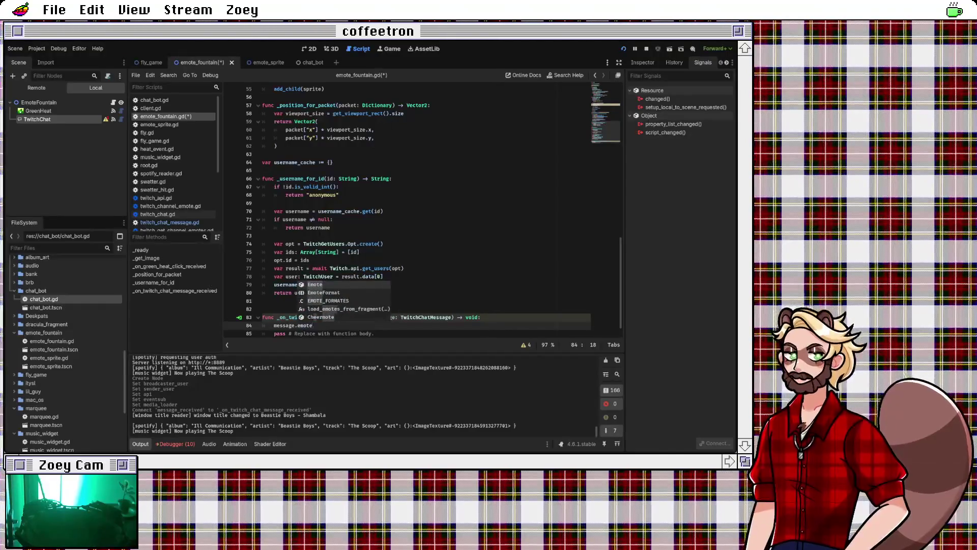
pyautogui.press('Down')
pyautogui.press('Down')
pyautogui.press('Down')
pyautogui.press('Return')
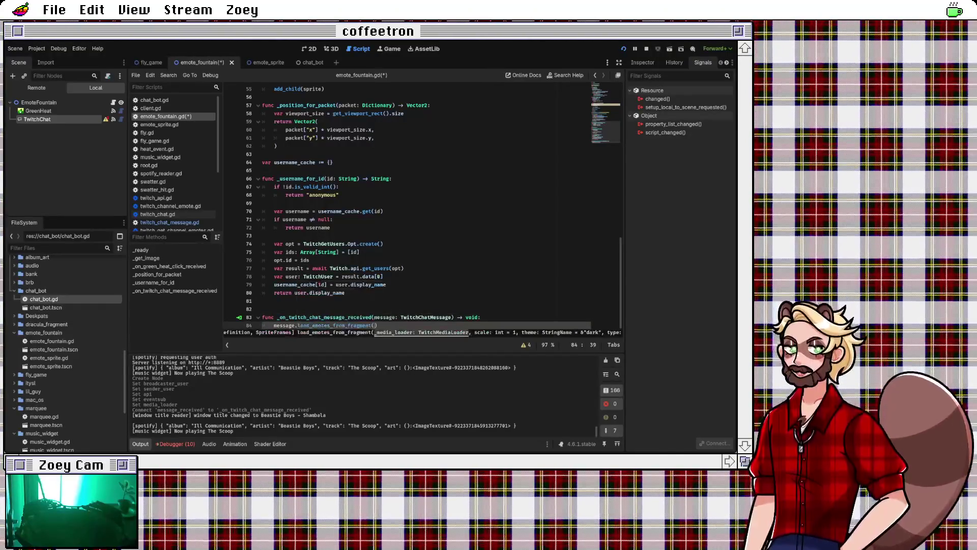
pyautogui.click(286, 326)
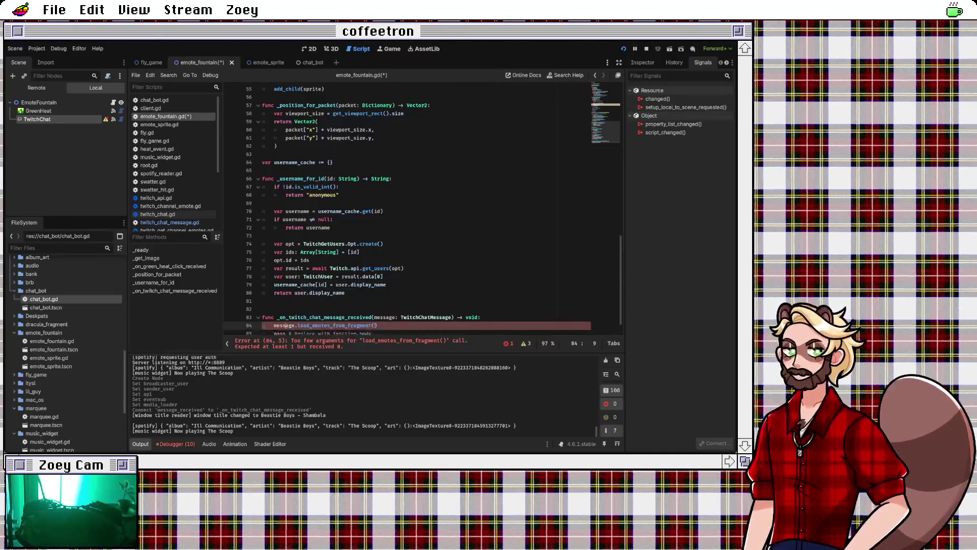
pyautogui.keyDown('ctrl'); pyautogui.click(331, 325); pyautogui.keyUp('ctrl')
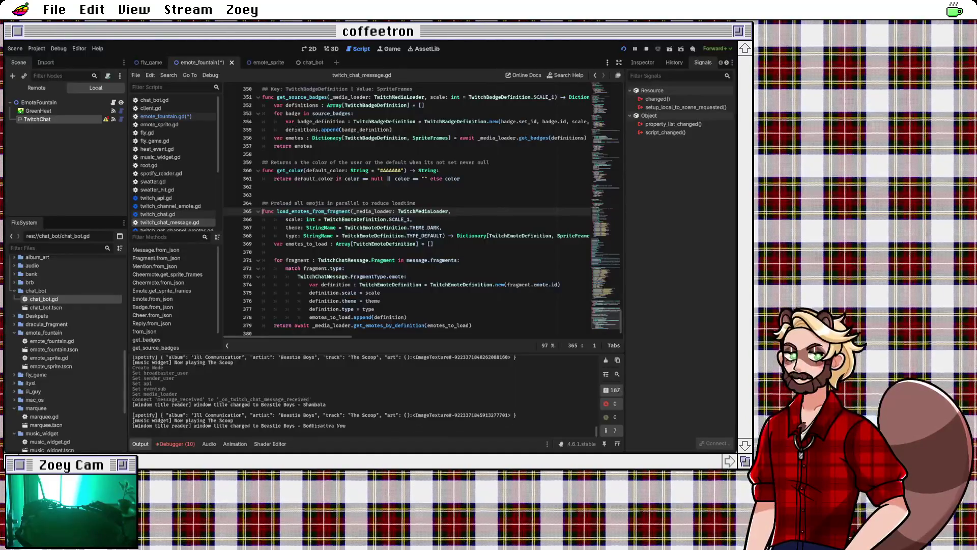
# Scroll twitch_chat_message.gd to load_emotes_from_fragment and its get_emotes_by_definition await near line 365.
pyautogui.scroll(2, 407, 212)
pyautogui.scroll(15, 408, 211)
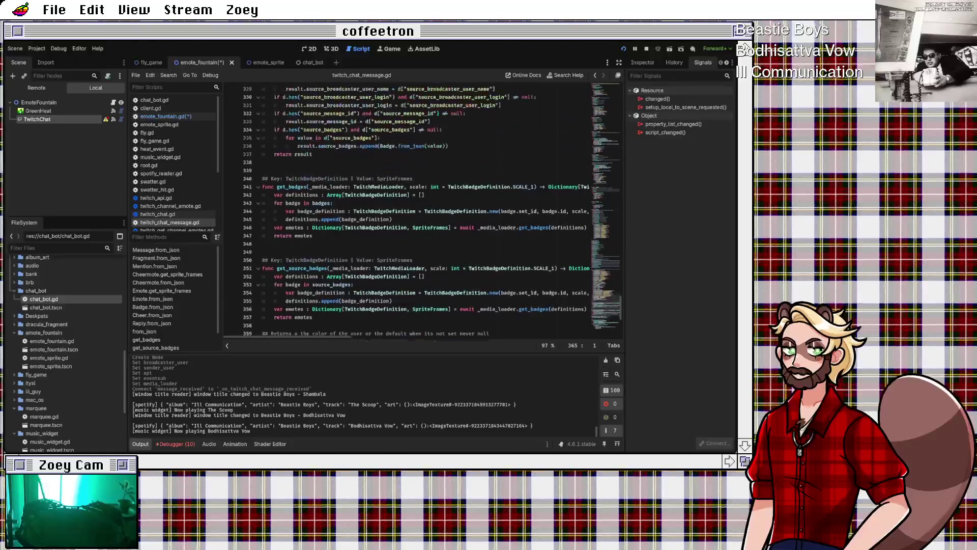
pyautogui.scroll(4, 407, 212)
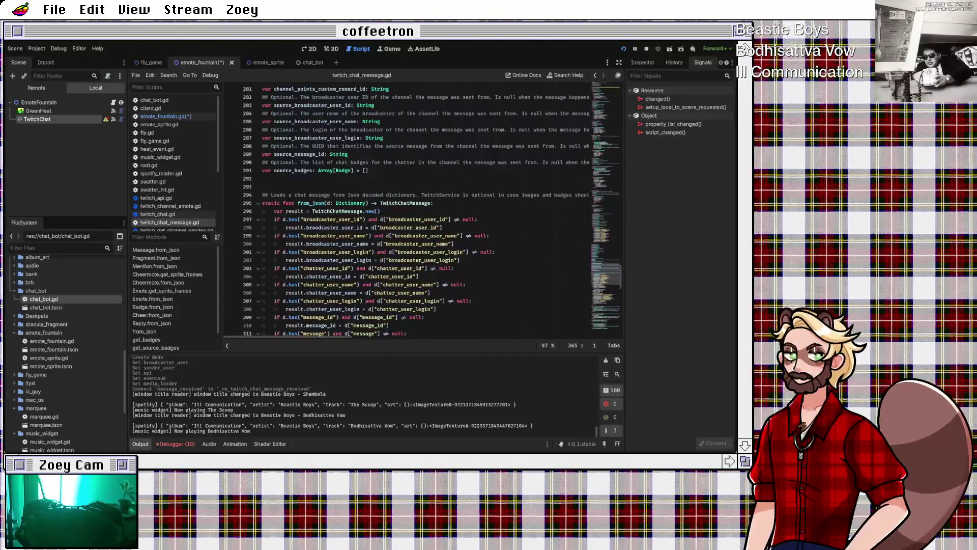
pyautogui.scroll(20, 407, 211)
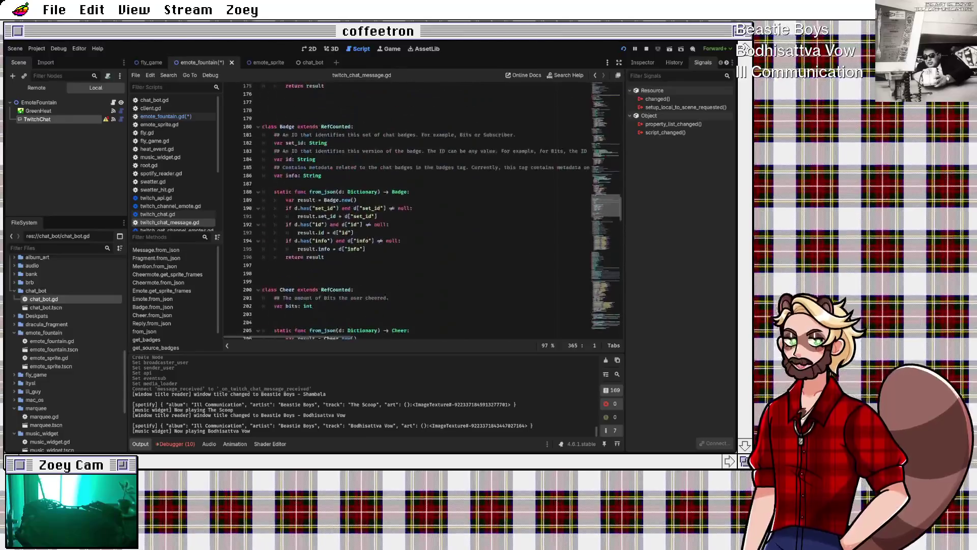
pyautogui.scroll(12, 407, 212)
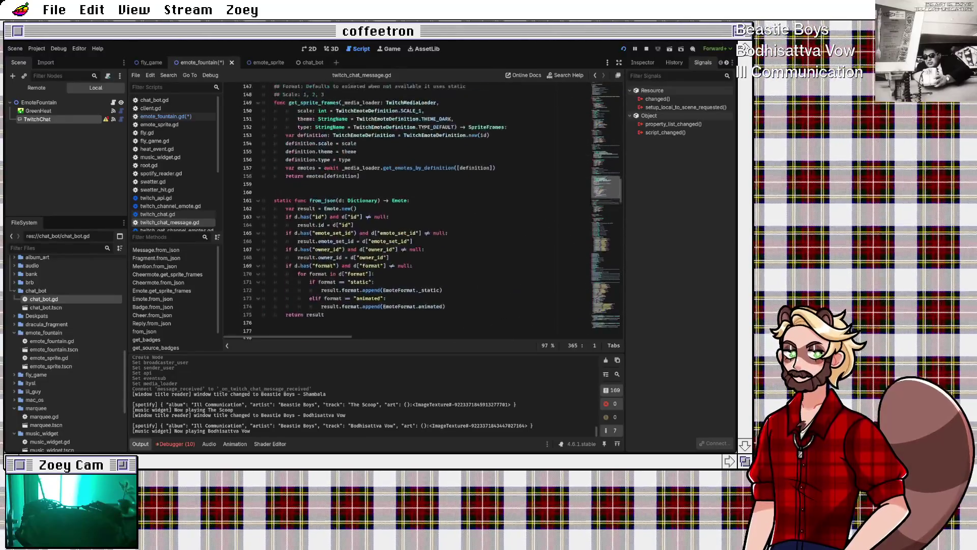
pyautogui.scroll(12, 407, 212)
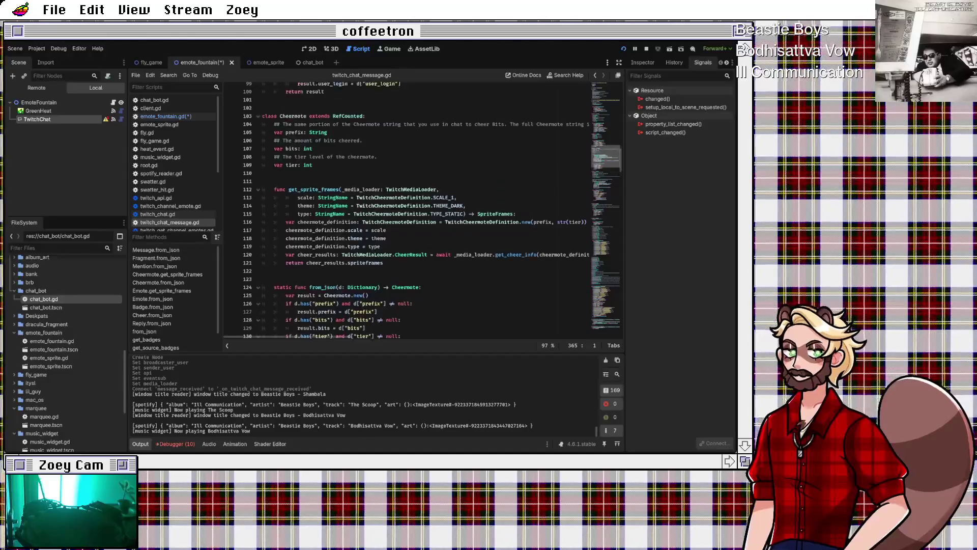
pyautogui.scroll(6, 407, 211)
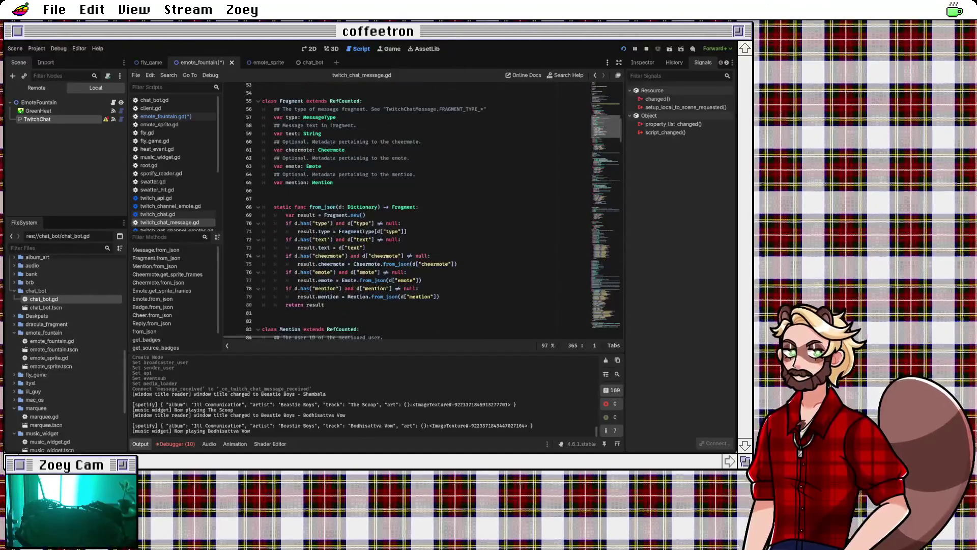
pyautogui.scroll(-1, 407, 211)
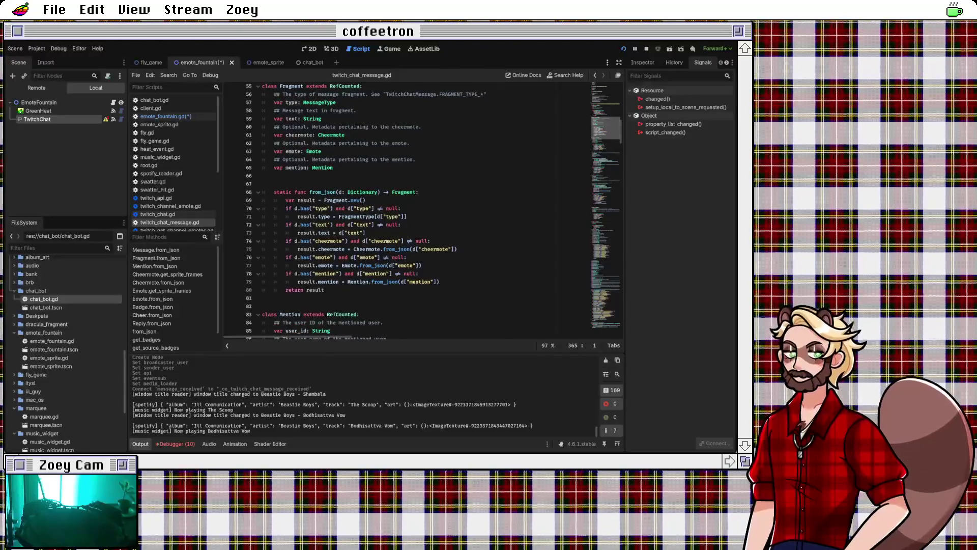
pyautogui.scroll(6, 428, 208)
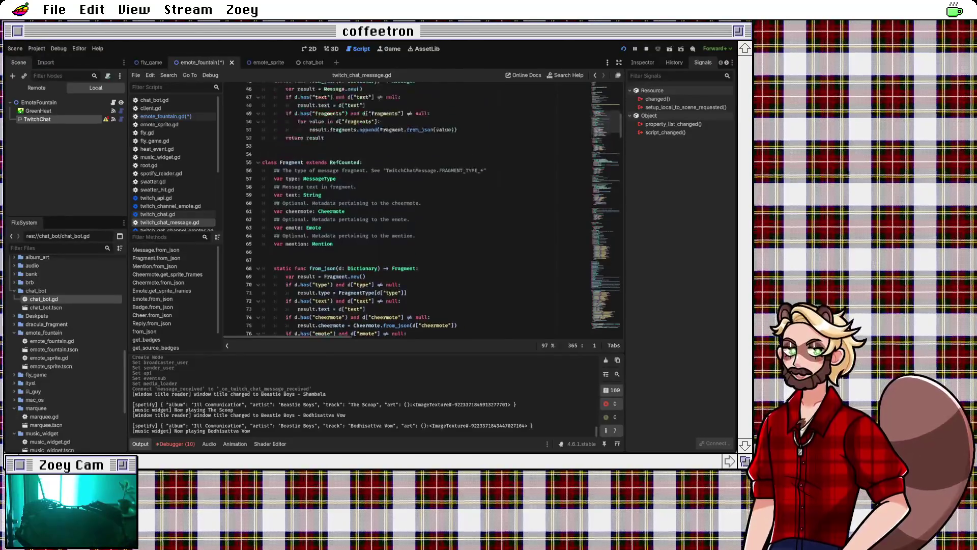
pyautogui.scroll(4, 427, 208)
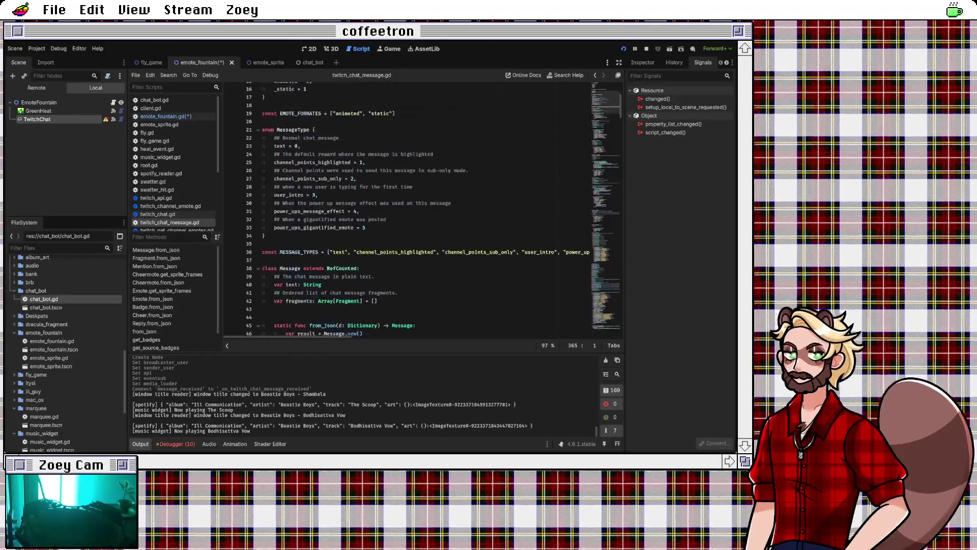
pyautogui.scroll(-20, 427, 209)
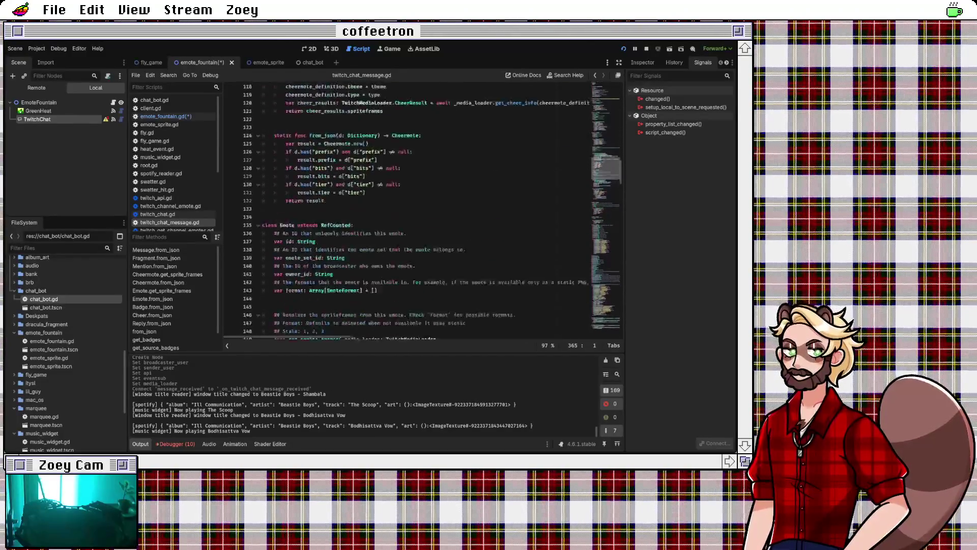
pyautogui.scroll(-20, 428, 208)
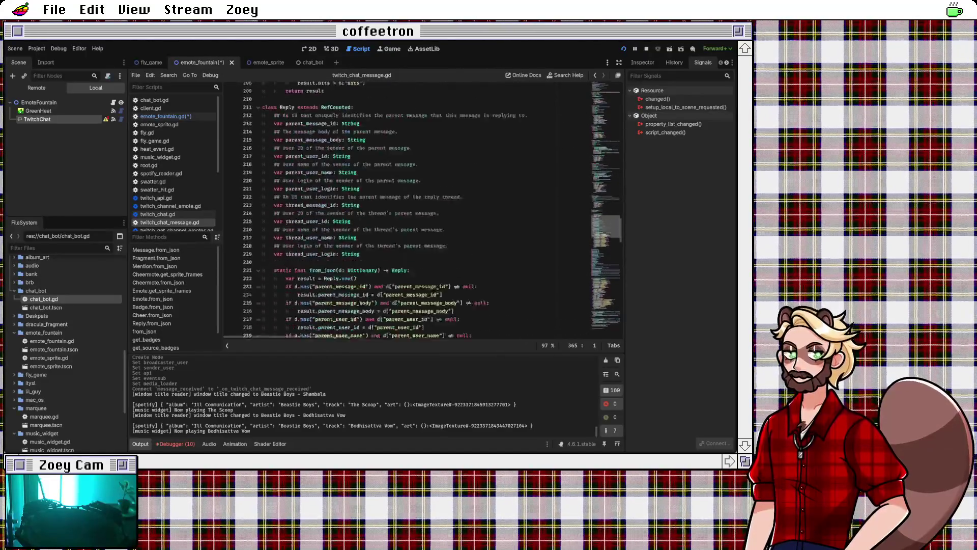
pyautogui.scroll(-12, 427, 208)
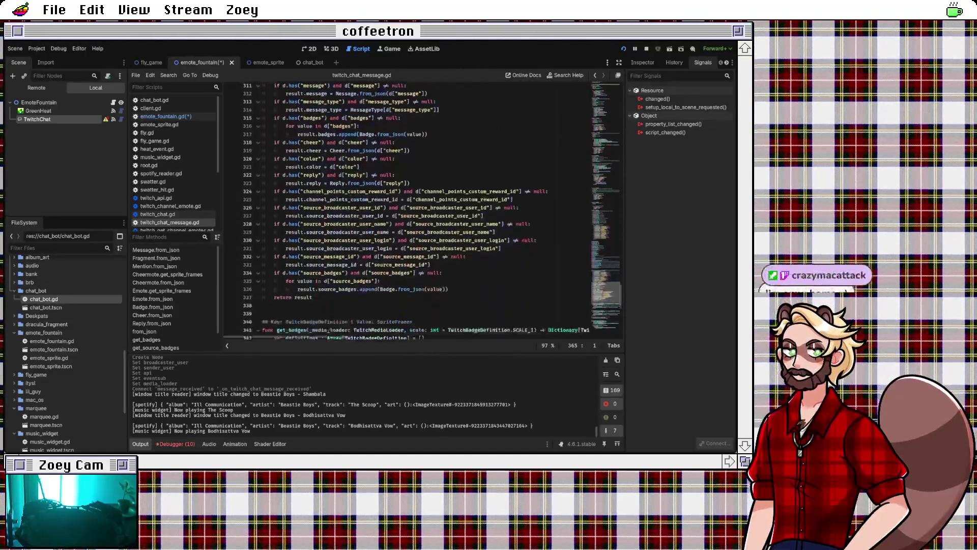
pyautogui.scroll(-4, 428, 209)
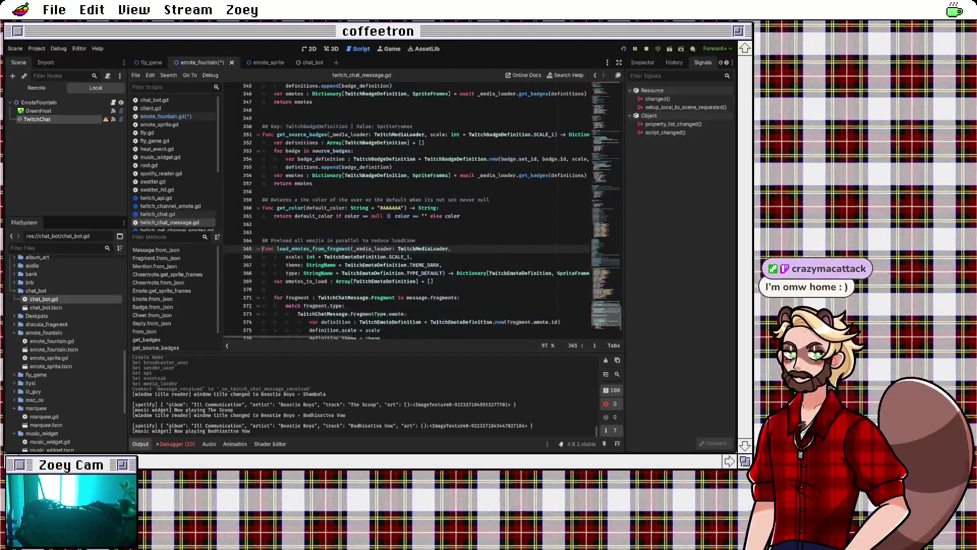
pyautogui.scroll(-2, 421, 211)
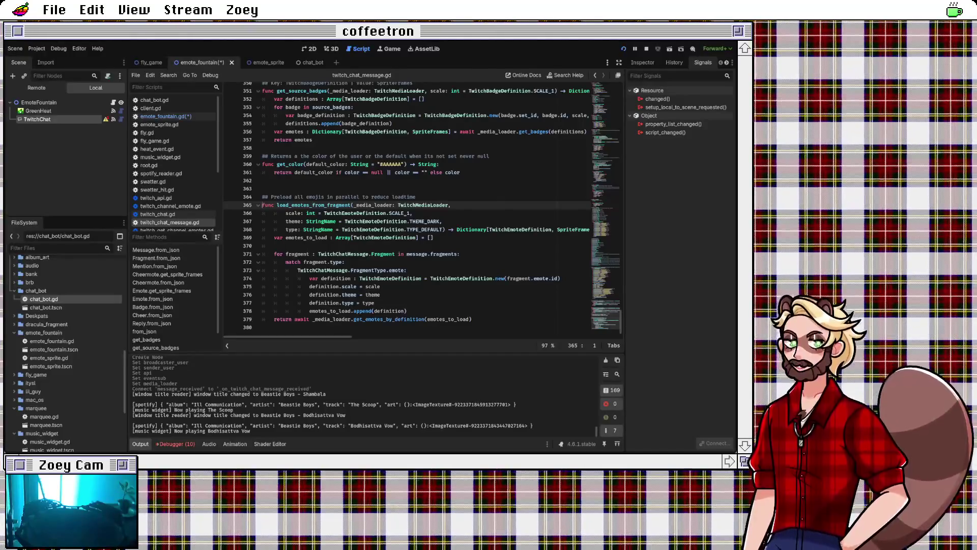
# Inspect FragmentType and emotes_to_load, then go to get_emotes_by_definition's definition in twitch_media_loader.gd.
pyautogui.click(368, 271)
pyautogui.doubleClick(368, 270)
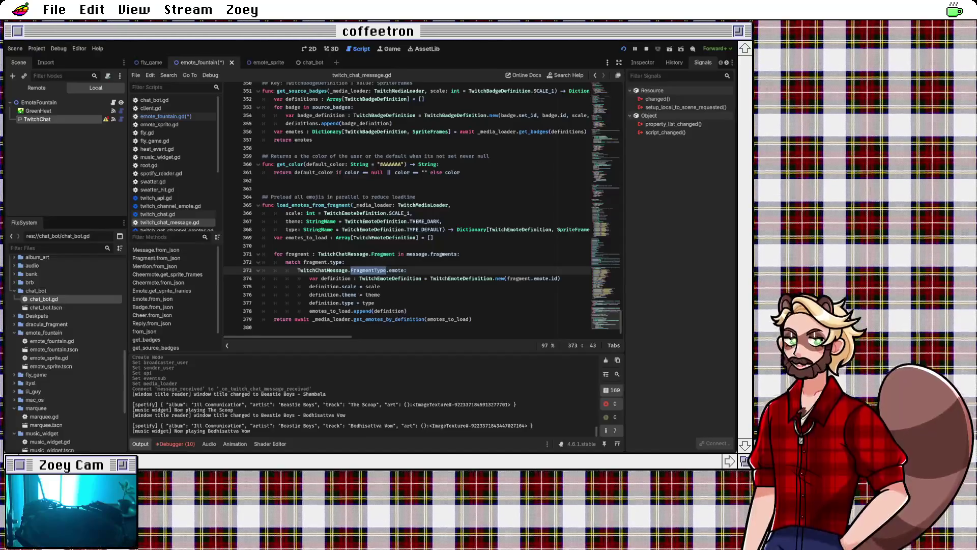
pyautogui.doubleClick(330, 311)
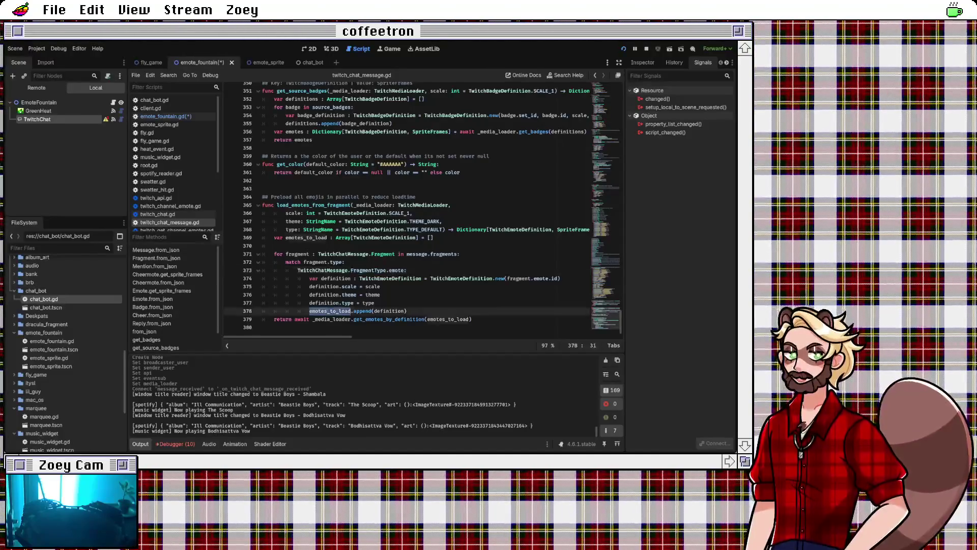
pyautogui.doubleClick(375, 319)
pyautogui.click(376, 319)
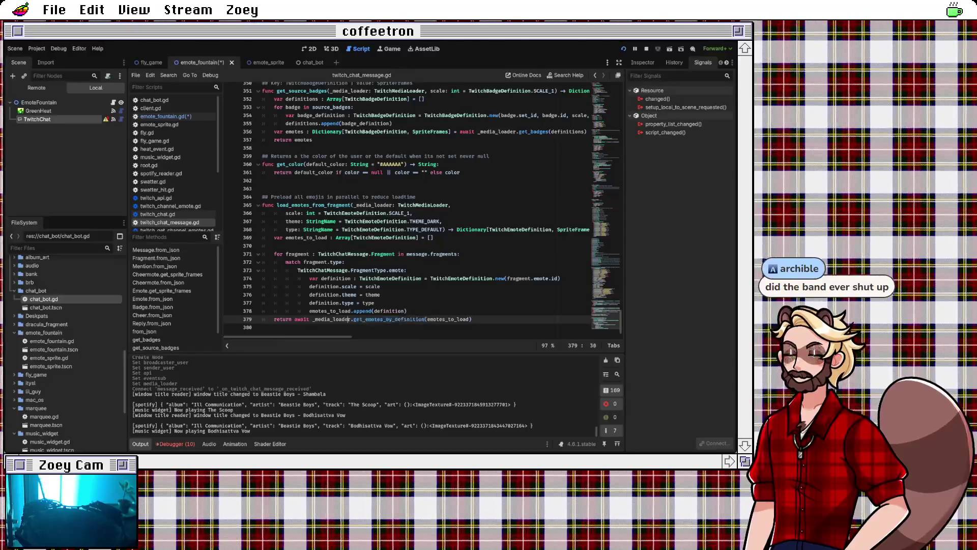
pyautogui.doubleClick(376, 319)
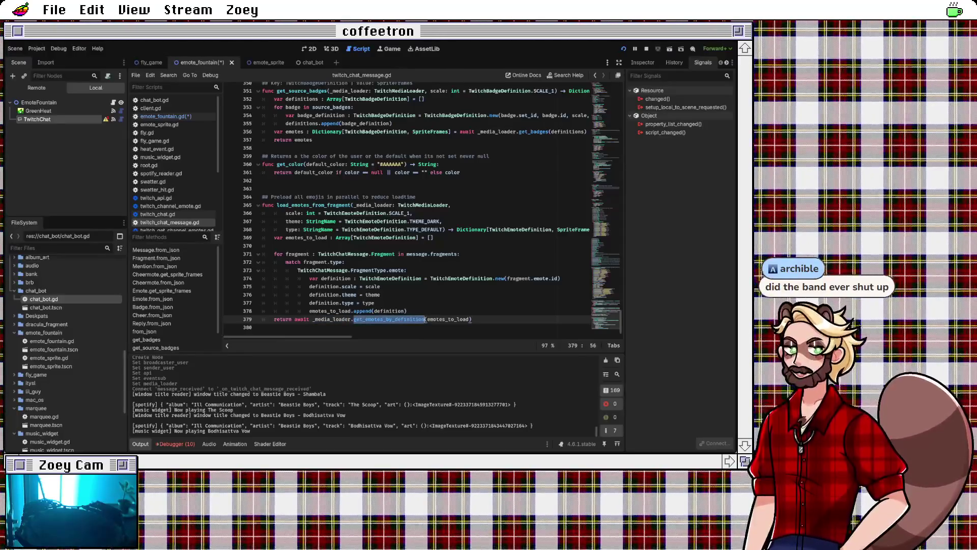
pyautogui.keyDown('ctrl'); pyautogui.click(377, 319); pyautogui.keyUp('ctrl')
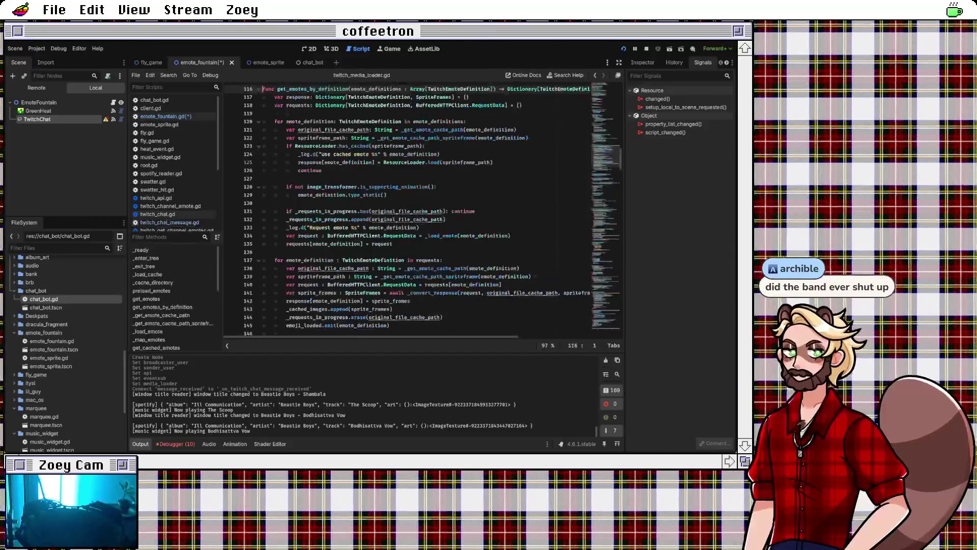
# Review the cached-emote continue on line 126, then open TwitchEmoteDefinition's script from the signature.
pyautogui.scroll(1, 376, 319)
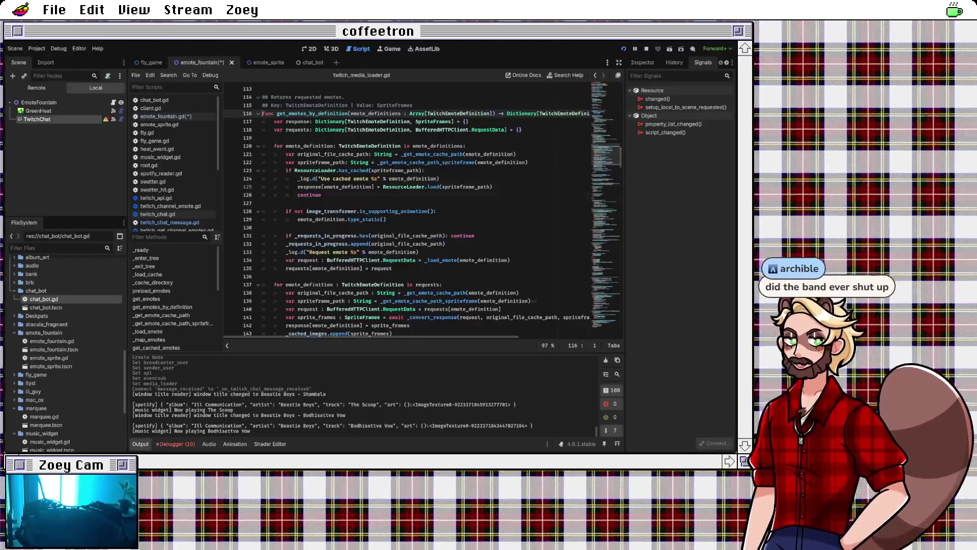
pyautogui.click(321, 195)
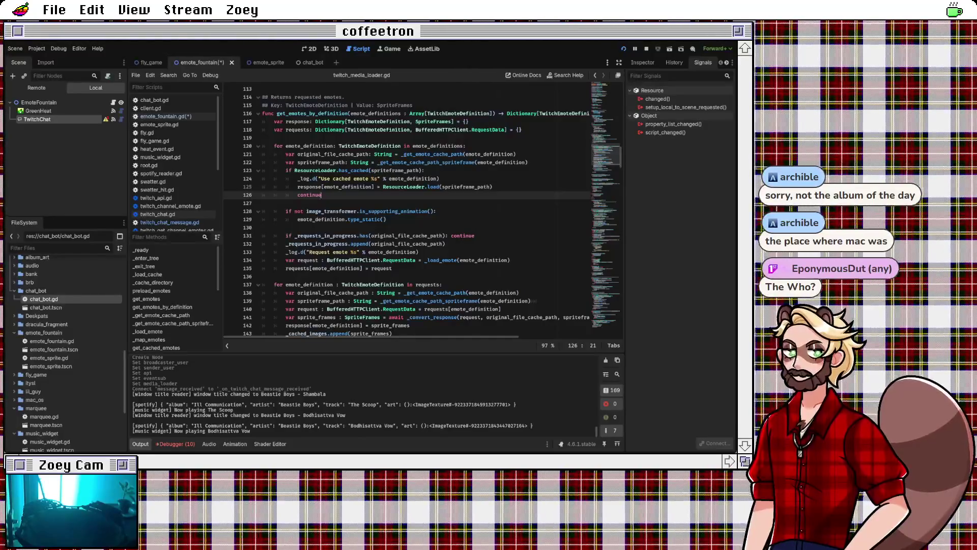
pyautogui.hscroll(5, 406, 217)
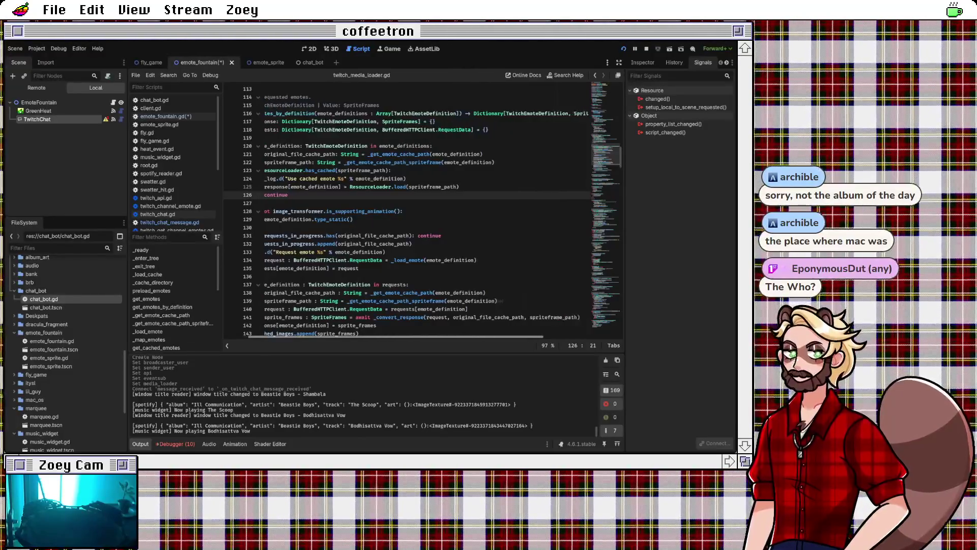
pyautogui.hscroll(-1, 427, 220)
pyautogui.click(477, 113)
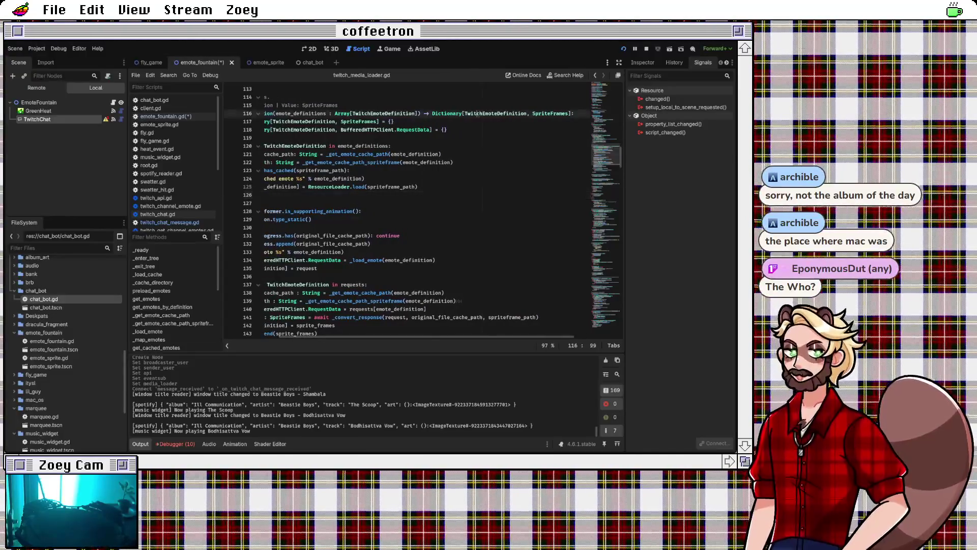
pyautogui.doubleClick(477, 113)
pyautogui.keyDown('ctrl'); pyautogui.click(477, 113); pyautogui.keyUp('ctrl')
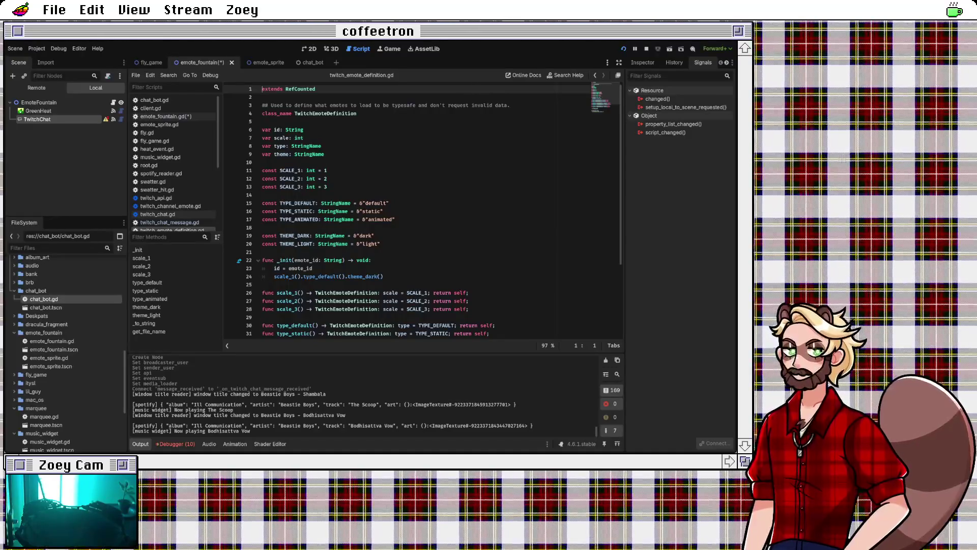
# Review twitch_emote_definition.gd's id property, then return to twitch_media_loader.gd.
pyautogui.scroll(-4, 432, 211)
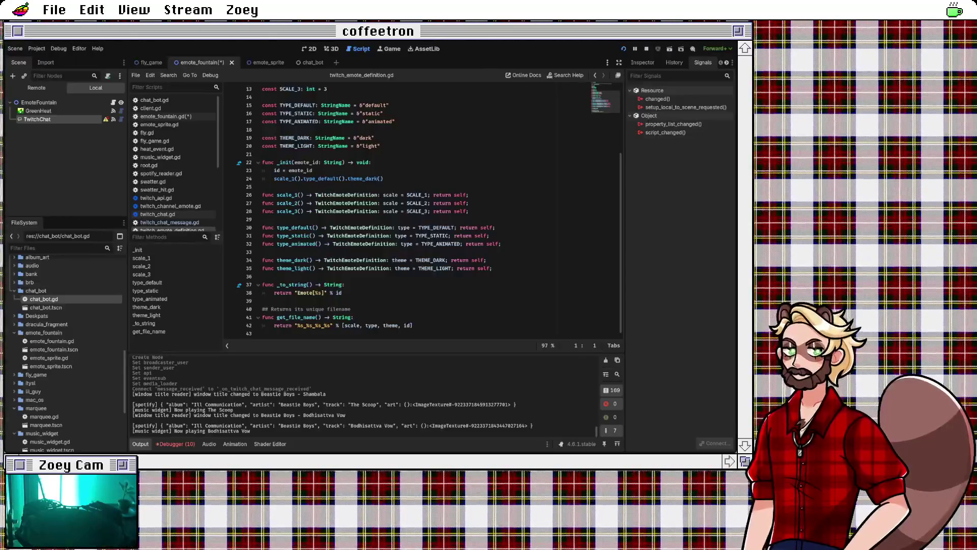
pyautogui.scroll(4, 423, 211)
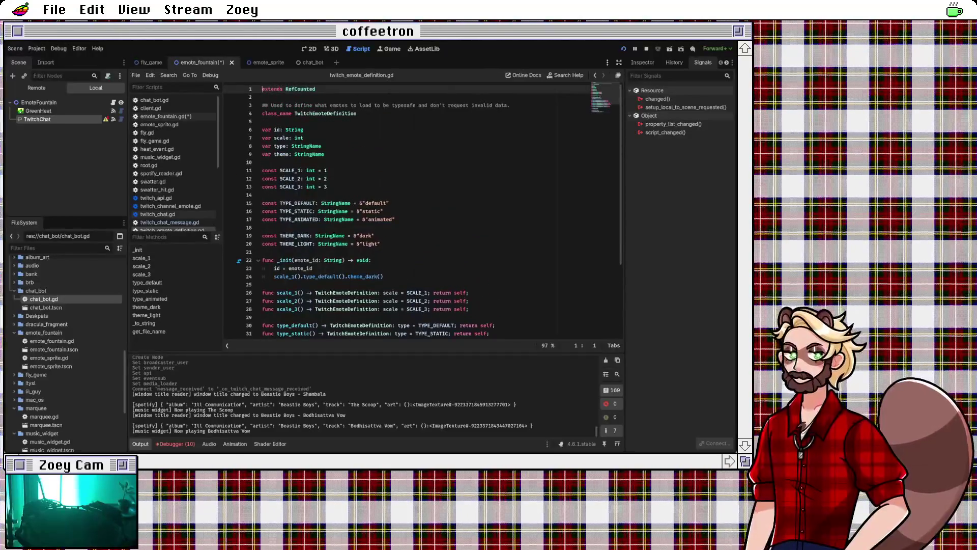
pyautogui.doubleClick(277, 129)
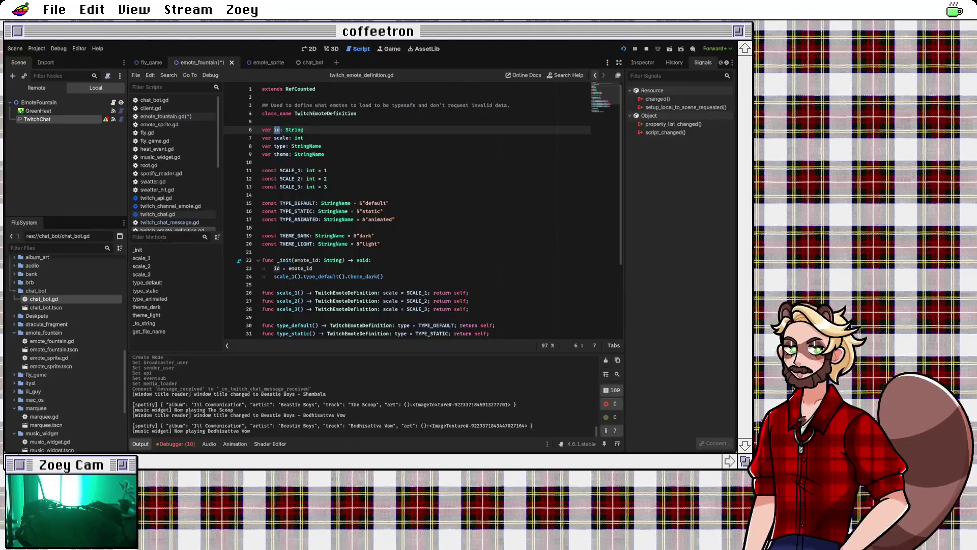
pyautogui.hotkey('alt', 'Left')
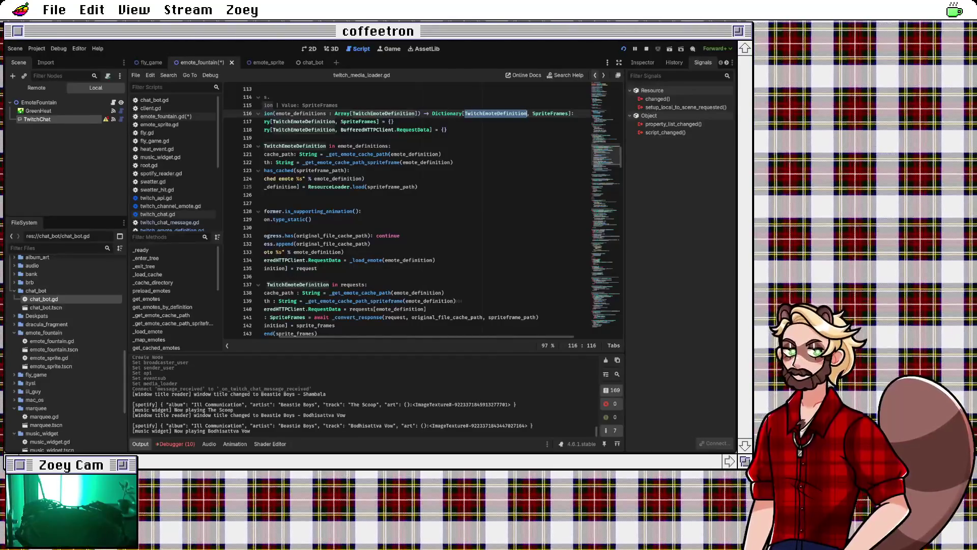
# Review get_emotes_by_definition and the top of twitch_media_loader.gd, then navigate back twice.
pyautogui.scroll(1, 407, 219)
pyautogui.click(305, 211)
pyautogui.click(162, 307)
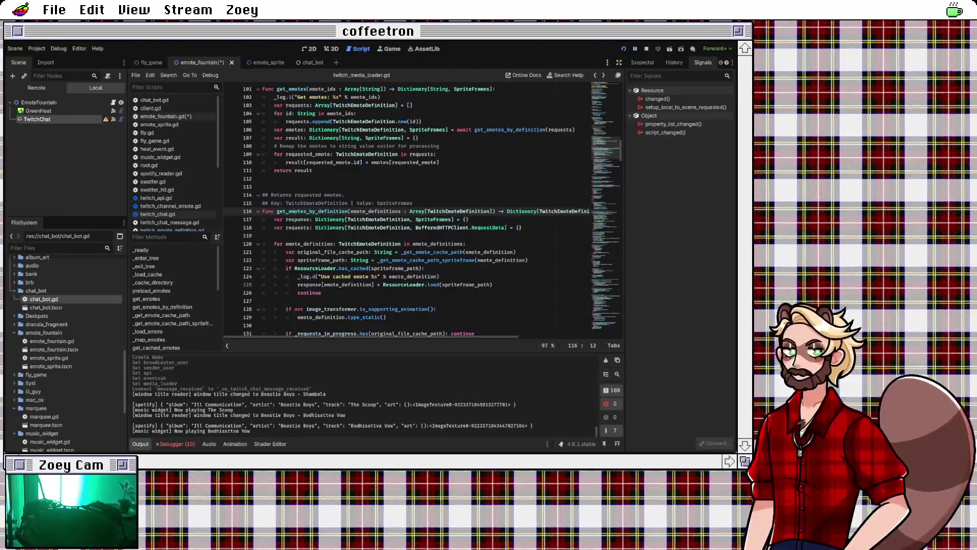
pyautogui.scroll(-2, 423, 209)
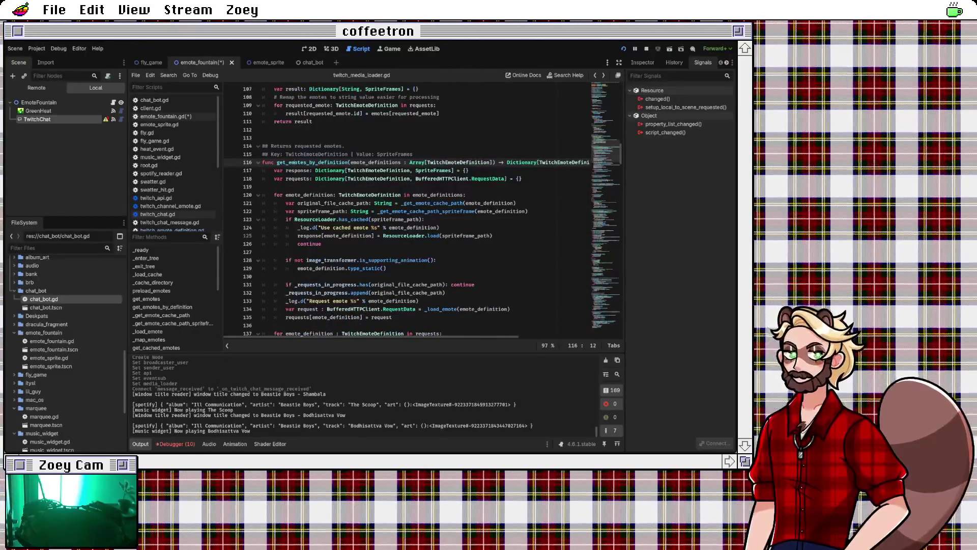
pyautogui.scroll(-2, 423, 209)
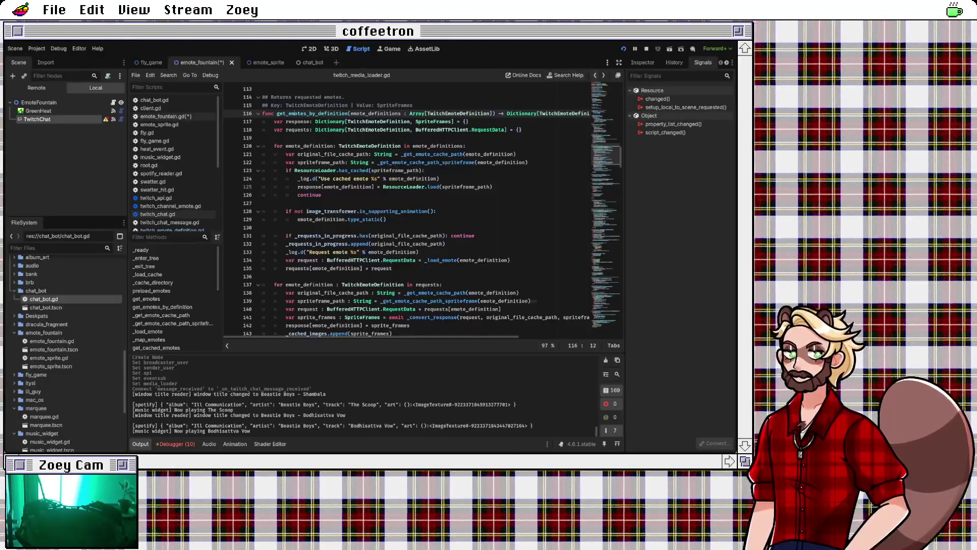
pyautogui.hotkey('ctrl', 'Home')
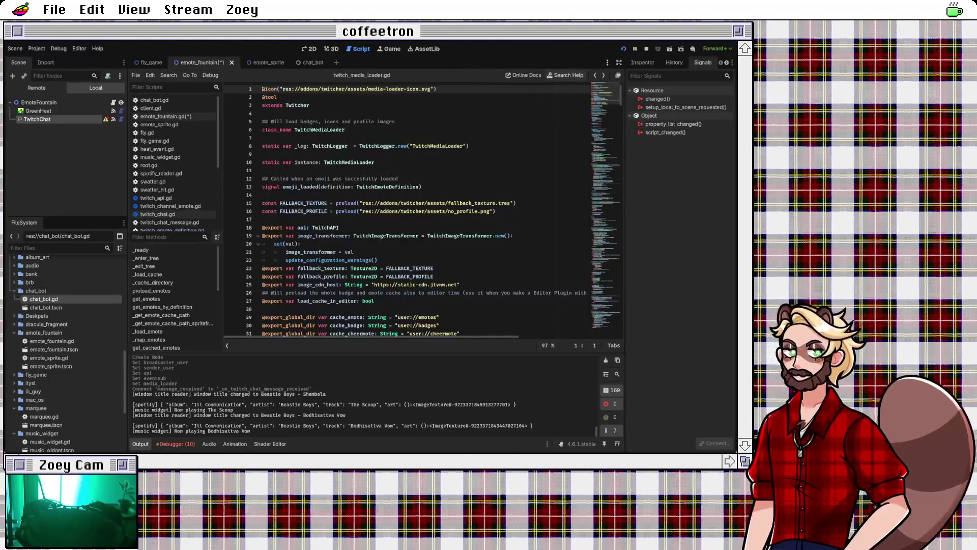
pyautogui.click(595, 76)
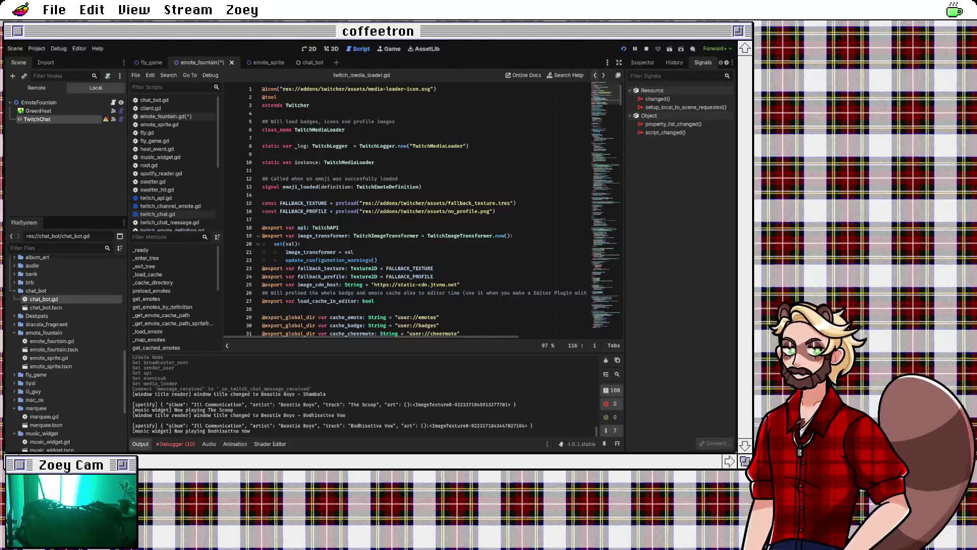
pyautogui.click(595, 76)
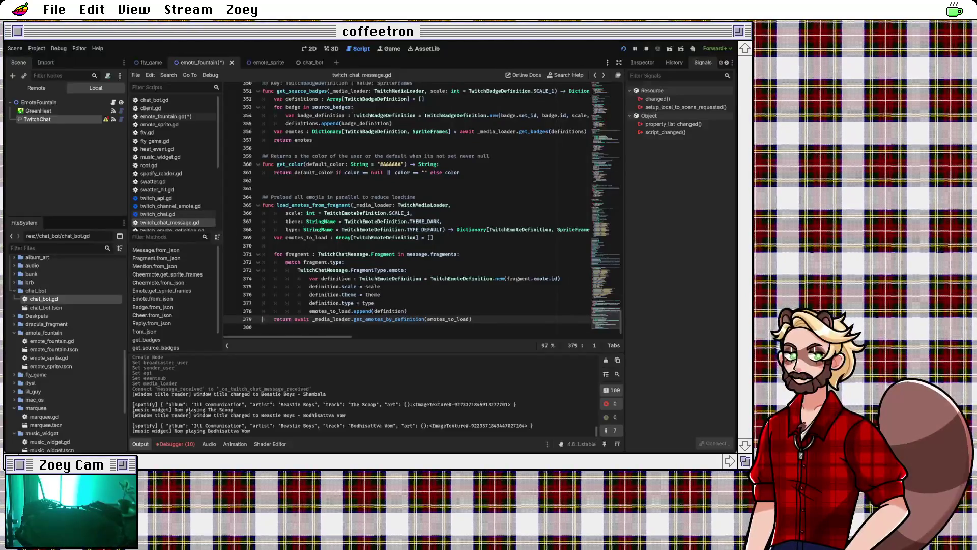
# Check the default SCALE_1 emote scale, then return to emote_fountain.gd's message handler.
pyautogui.click(367, 303)
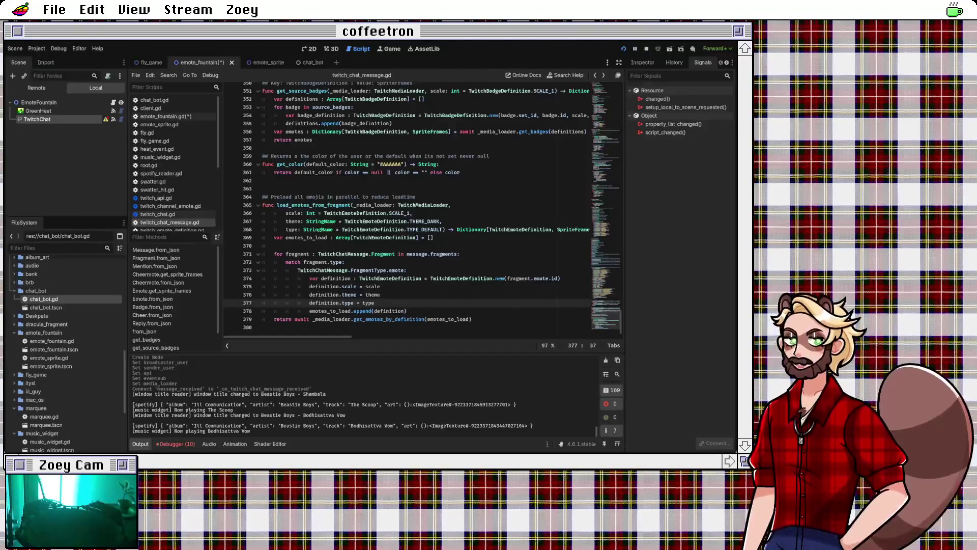
pyautogui.press('Down')
pyautogui.press('Down')
pyautogui.press('End')
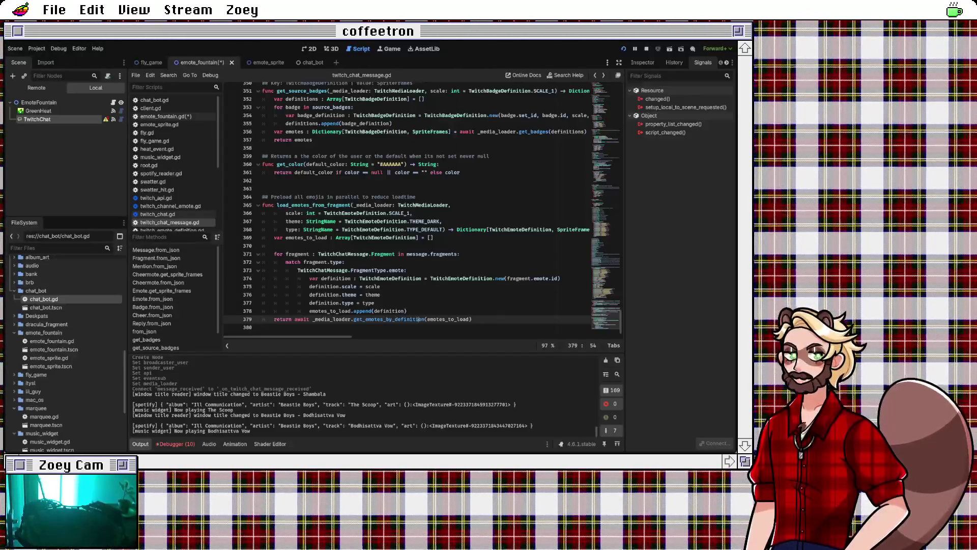
pyautogui.doubleClick(400, 212)
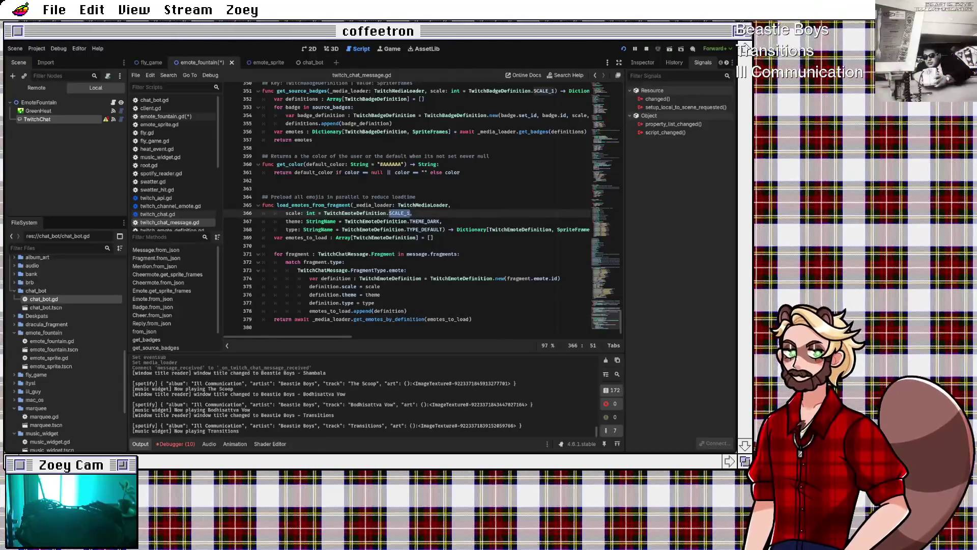
pyautogui.click(403, 319)
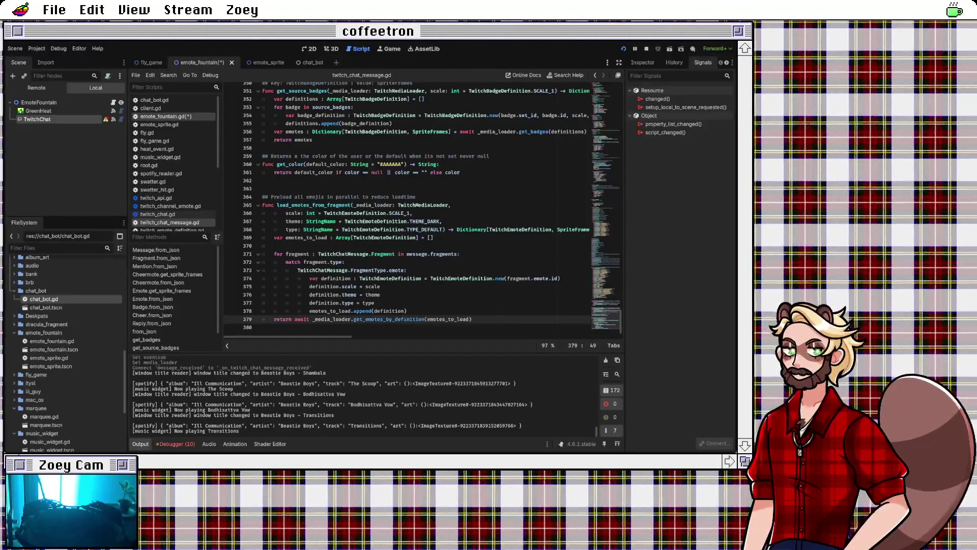
pyautogui.hotkey('alt', 'Left')
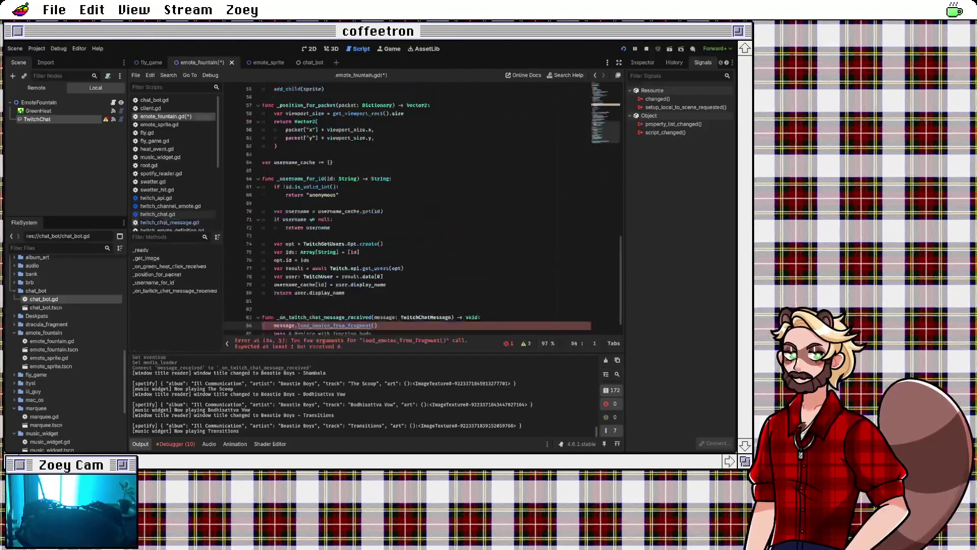
# Correct the typed 'var emotes' on line 84 and open load_emotes_from_fragment's definition.
pyautogui.press('Home')
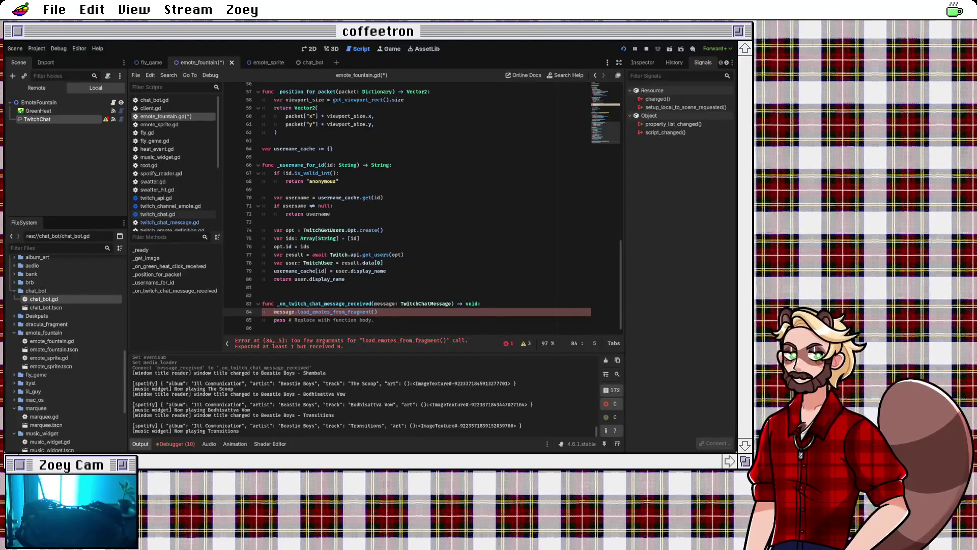
pyautogui.write('var e')
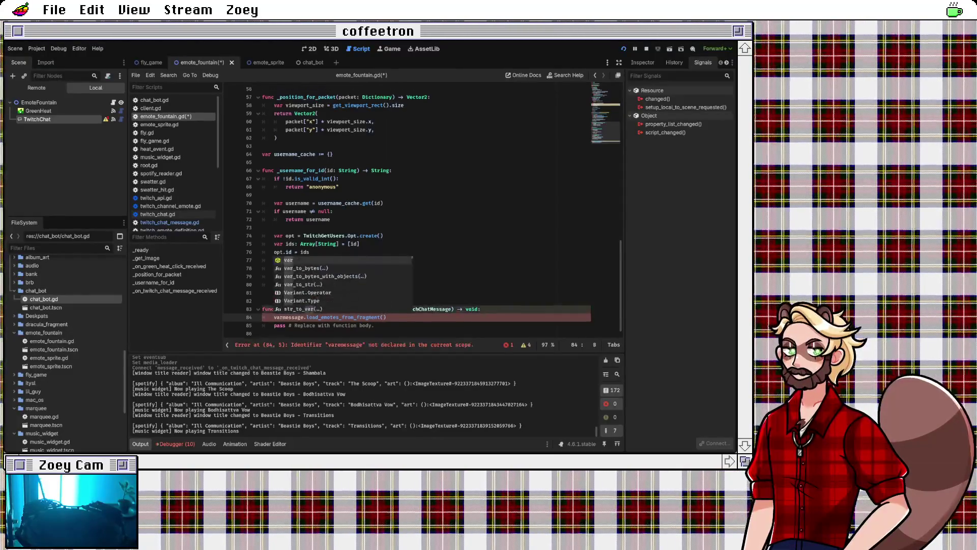
pyautogui.write('motes')
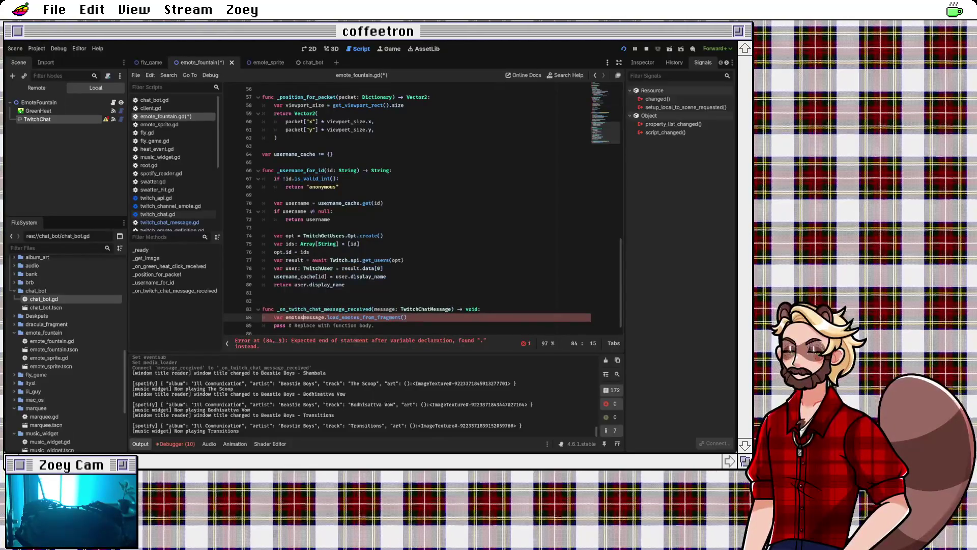
pyautogui.press('BackSpace')
pyautogui.press('BackSpace')
pyautogui.press('BackSpace')
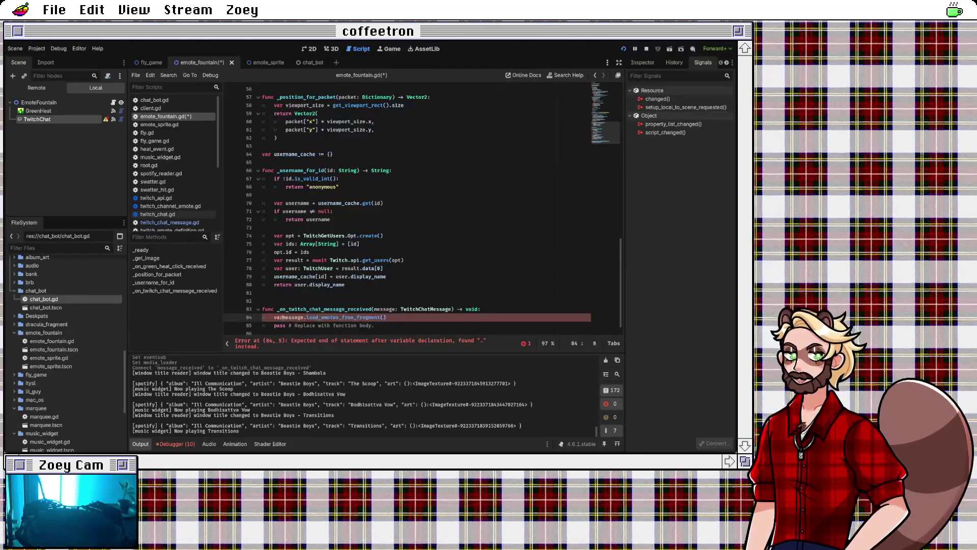
pyautogui.press('BackSpace')
pyautogui.click(330, 317)
pyautogui.keyDown('ctrl'); pyautogui.click(330, 317); pyautogui.keyUp('ctrl')
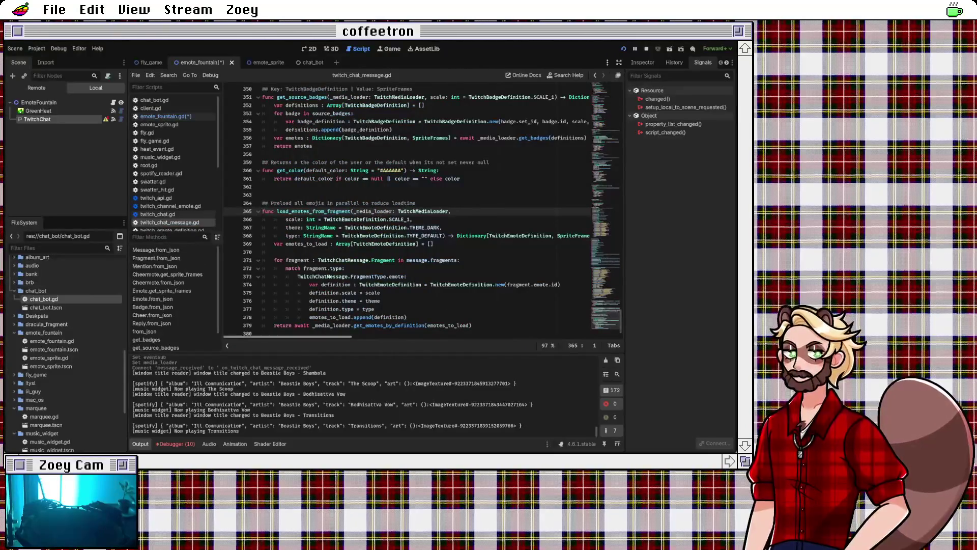
# Review its Dictionary return type and TwitchEmoteDefinition scale parameter, then go back to emote_fountain.gd.
pyautogui.hscroll(5, 408, 211)
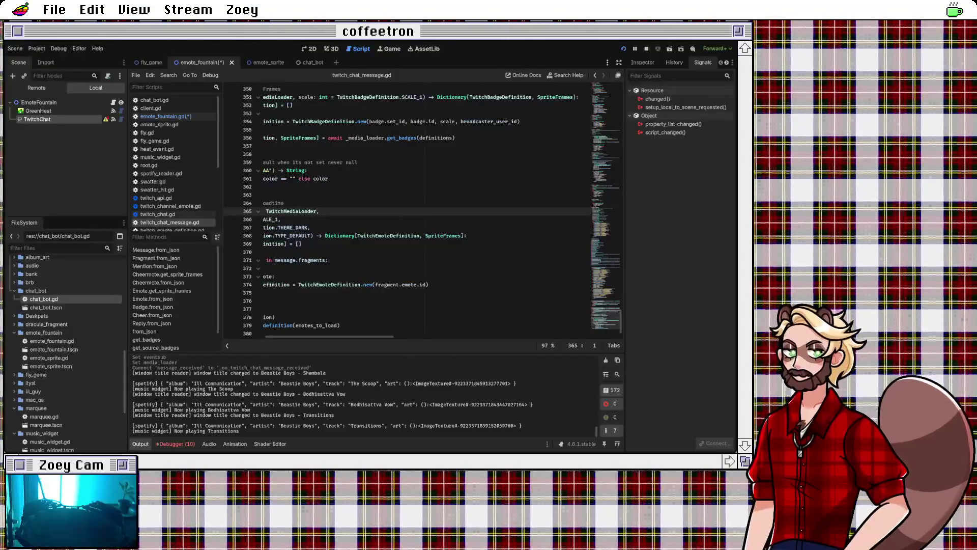
pyautogui.moveTo(465, 235); pyautogui.dragTo(325, 235)
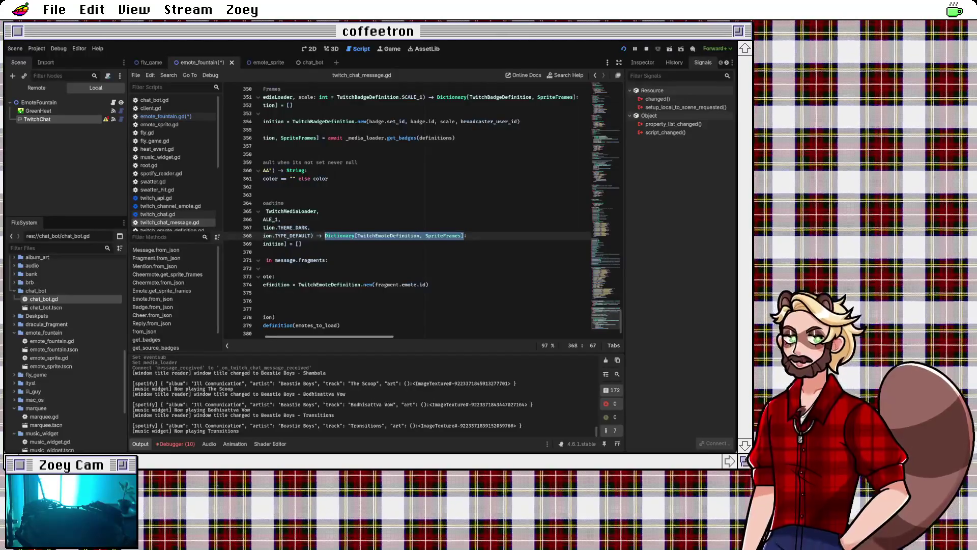
pyautogui.hscroll(-5, 423, 213)
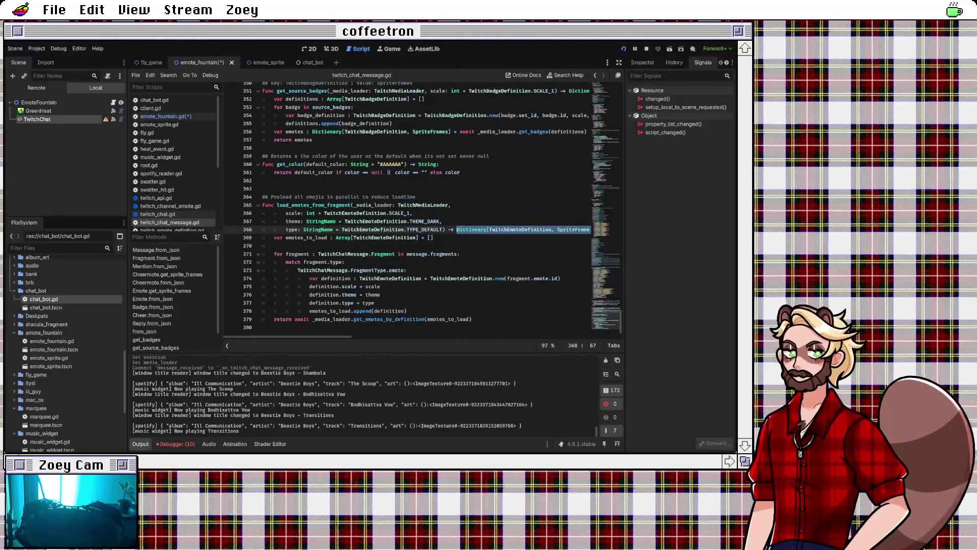
pyautogui.scroll(2, 423, 211)
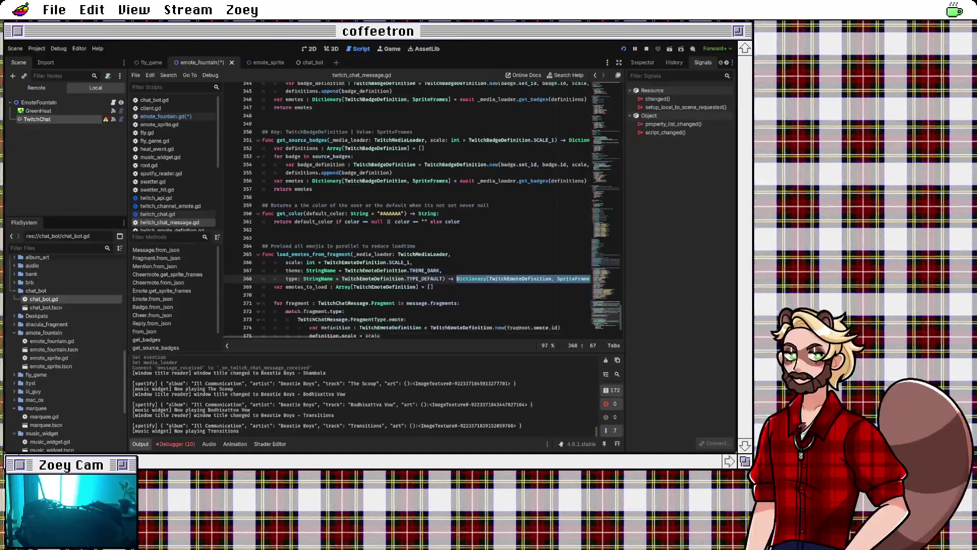
pyautogui.scroll(-2, 423, 204)
pyautogui.doubleClick(355, 219)
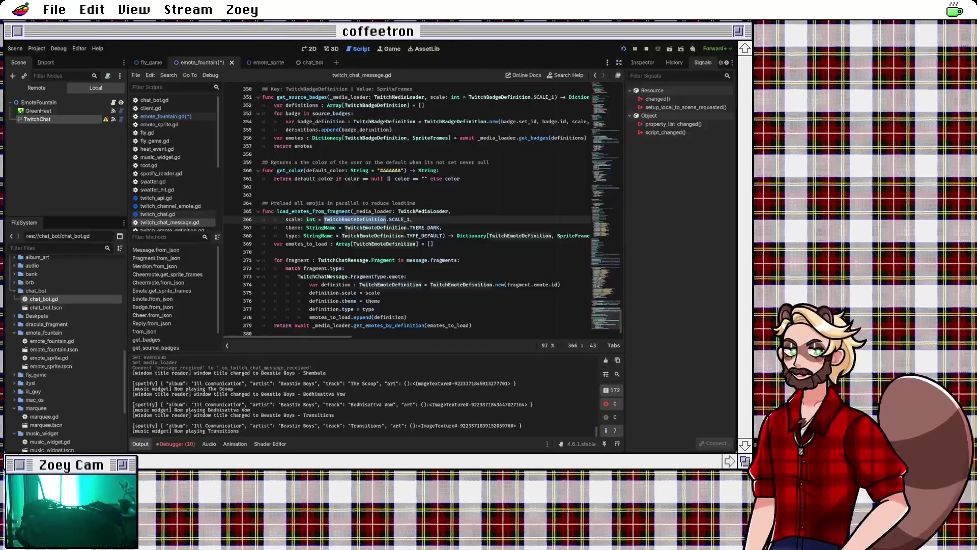
pyautogui.click(262, 210)
pyautogui.scroll(-1, 407, 209)
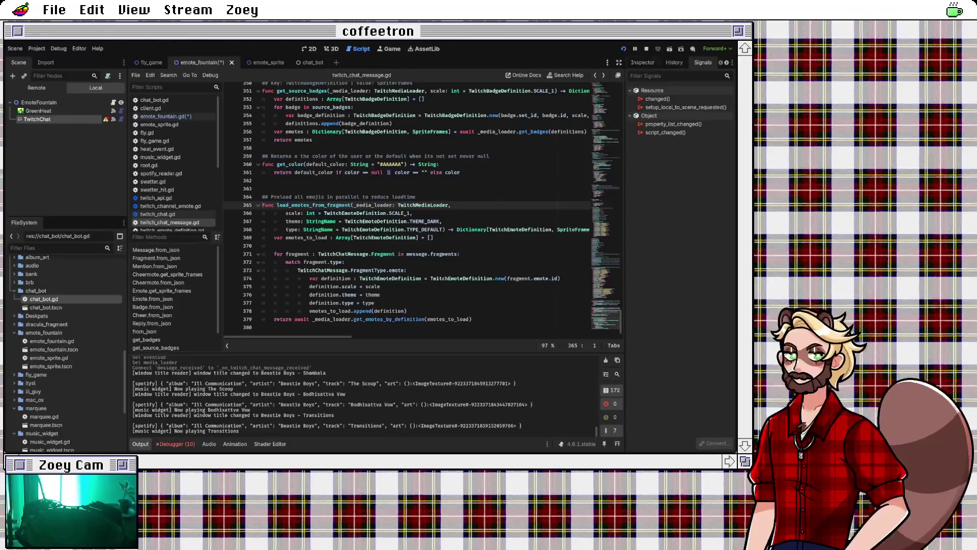
pyautogui.hotkey('alt', 'Left')
# Pass TwitchEmoteDefinition.SCALE_3 as the load_emotes_from_fragment call's second argument.
pyautogui.write('Twitchemotede')
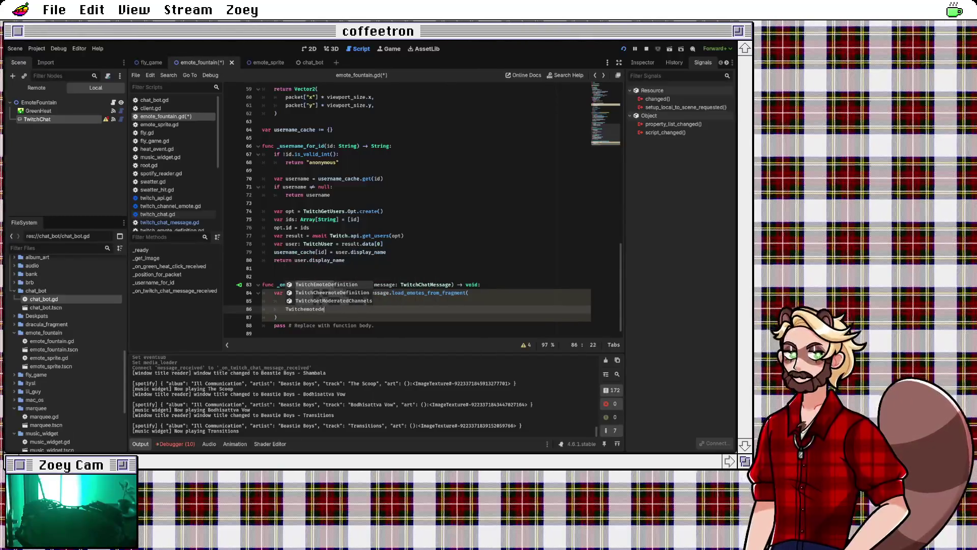
pyautogui.press('Return')
pyautogui.write('.sc')
pyautogui.press('Down')
pyautogui.press('Down')
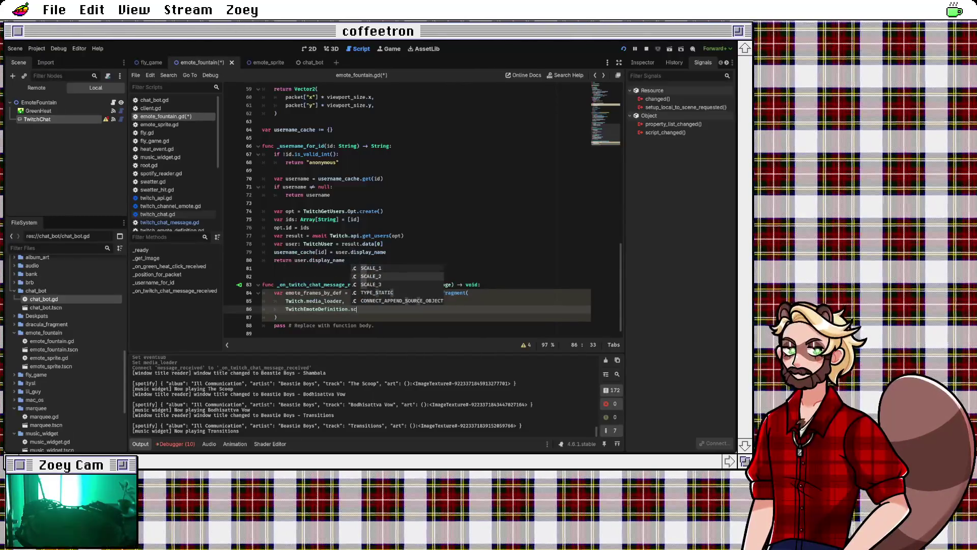
pyautogui.press('Return')
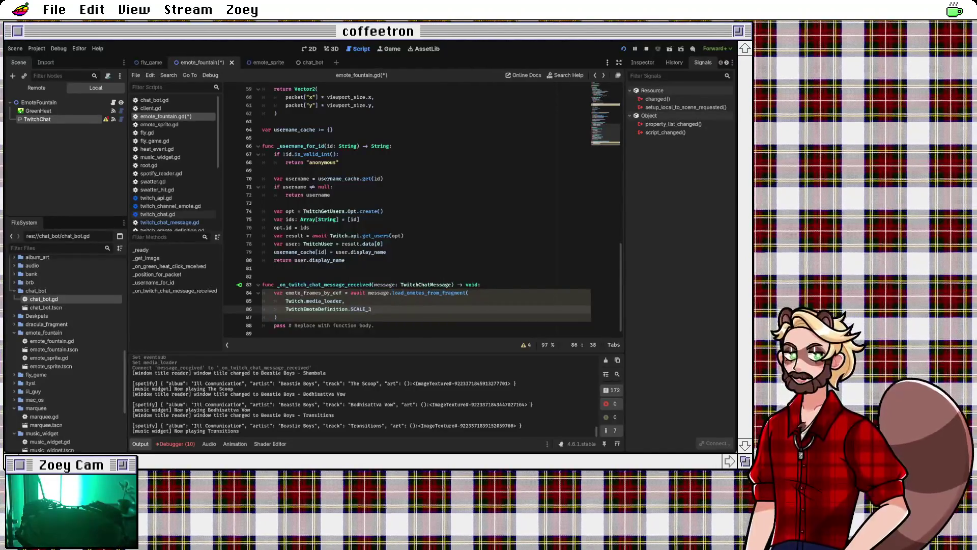
pyautogui.write(',')
pyautogui.press('Escape')
pyautogui.press('Down')
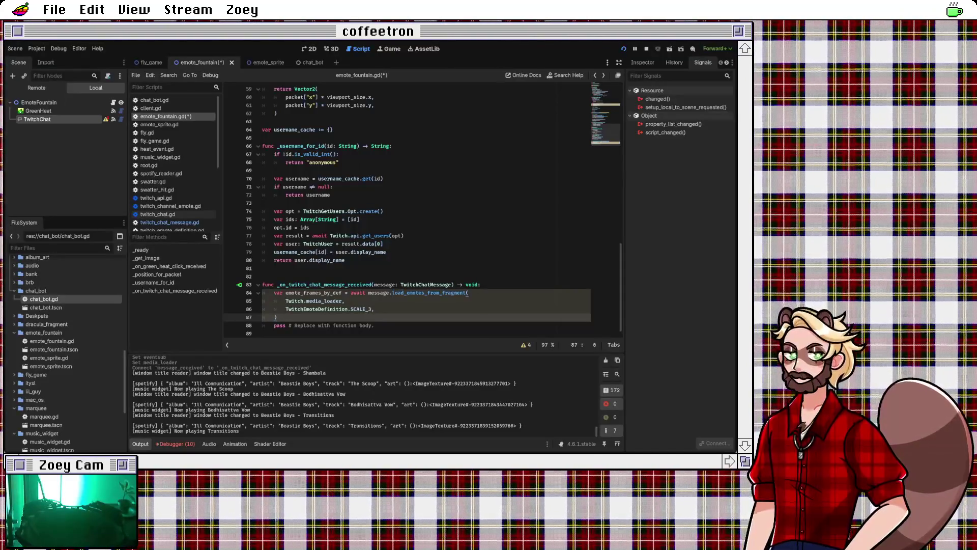
# Check emote_frames_by_def, then open media_loader's declaration in twitch_service.gd.
pyautogui.click(417, 293)
pyautogui.click(276, 317)
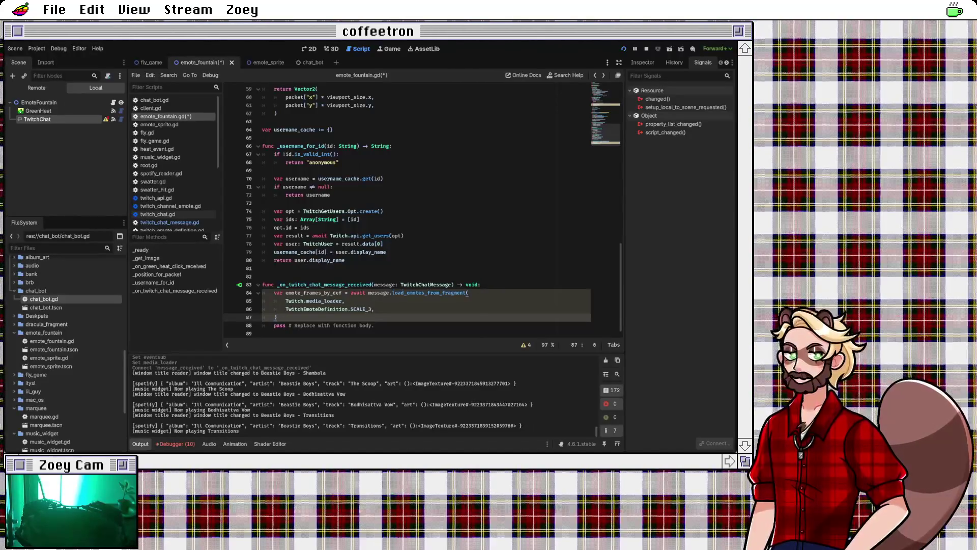
pyautogui.keyDown('shift'); pyautogui.click(480, 284); pyautogui.keyUp('shift')
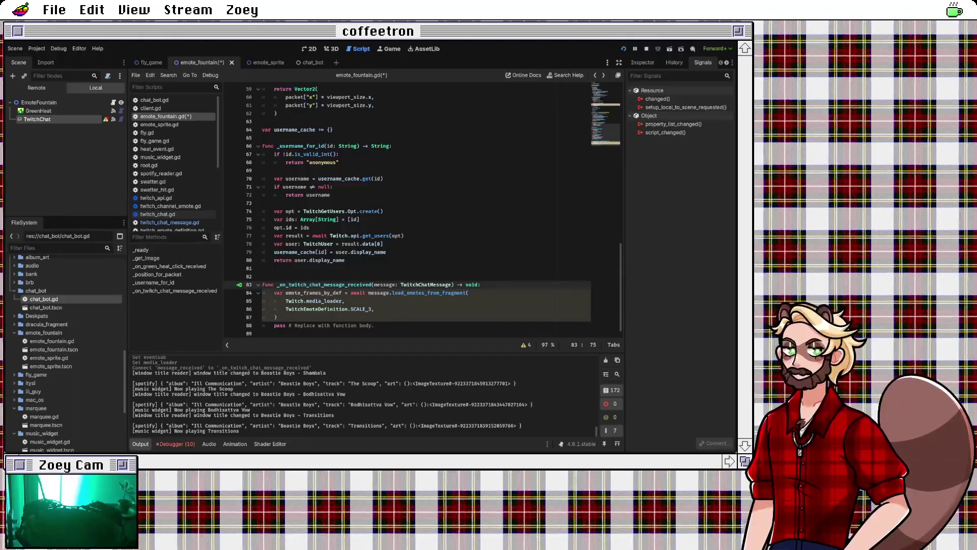
pyautogui.doubleClick(314, 292)
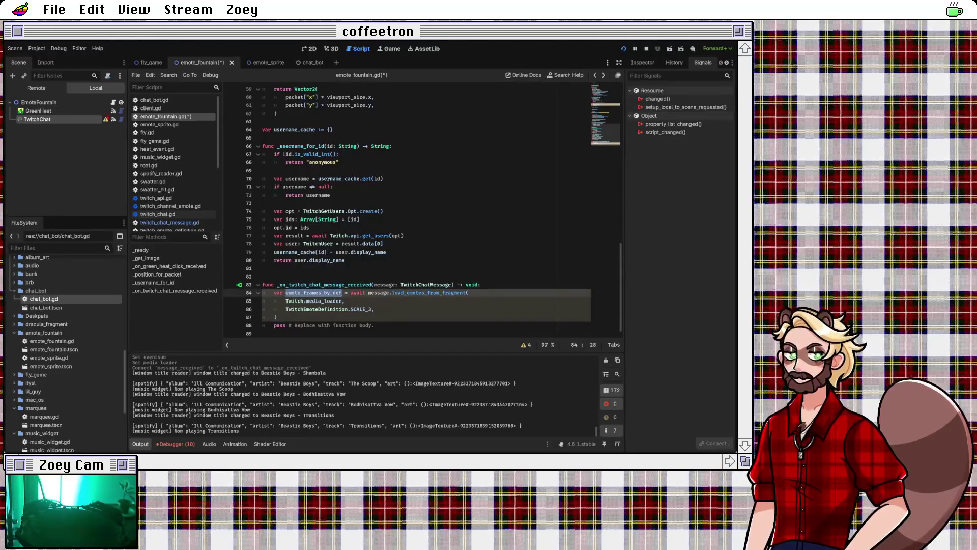
pyautogui.click(320, 301)
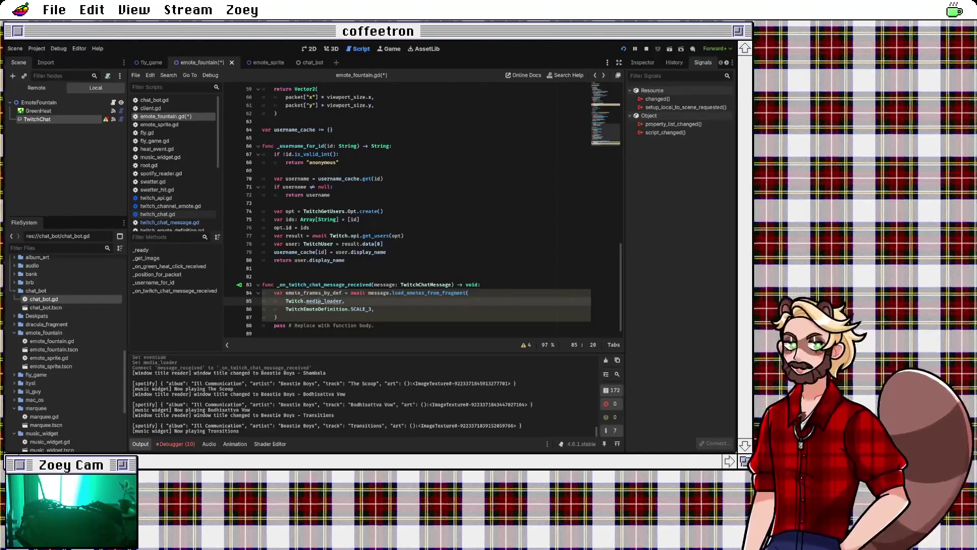
pyautogui.keyDown('ctrl'); pyautogui.click(315, 301); pyautogui.keyUp('ctrl')
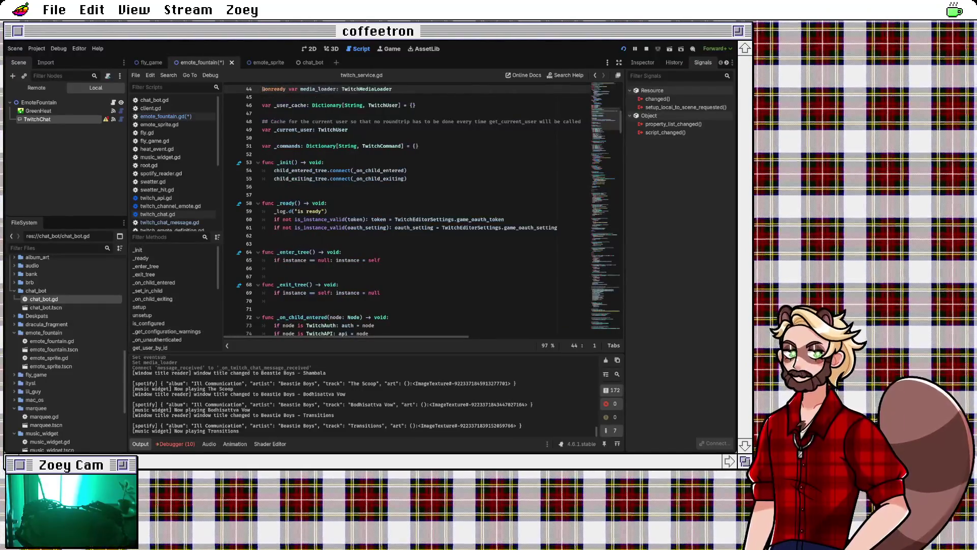
pyautogui.scroll(3, 424, 210)
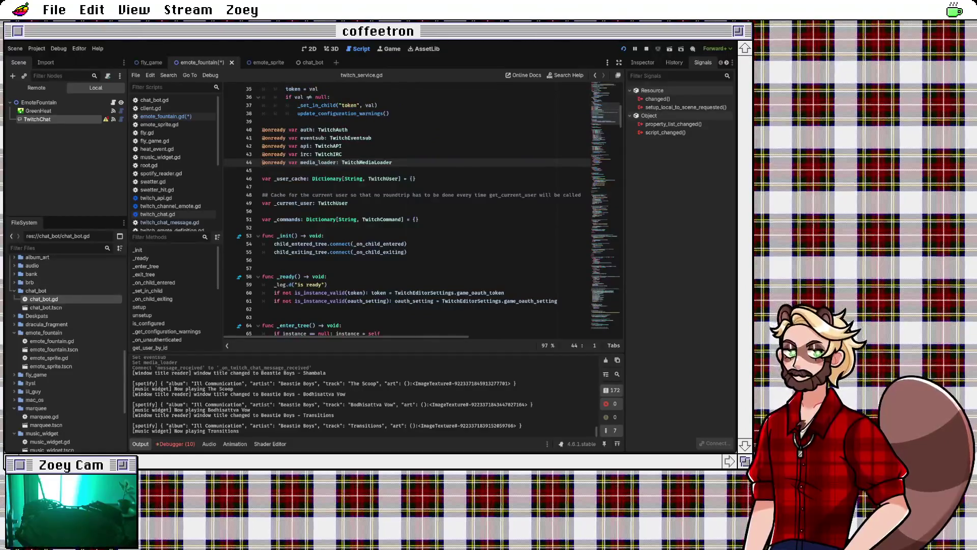
pyautogui.scroll(6, 423, 209)
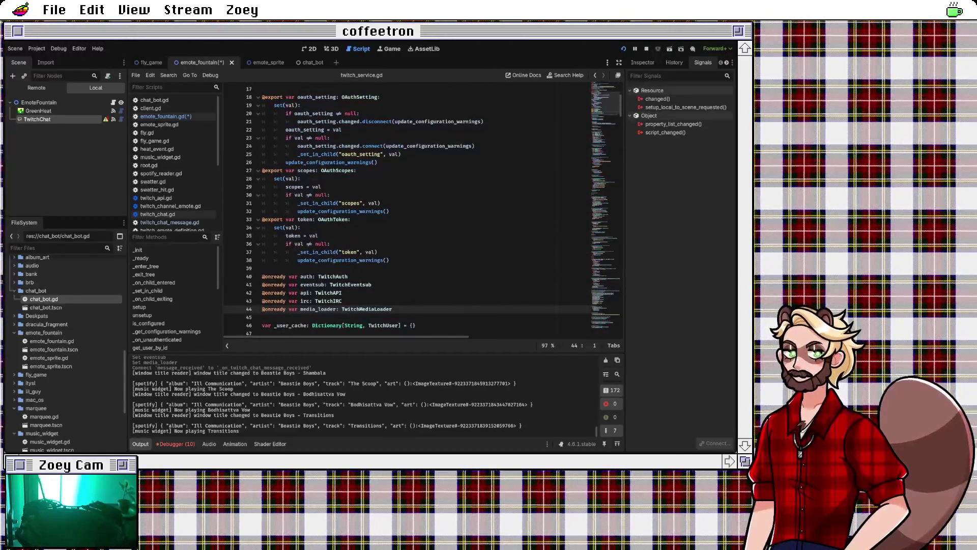
pyautogui.scroll(-14, 423, 209)
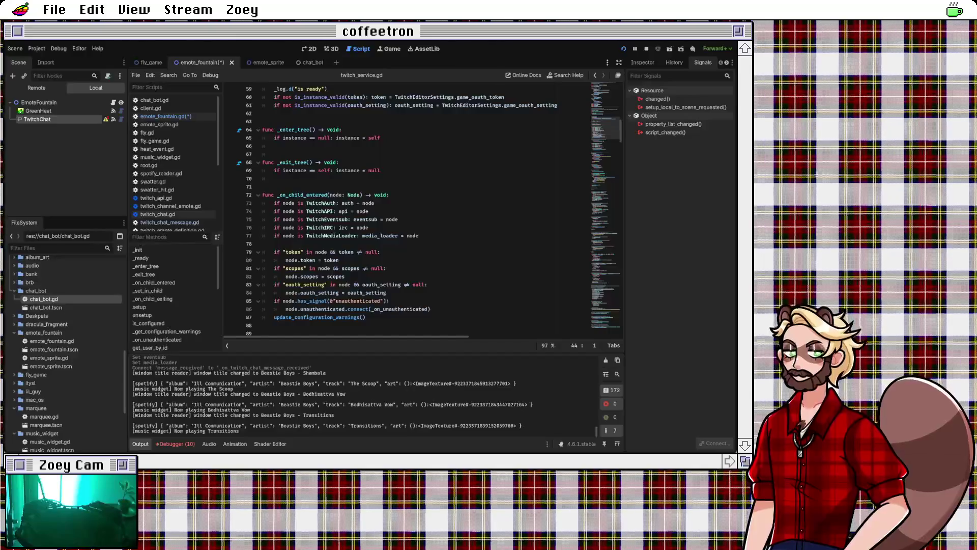
pyautogui.click(595, 75)
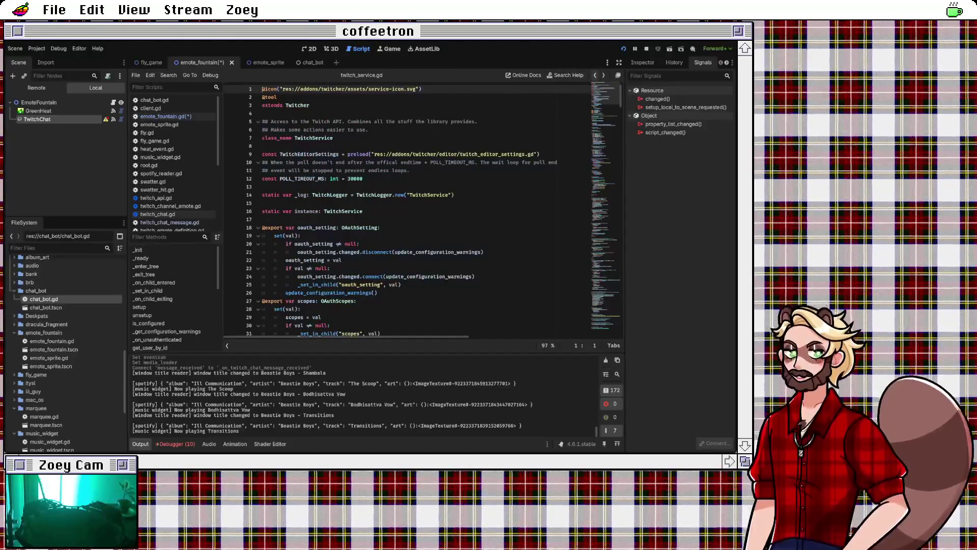
# Return to emote_fountain.gd and reopen load_emotes_from_fragment's definition.
pyautogui.click(595, 75)
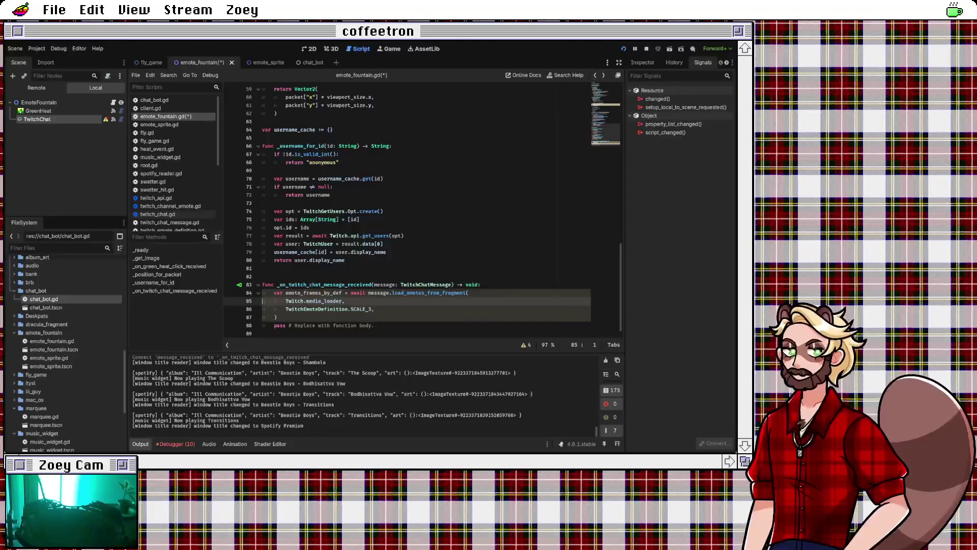
pyautogui.keyDown('ctrl'); pyautogui.click(423, 293); pyautogui.keyUp('ctrl')
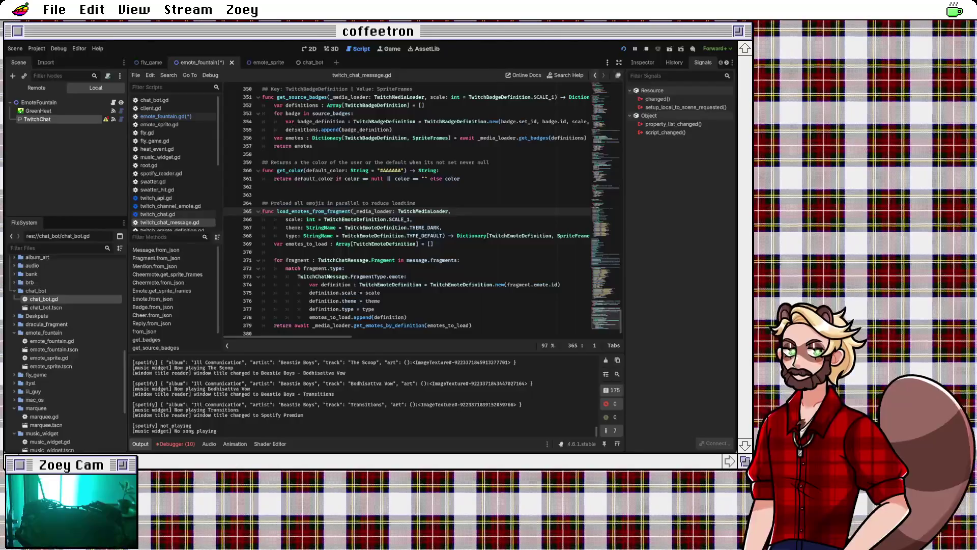
pyautogui.hotkey('alt', 'Left')
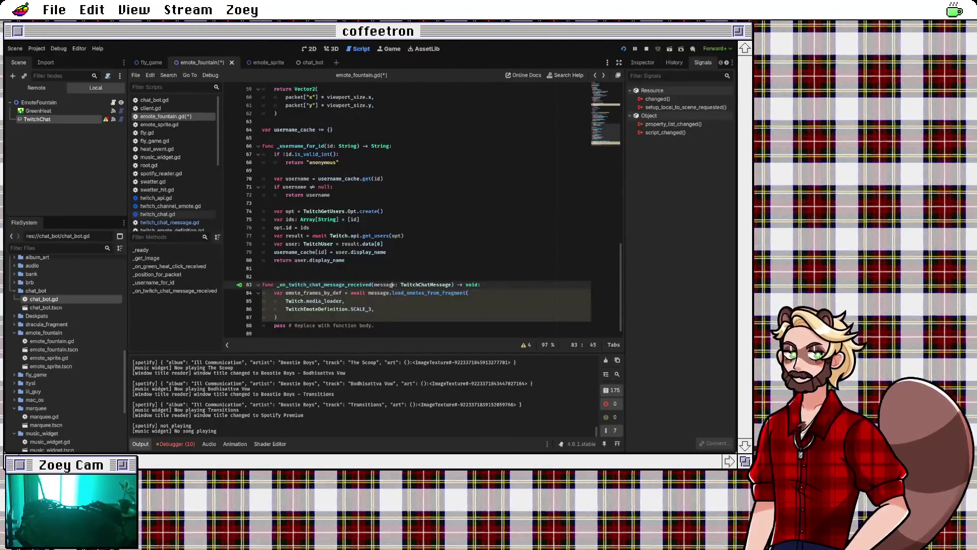
pyautogui.keyDown('ctrl'); pyautogui.click(427, 293); pyautogui.keyUp('ctrl')
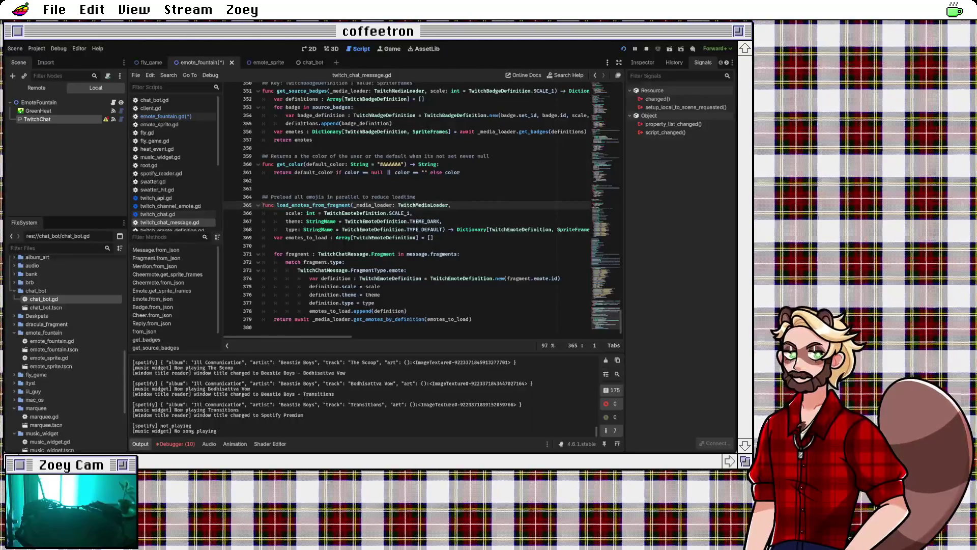
# Follow the get_emotes_by_definition call on line 379 into twitch_media_loader.gd.
pyautogui.click(559, 279)
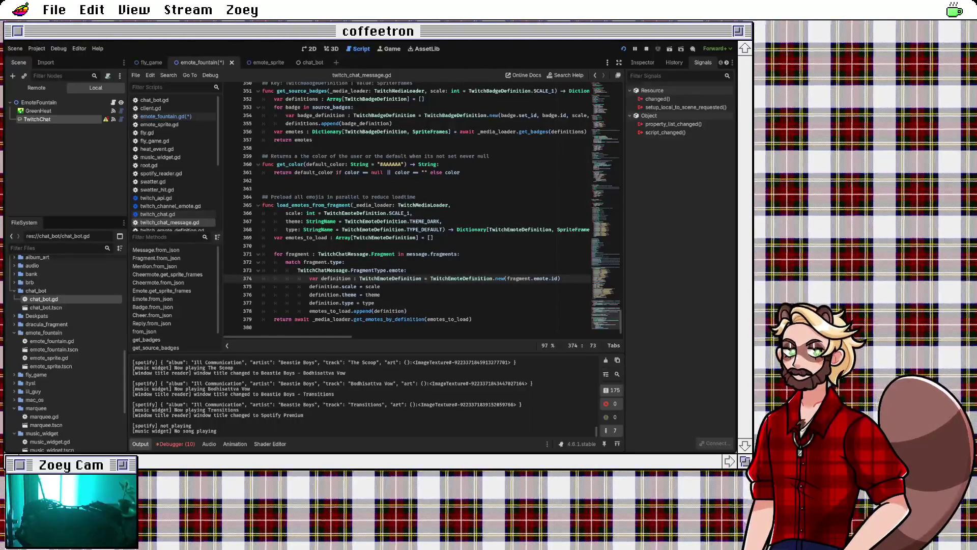
pyautogui.click(407, 311)
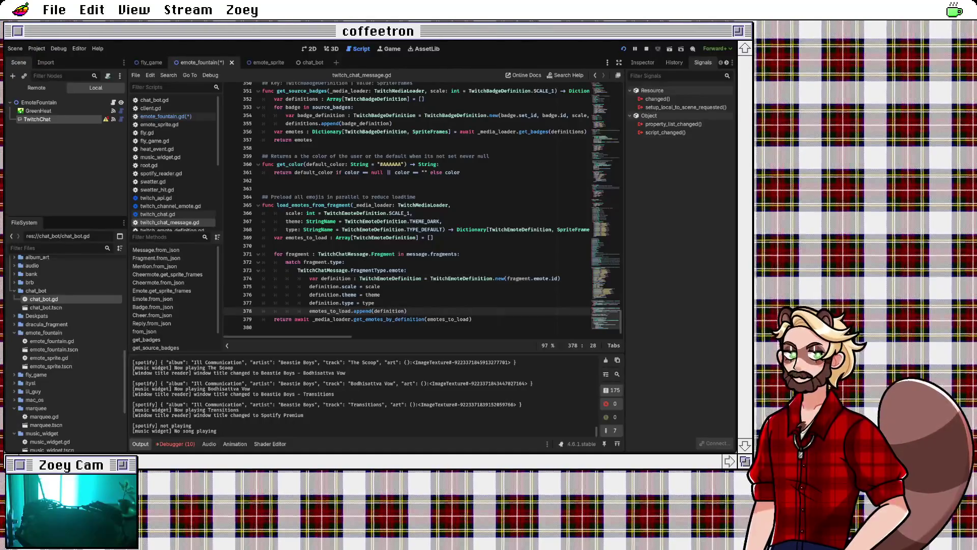
pyautogui.doubleClick(389, 319)
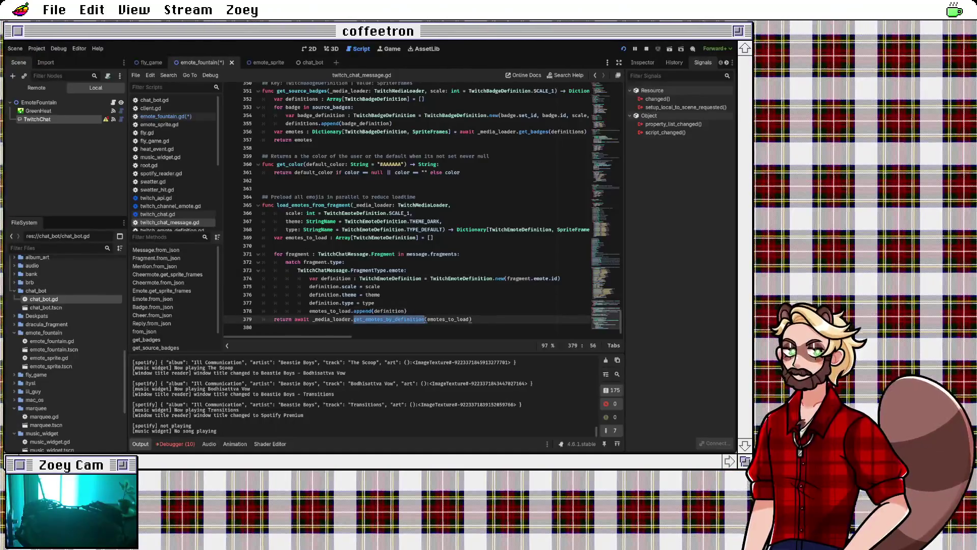
pyautogui.keyDown('ctrl'); pyautogui.click(389, 319); pyautogui.keyUp('ctrl')
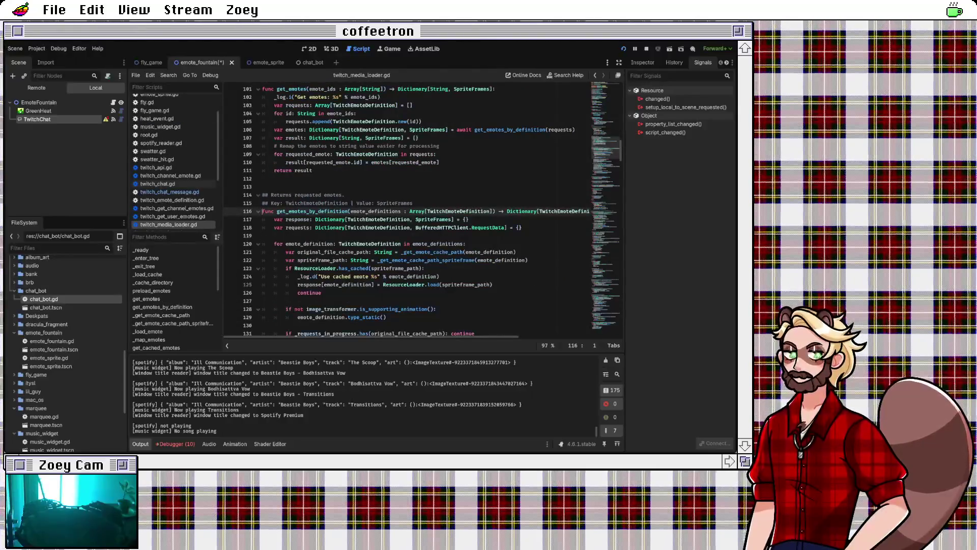
# Inspect original_file_cache_path on line 121 of twitch_media_loader.gd.
pyautogui.scroll(-3, 389, 319)
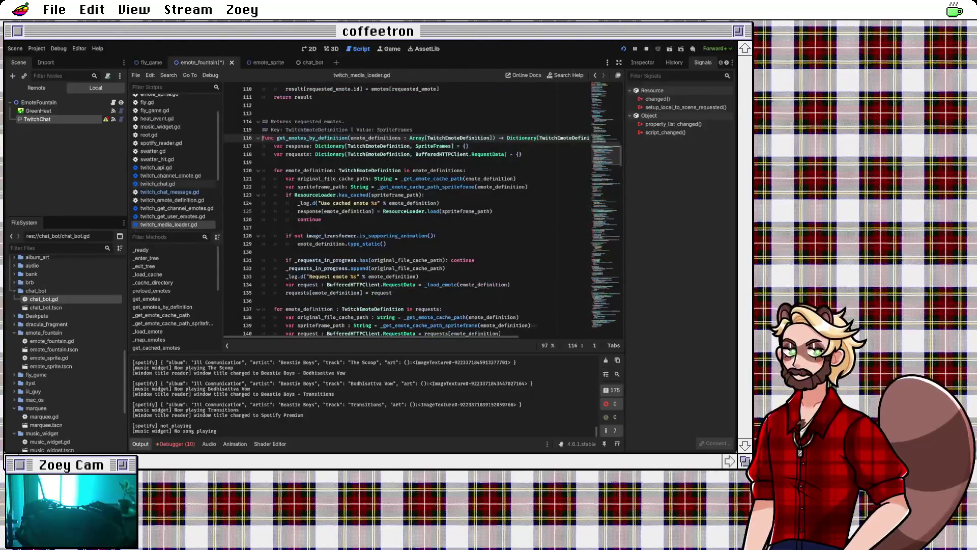
pyautogui.doubleClick(333, 179)
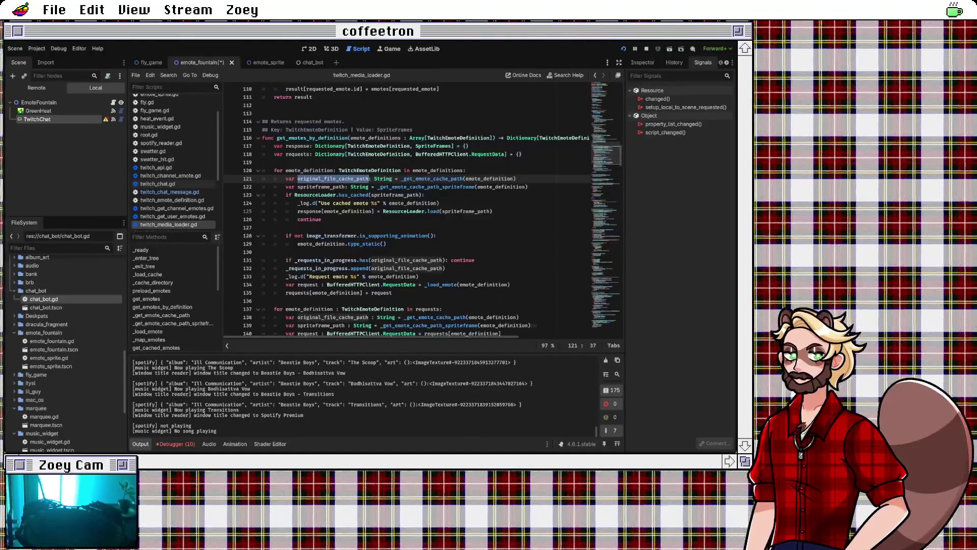
pyautogui.click(263, 252)
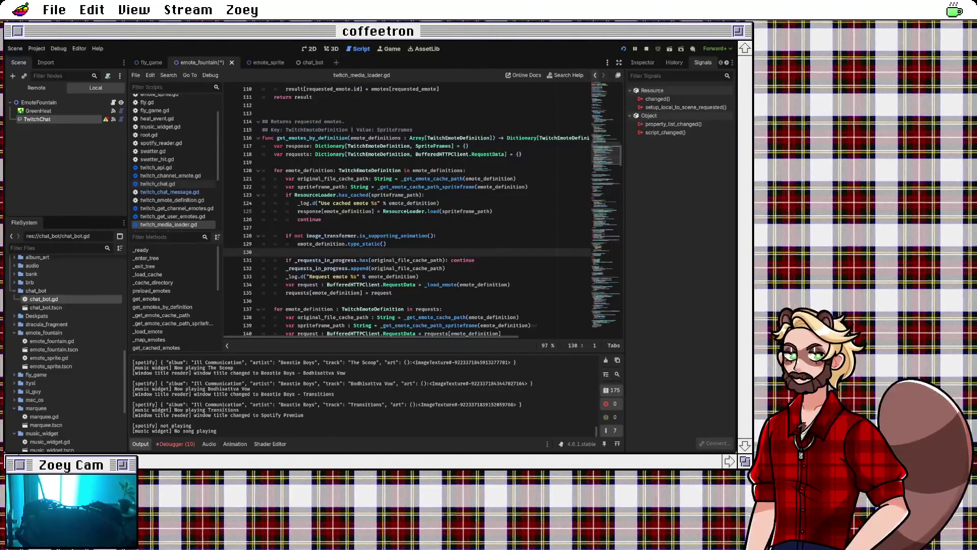
# Step back through twitch_chat_message.gd's get_emotes_by_definition call to emote_fountain.gd line 84.
pyautogui.hotkey('alt', 'Left')
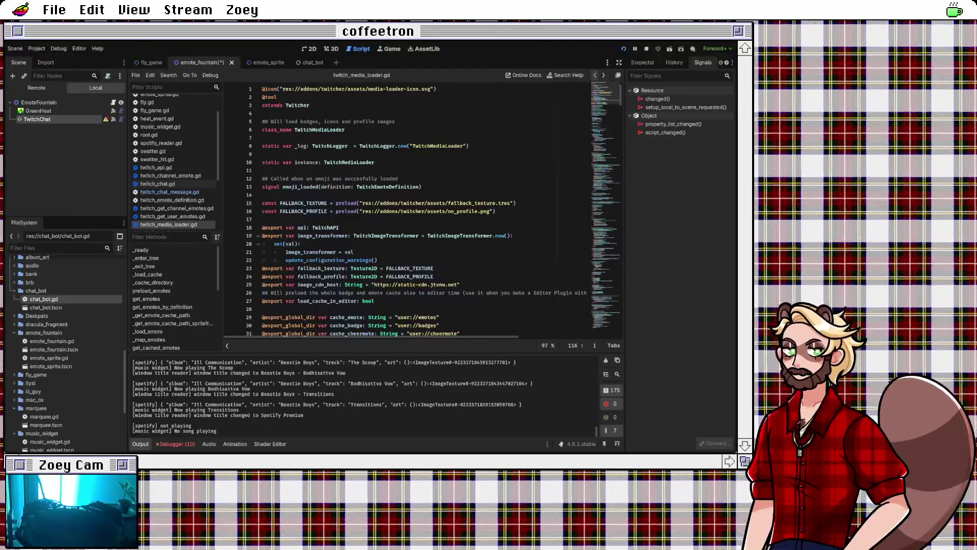
pyautogui.hotkey('alt', 'Left')
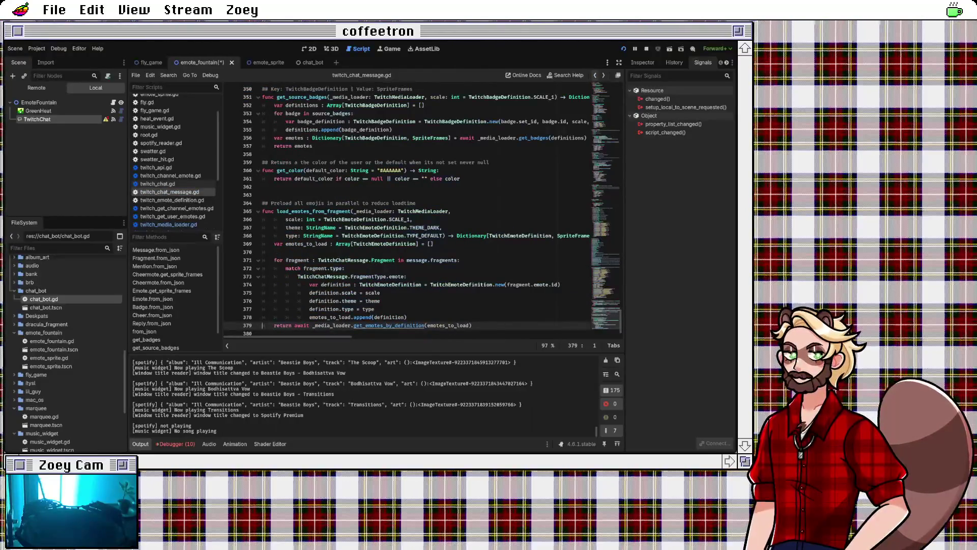
pyautogui.scroll(-1, 407, 209)
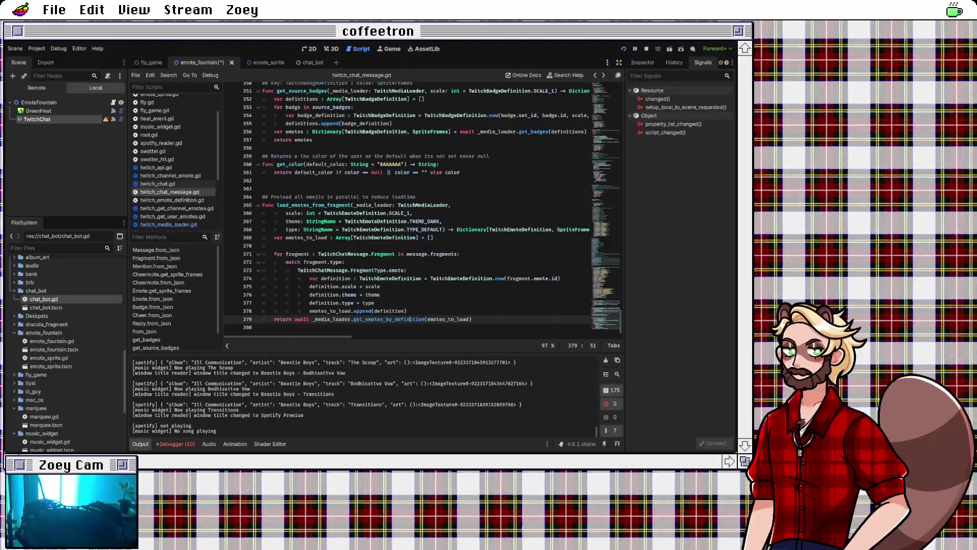
pyautogui.click(472, 319)
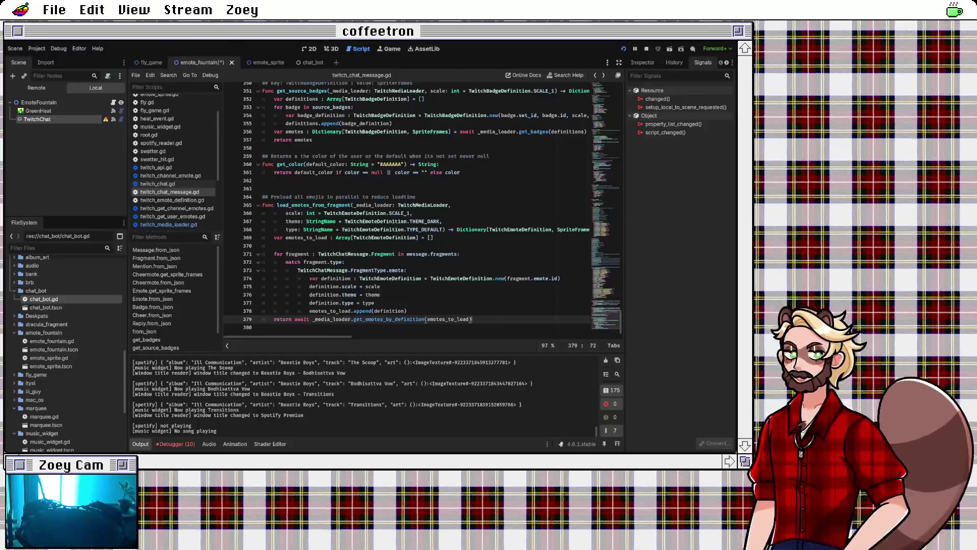
pyautogui.click(595, 75)
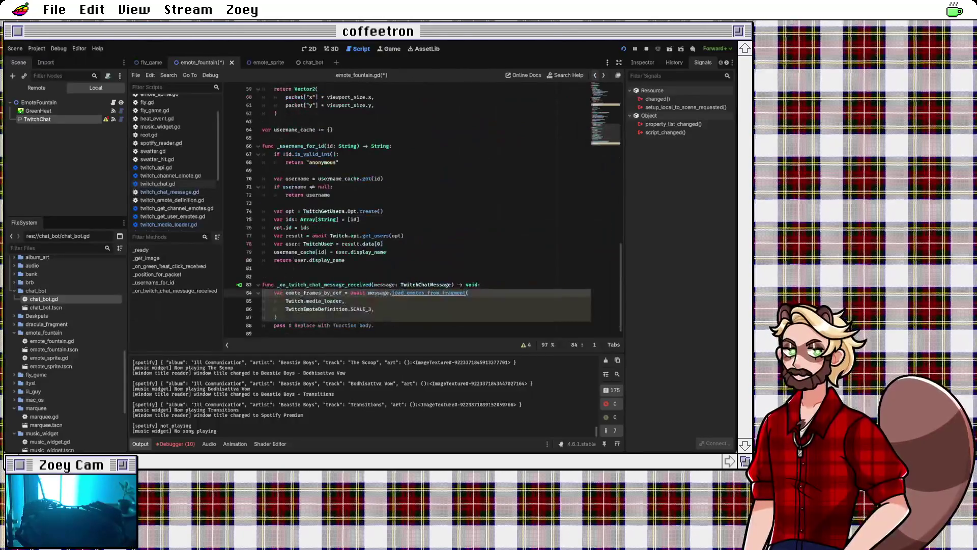
# After the load_emotes_from_fragment call, add emote_frames_by_def.keys().pick_random() using autocomplete.
pyautogui.click(277, 317)
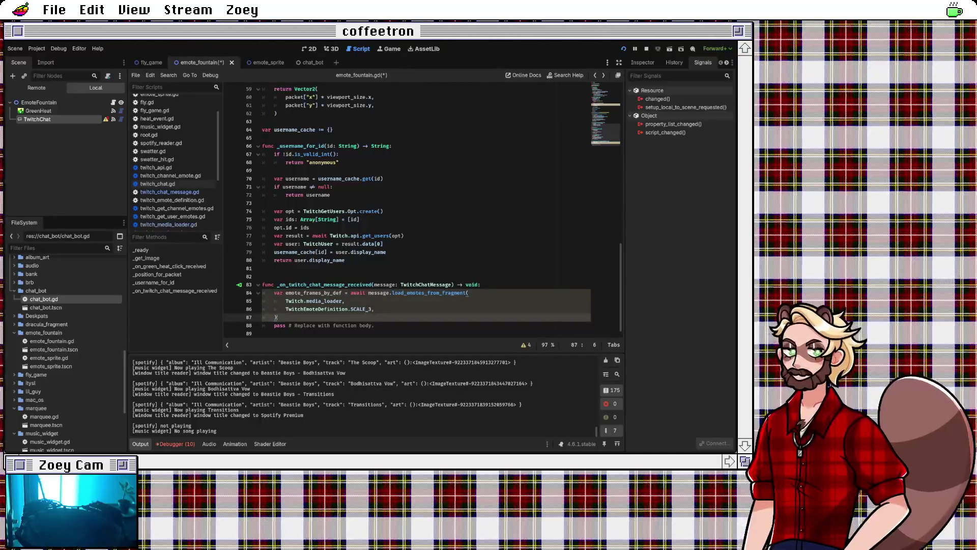
pyautogui.press('Return')
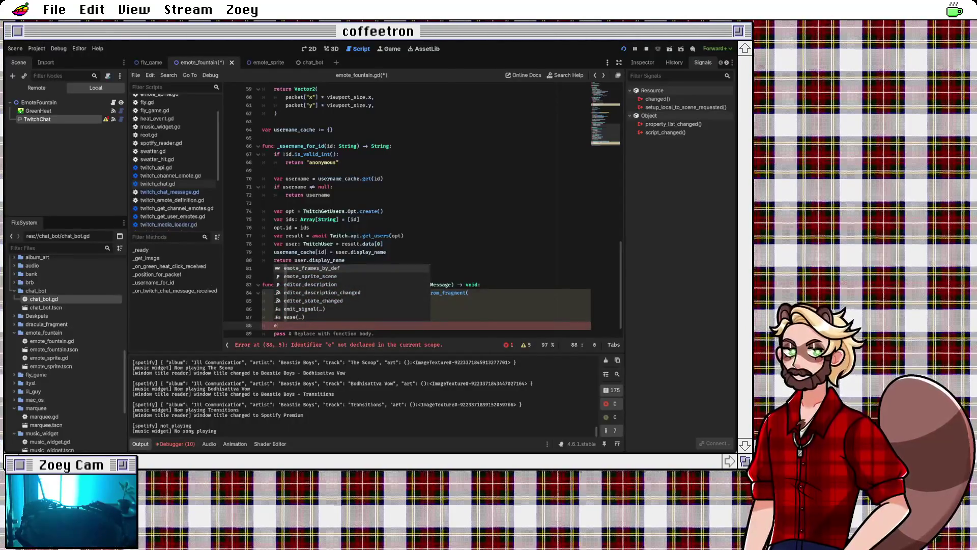
pyautogui.press('Return')
pyautogui.write('.ke')
pyautogui.press('Return')
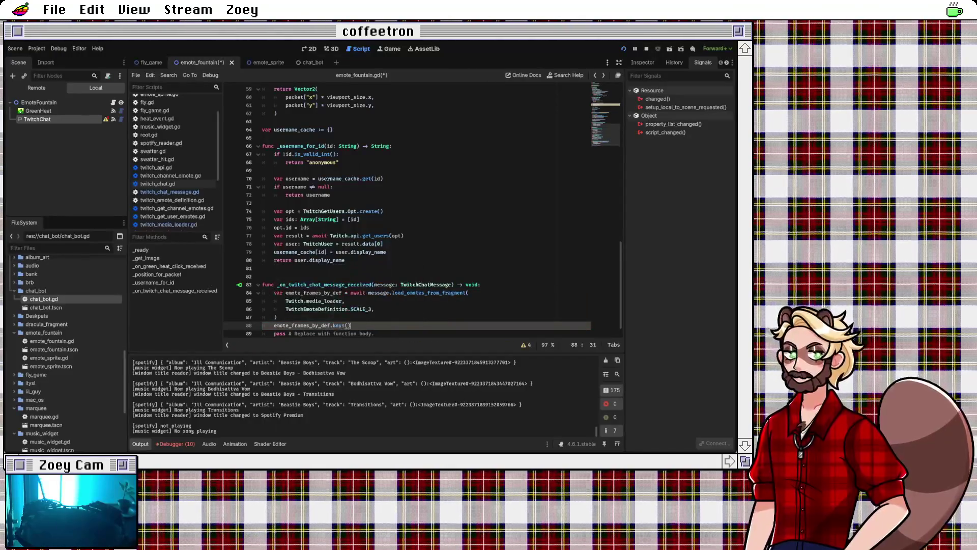
pyautogui.write('.')
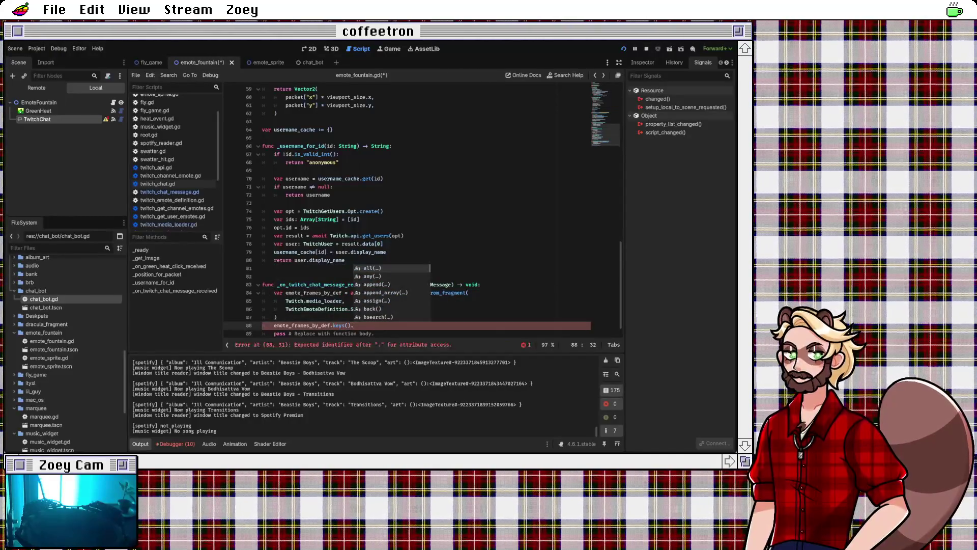
pyautogui.write('pick_random(')
pyautogui.press('Return')
# Declare that random pick as var emote_def, correcting the 'vart' typo to 'var'.
pyautogui.write('vart ')
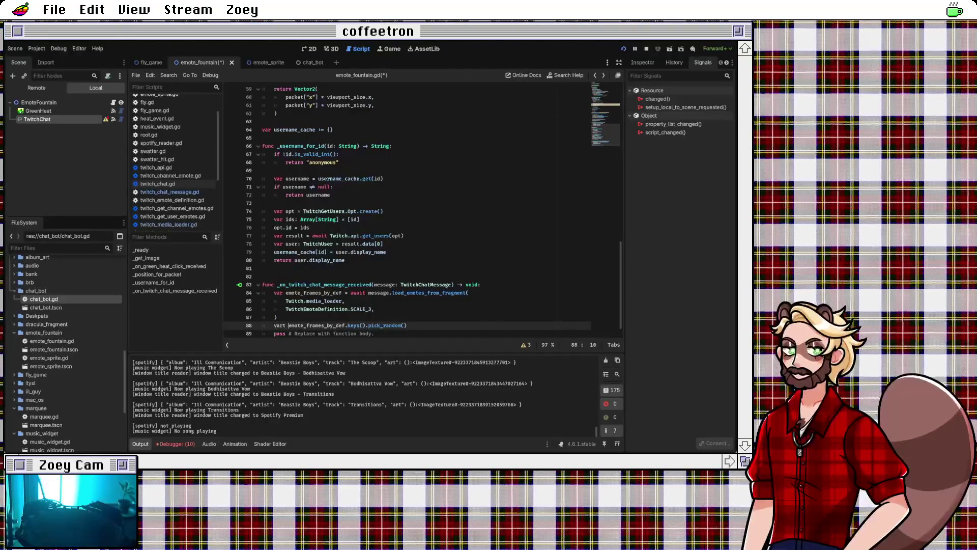
pyautogui.write('emot')
pyautogui.press('Left')
pyautogui.press('Left')
pyautogui.press('Left')
pyautogui.press('BackSpace')
pyautogui.press('Right')
pyautogui.press('Right')
pyautogui.press('Right')
pyautogui.write('e_def =')
pyautogui.press('Right')
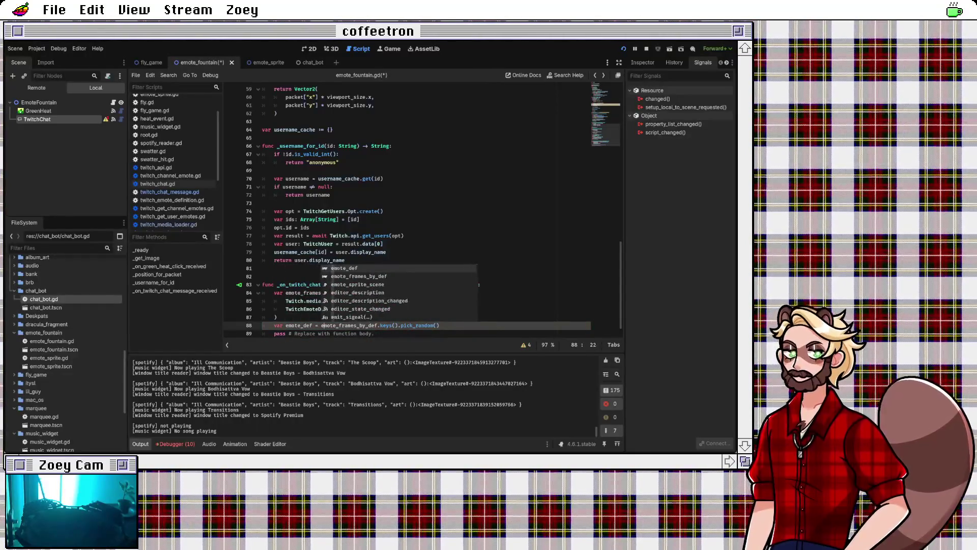
pyautogui.press('Escape')
# Start a new line declaring var user_id = message.user.
pyautogui.press('End')
pyautogui.press('Return')
pyautogui.scroll(-1, 420, 209)
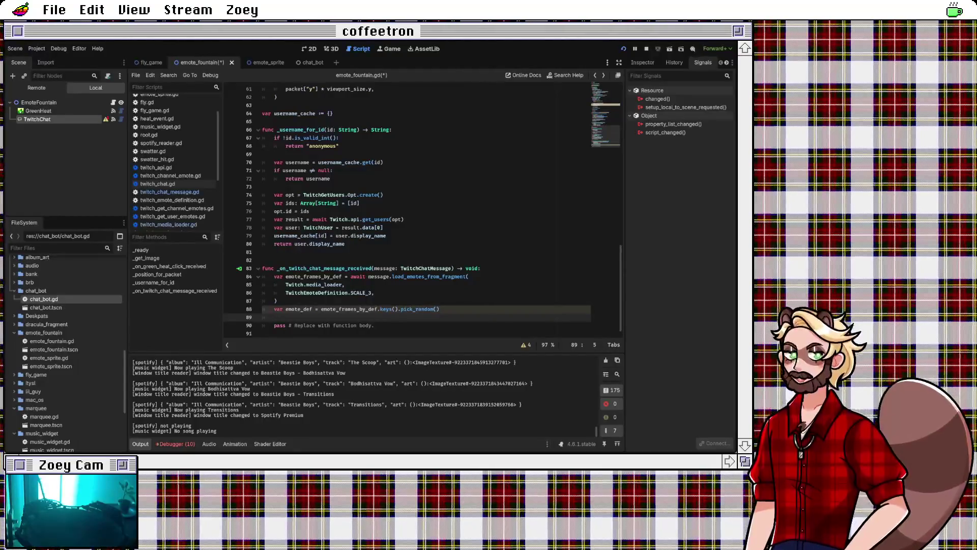
pyautogui.write('var u')
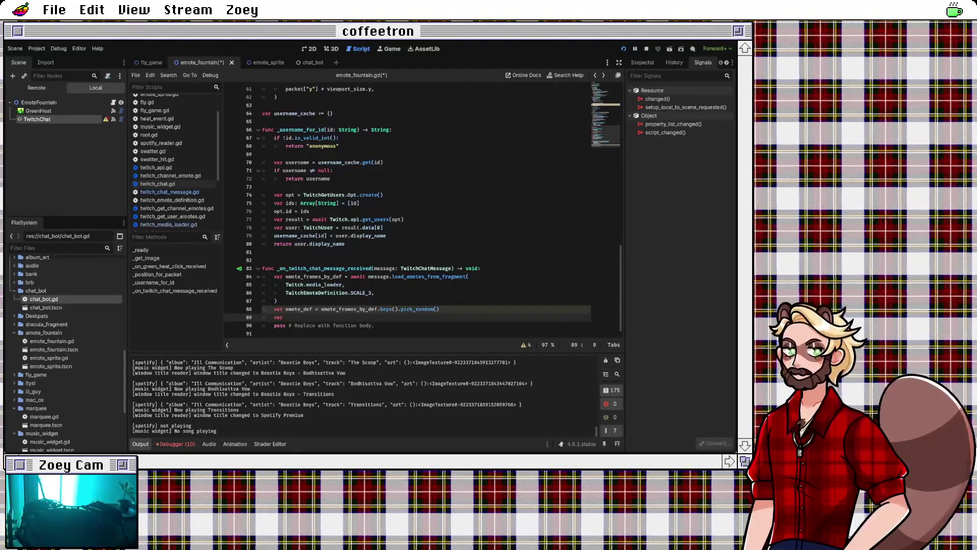
pyautogui.write('ser_id = message.user')
# Complete user_id as message.chatter_user_id and delete the 'pass # Replace with function body.' line.
pyautogui.press('Return')
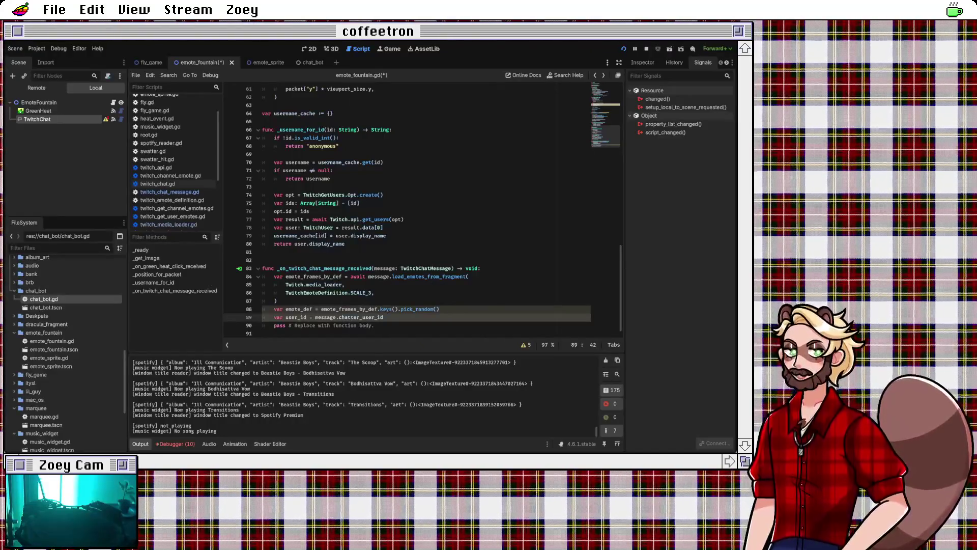
pyautogui.press('Down')
pyautogui.hotkey('ctrl', 'shift', 'k')
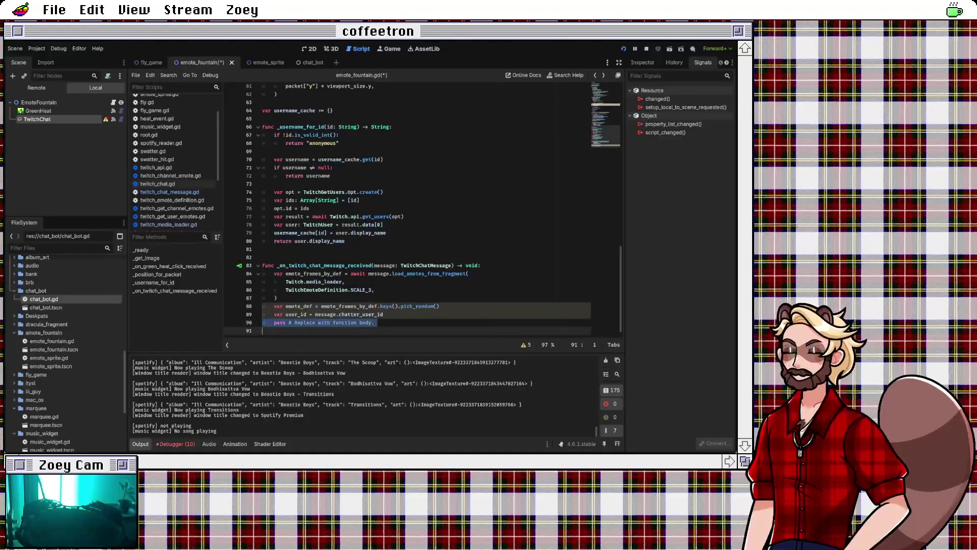
pyautogui.press('Up')
pyautogui.press('Up')
pyautogui.press('Up')
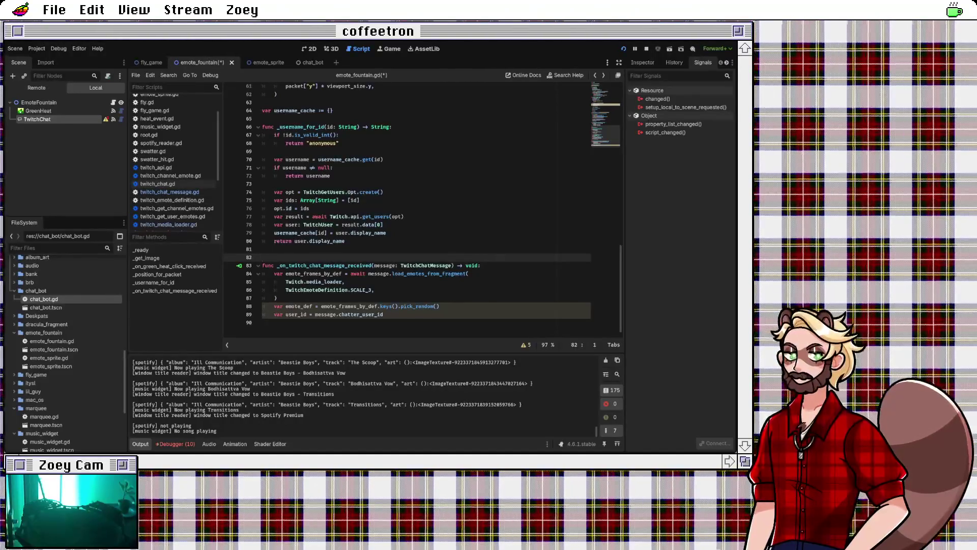
# Declare var last_used_emotes = {} above the handler, followed by a blank line.
pyautogui.write('var last')
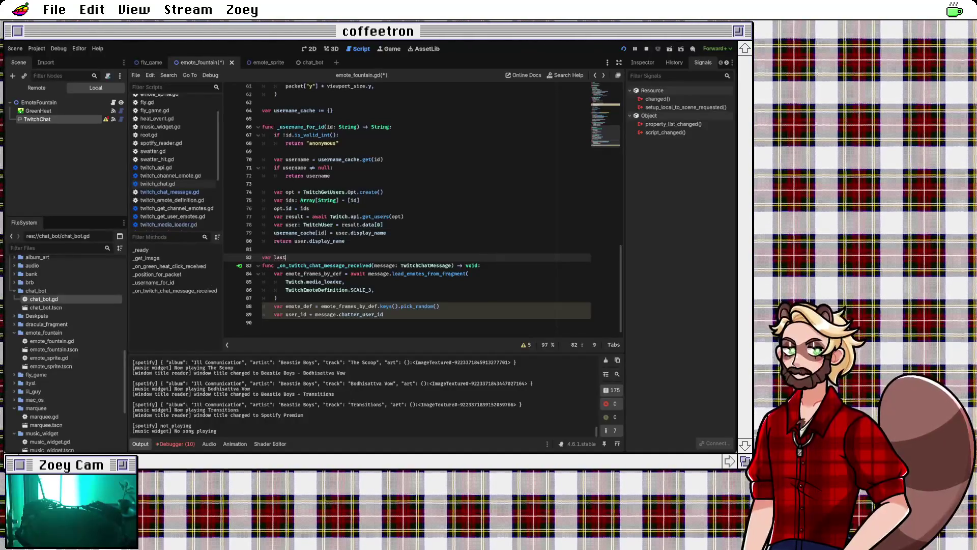
pyautogui.write('_')
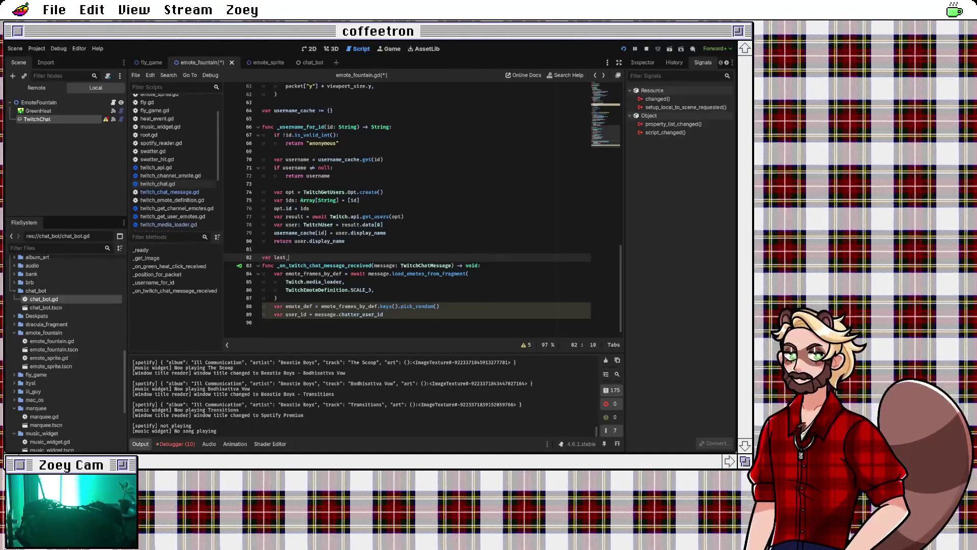
pyautogui.write('used_emotes')
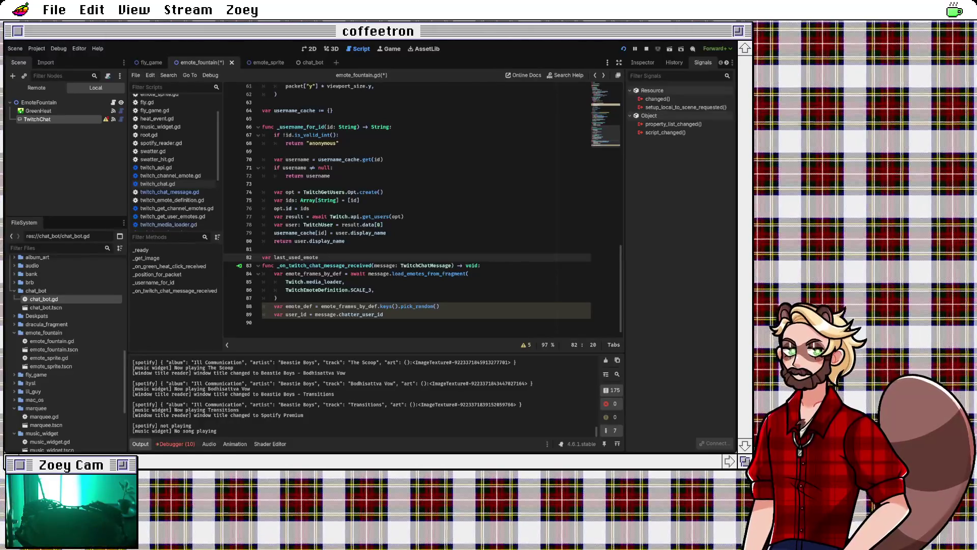
pyautogui.write(' = {}')
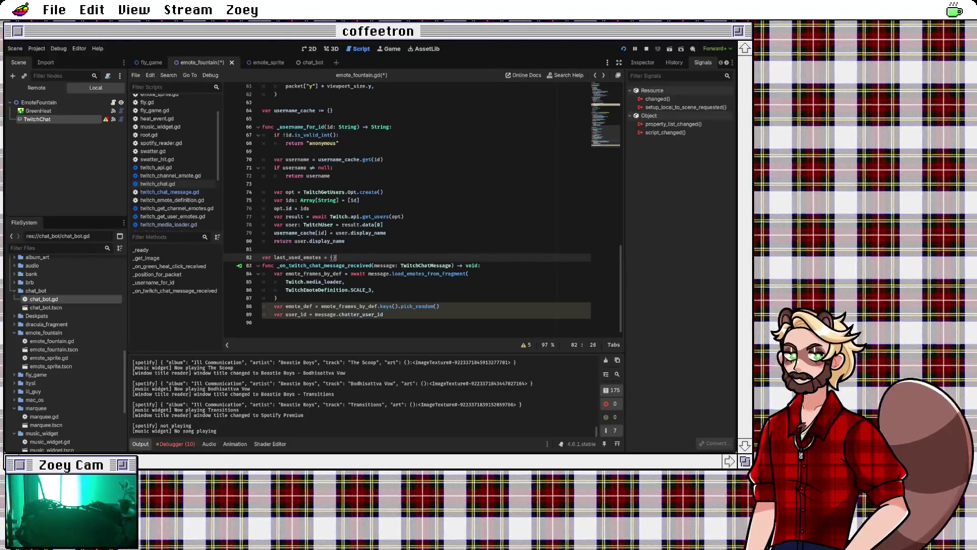
pyautogui.press('Return')
pyautogui.press('Down')
# Add last_used_emotes[user_id] = emote_def after the user_id line and save emote_fountain.gd.
pyautogui.click(384, 322)
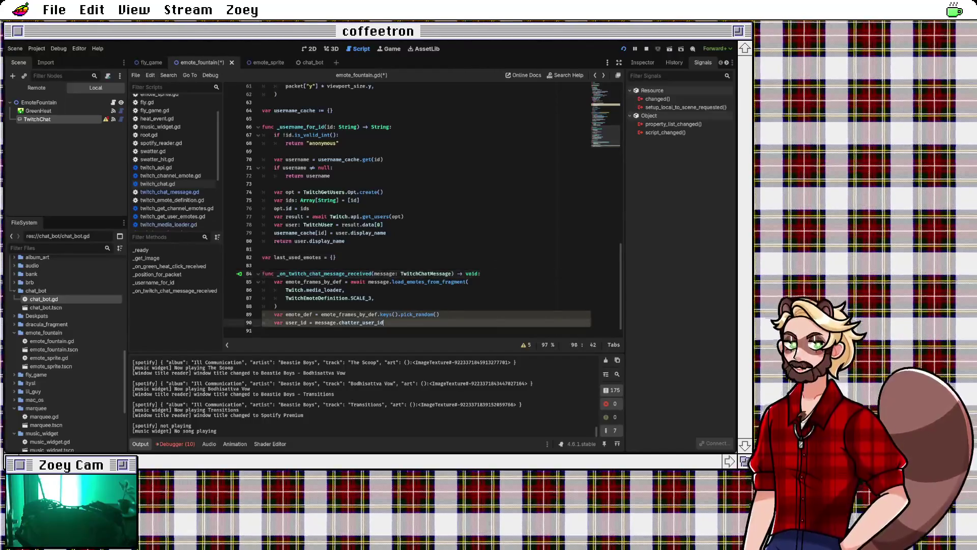
pyautogui.press('Return')
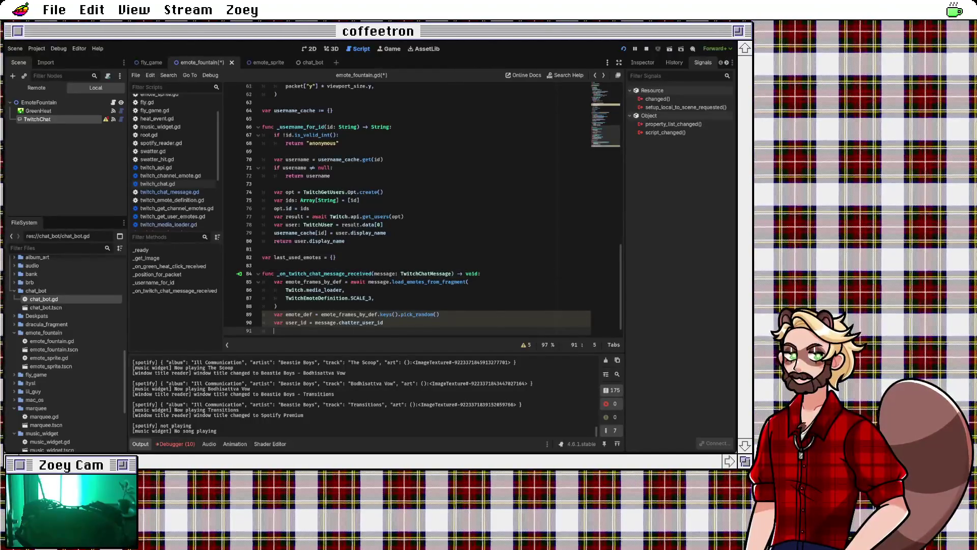
pyautogui.write('last_')
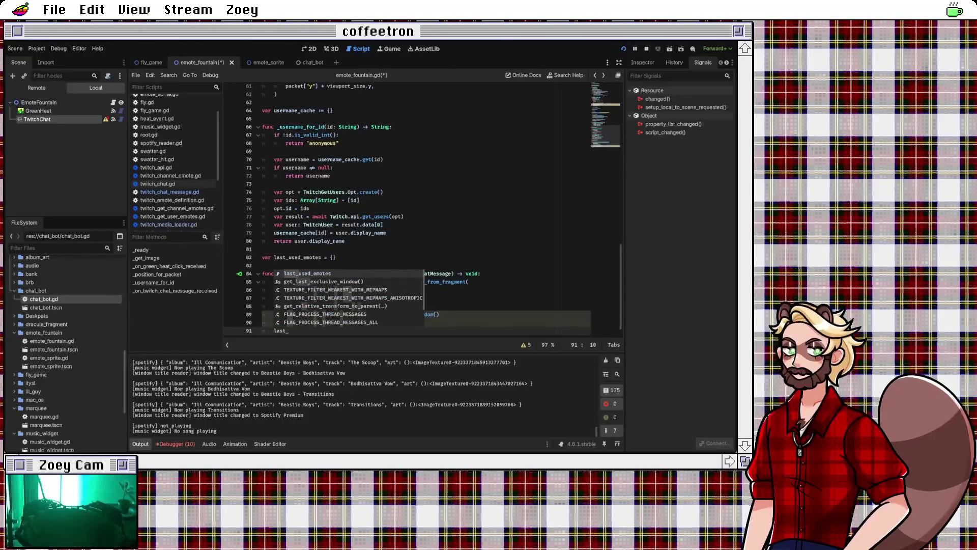
pyautogui.press('Return')
pyautogui.write('[user_id] ')
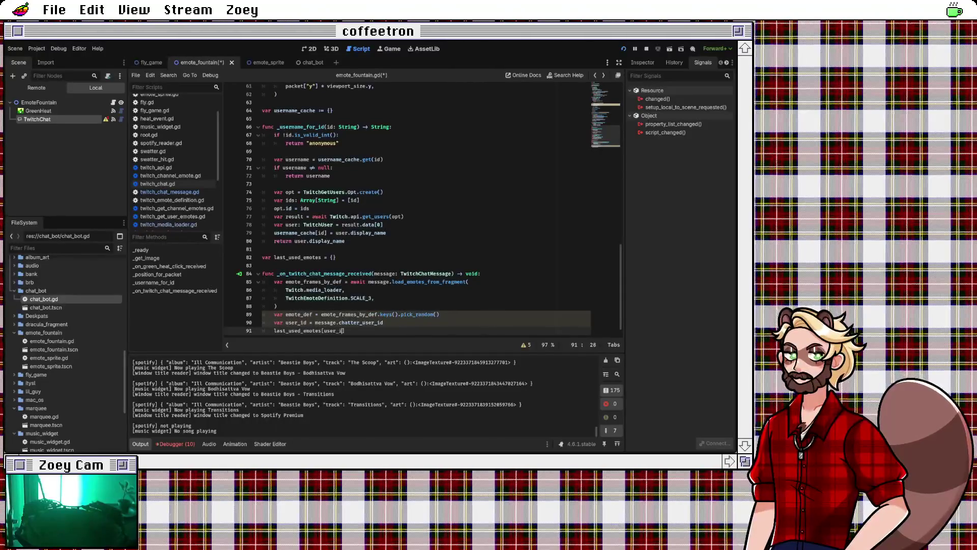
pyautogui.write('= em')
pyautogui.press('Return')
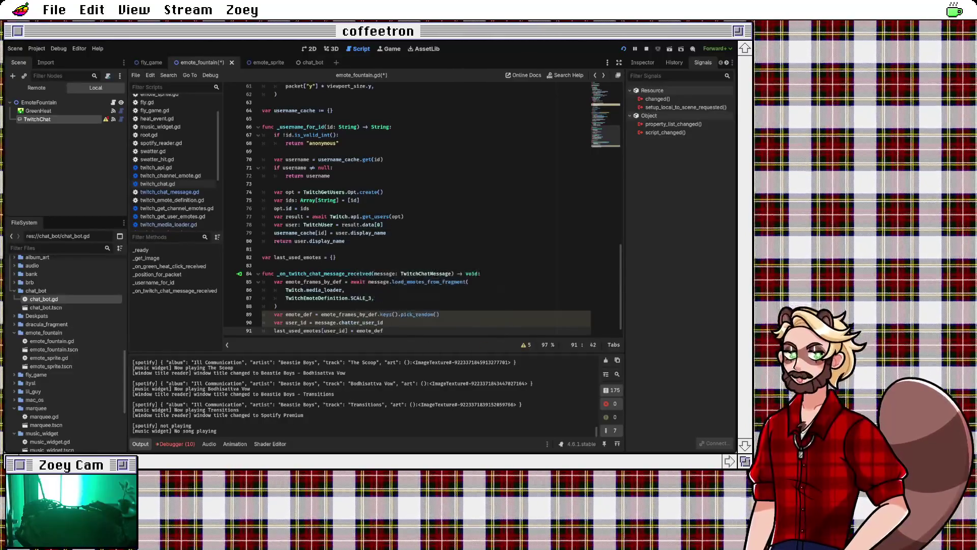
pyautogui.press('Return')
pyautogui.hotkey('ctrl', 's')
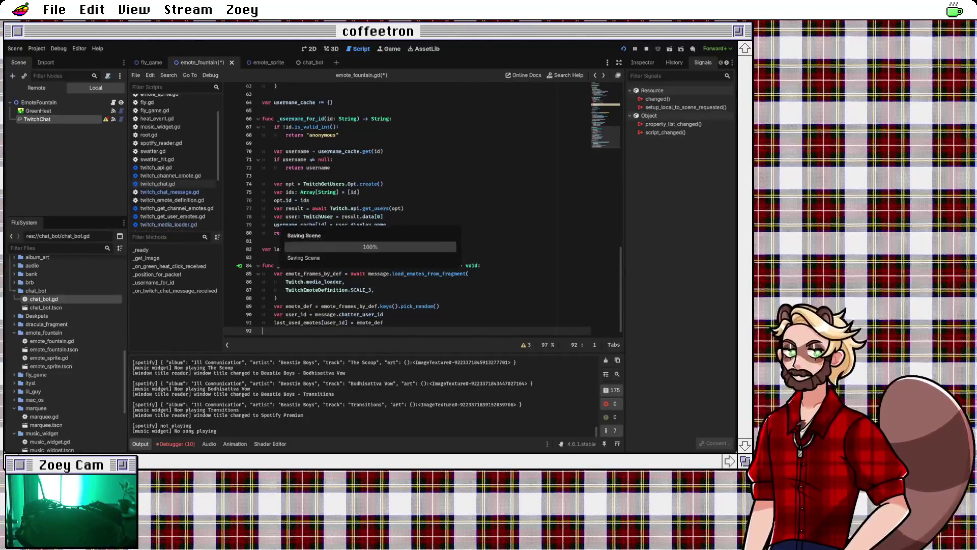
pyautogui.click(375, 289)
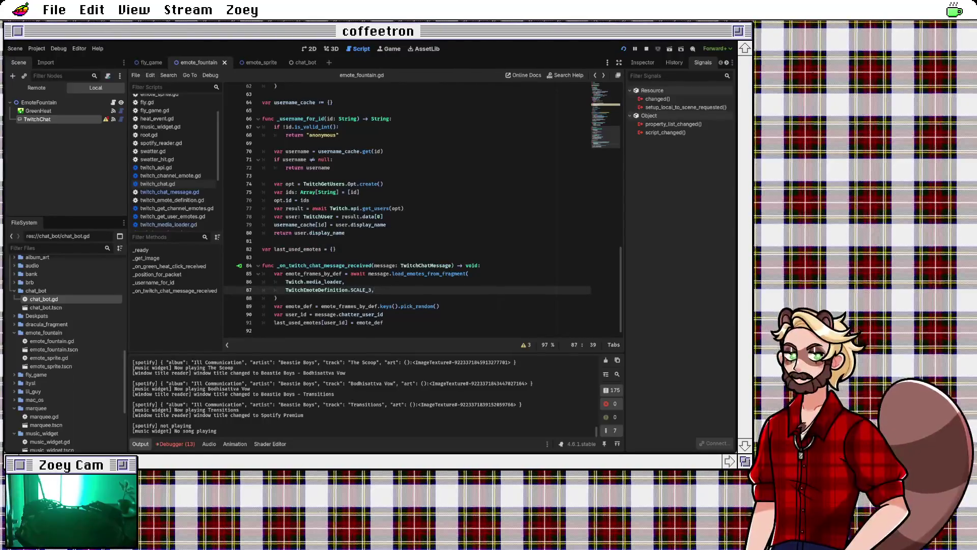
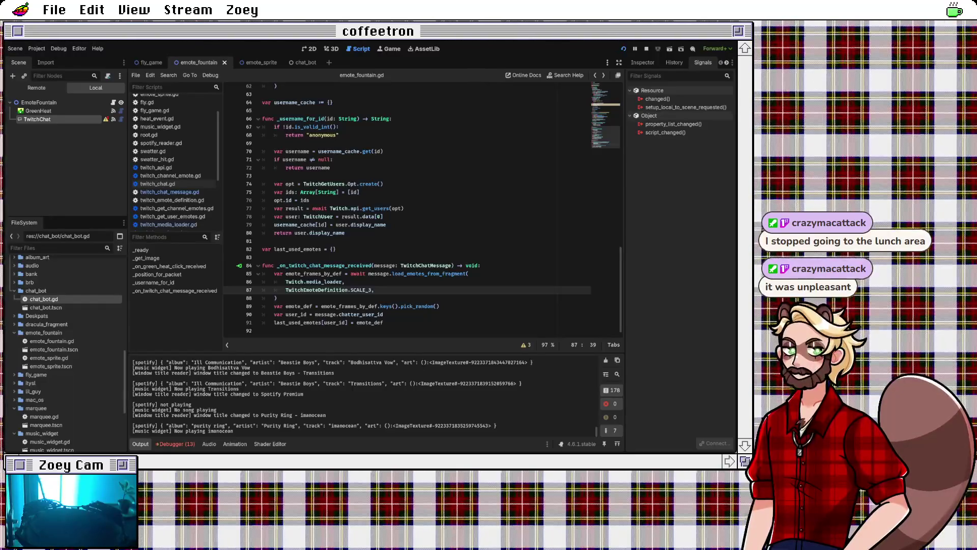
# Switch from Godot to the browser showing the Ill Communication track listing.
pyautogui.hotkey('alt', 'Tab')
# Skim the Ill Communication Wikipedia article, then close it to return to the album history list.
pyautogui.scroll(-2, 353, 210)
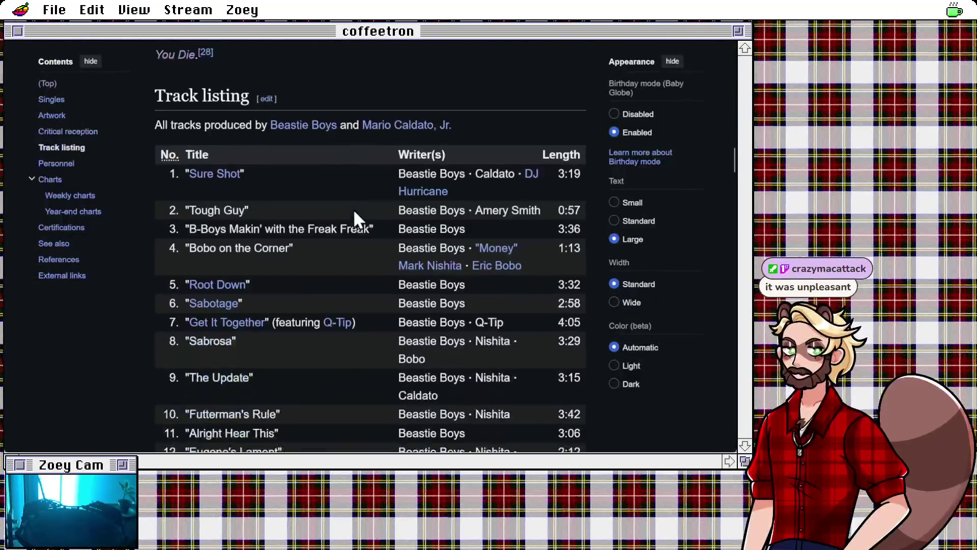
pyautogui.scroll(-1, 356, 218)
pyautogui.scroll(-3, 400, 178)
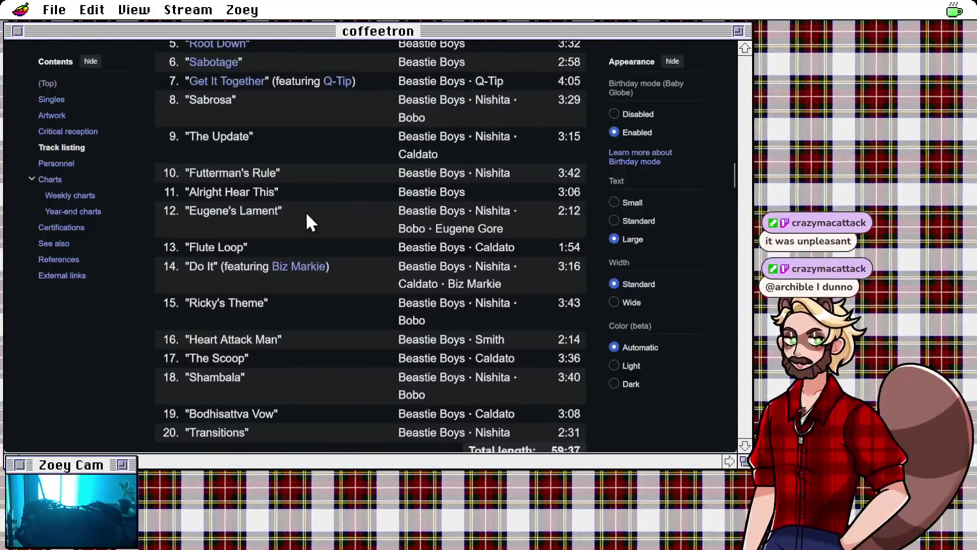
pyautogui.scroll(-2, 307, 218)
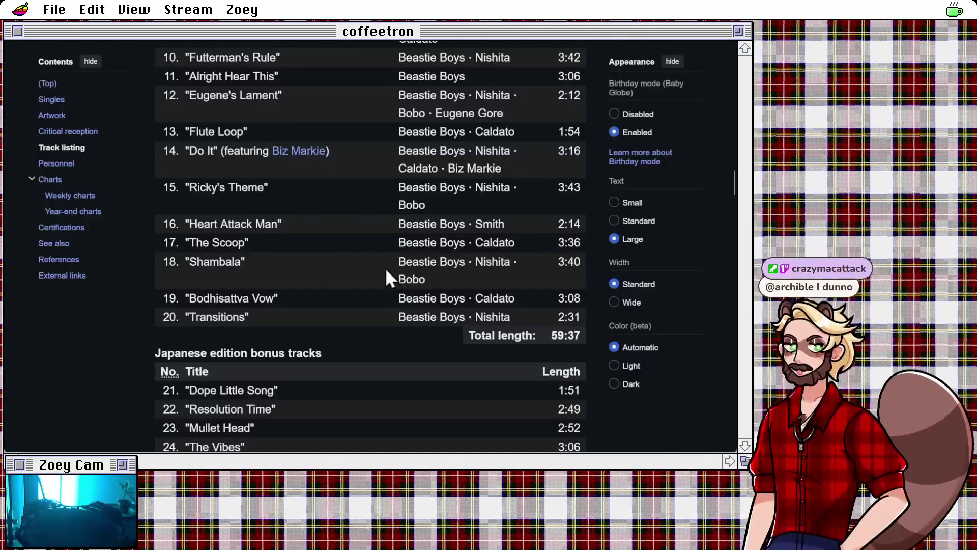
pyautogui.scroll(12, 383, 267)
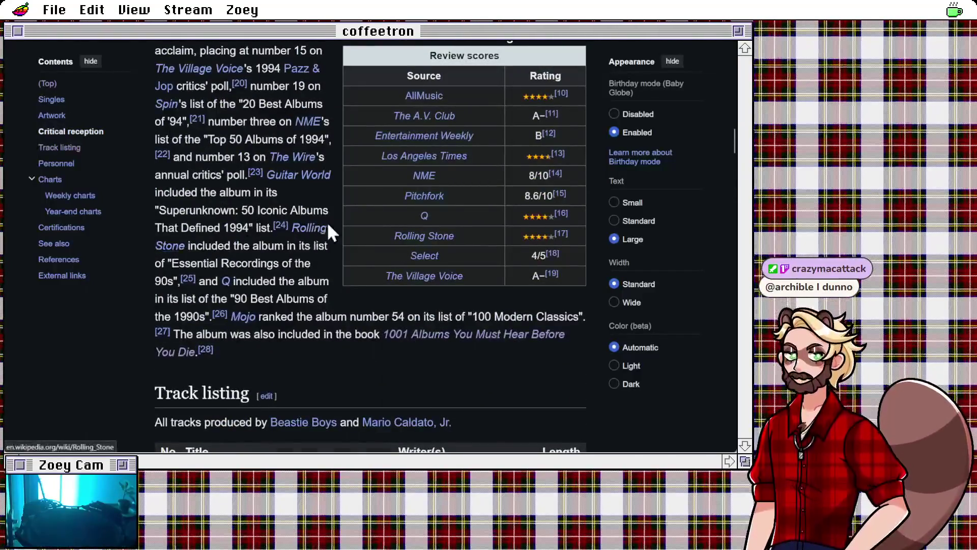
pyautogui.scroll(1, 328, 226)
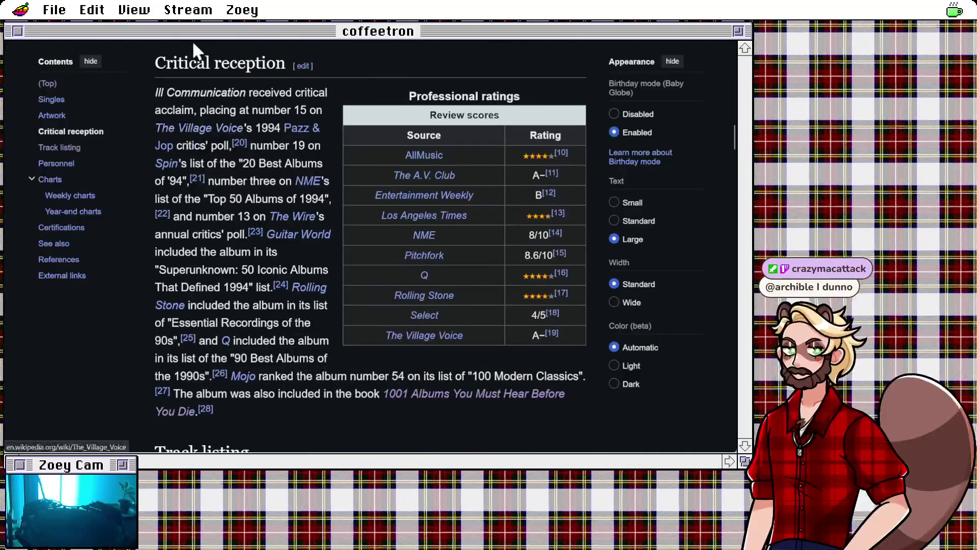
pyautogui.hotkey('ctrl', 'w')
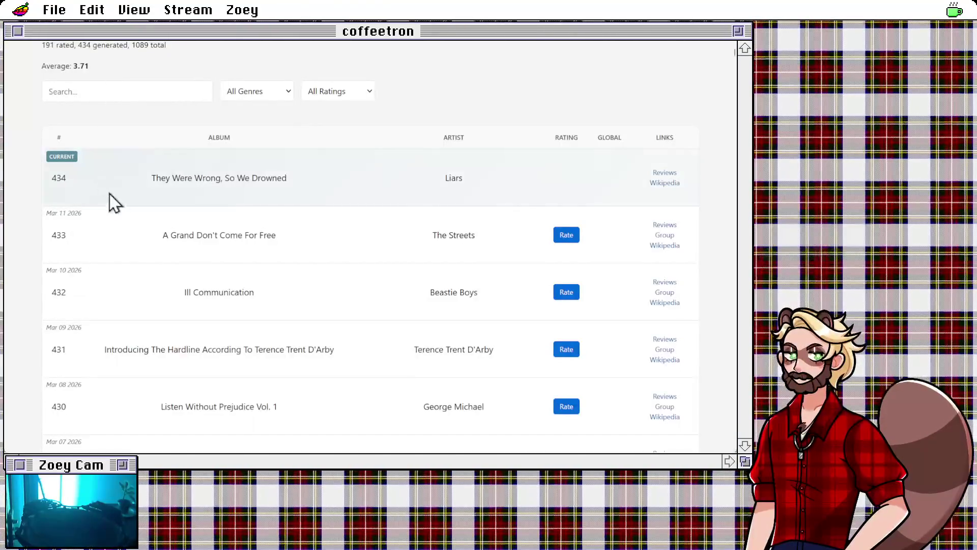
# Start an Ill Communication note: 'the singles feel totally different from the rest of the tracks on this album.'.
pyautogui.click(566, 292)
pyautogui.click(202, 232)
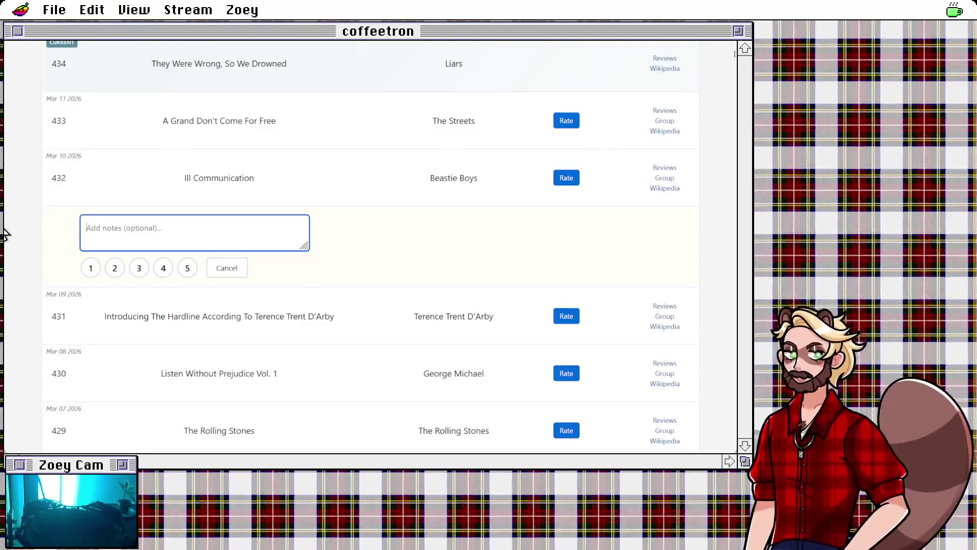
pyautogui.write('I thi')
pyautogui.press('BackSpace')
pyautogui.press('BackSpace')
pyautogui.press('BackSpace')
pyautogui.write('the')
pyautogui.press('BackSpace')
pyautogui.press('BackSpace')
pyautogui.press('BackSpace')
pyautogui.write('the singles ')
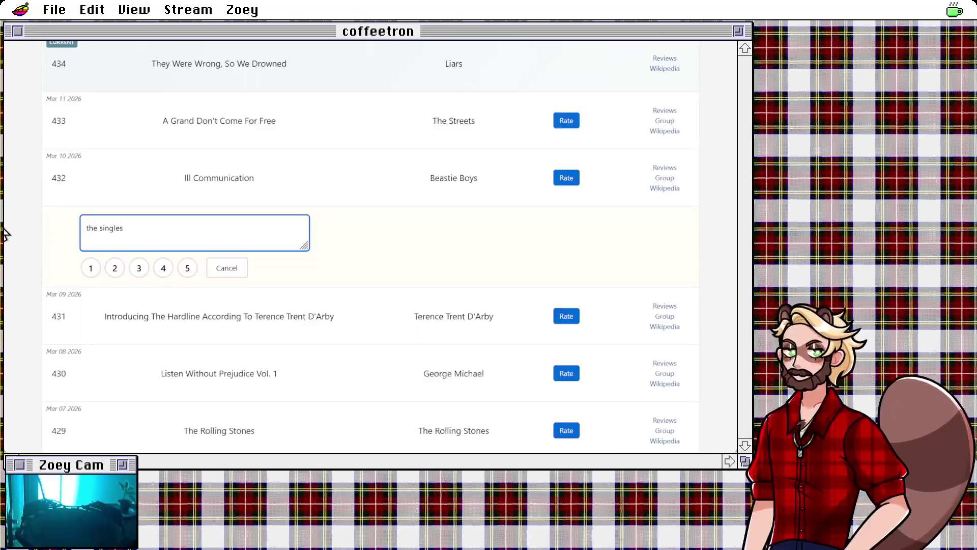
pyautogui.write('are great, and the')
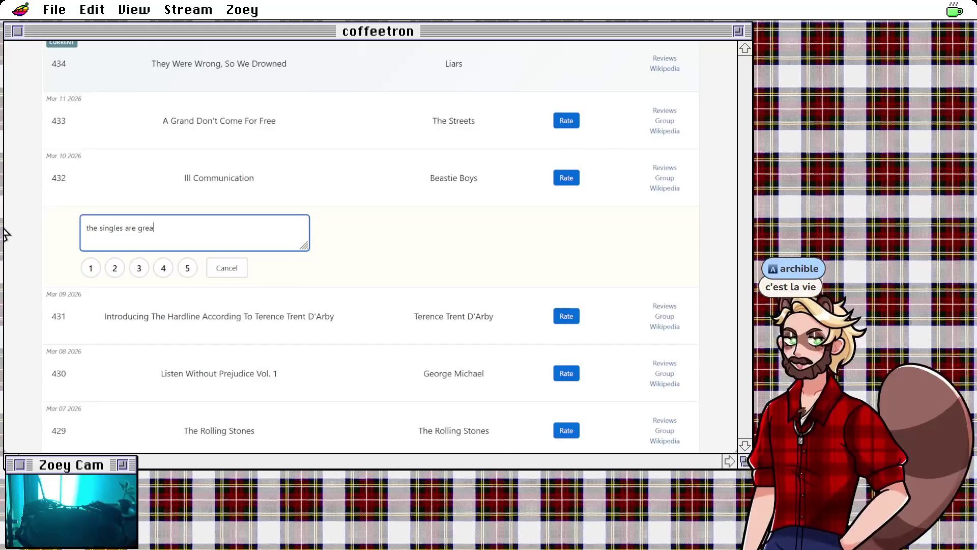
pyautogui.press('BackSpace')
pyautogui.press('BackSpace')
pyautogui.press('BackSpace')
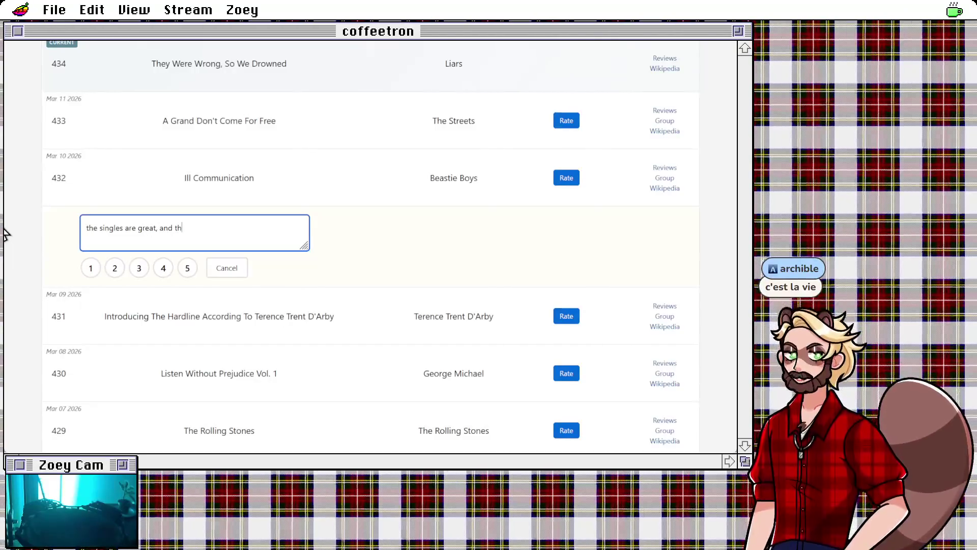
pyautogui.press('BackSpace')
pyautogui.press('BackSpace')
pyautogui.press('BackSpace')
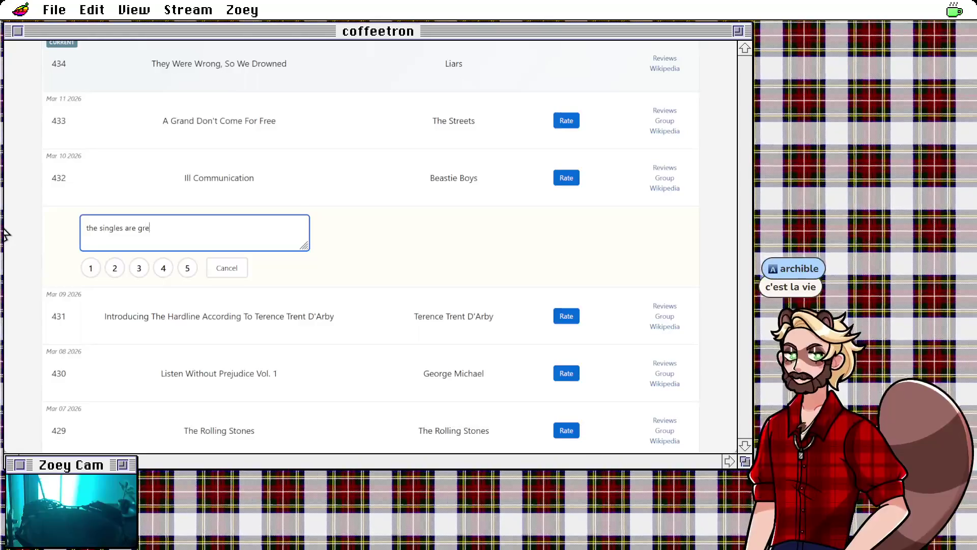
pyautogui.write('totally')
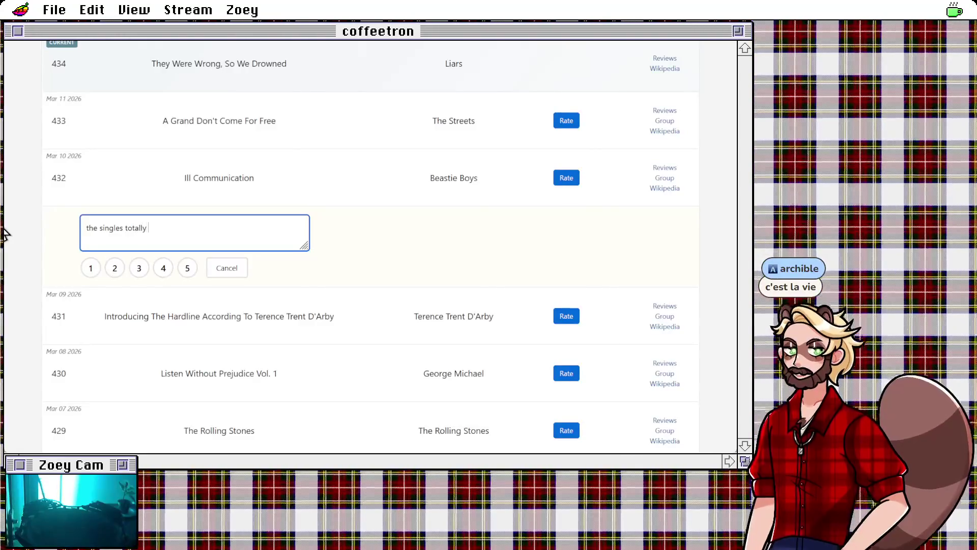
pyautogui.press('BackSpace')
pyautogui.press('BackSpace')
pyautogui.press('BackSpace')
pyautogui.write('feel totally different from t')
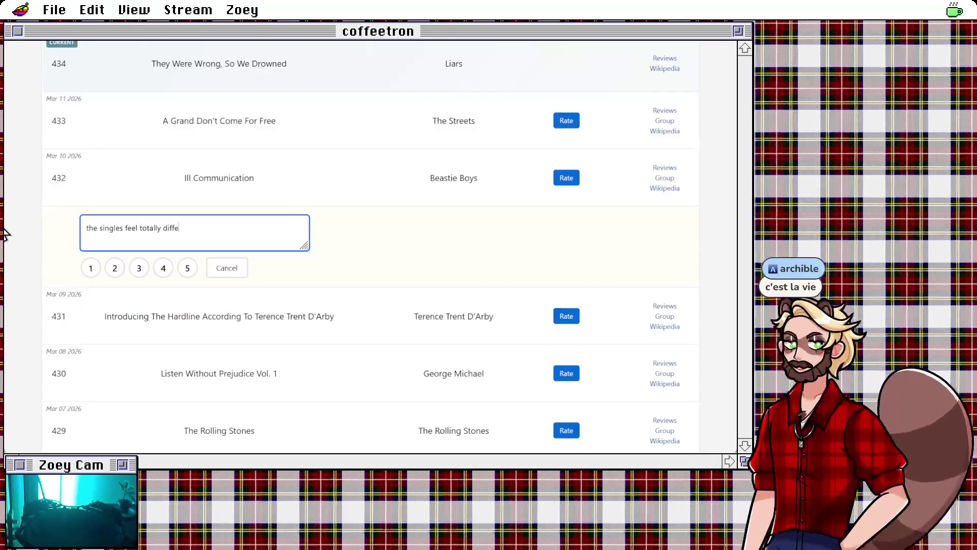
pyautogui.write('he rest of the tra')
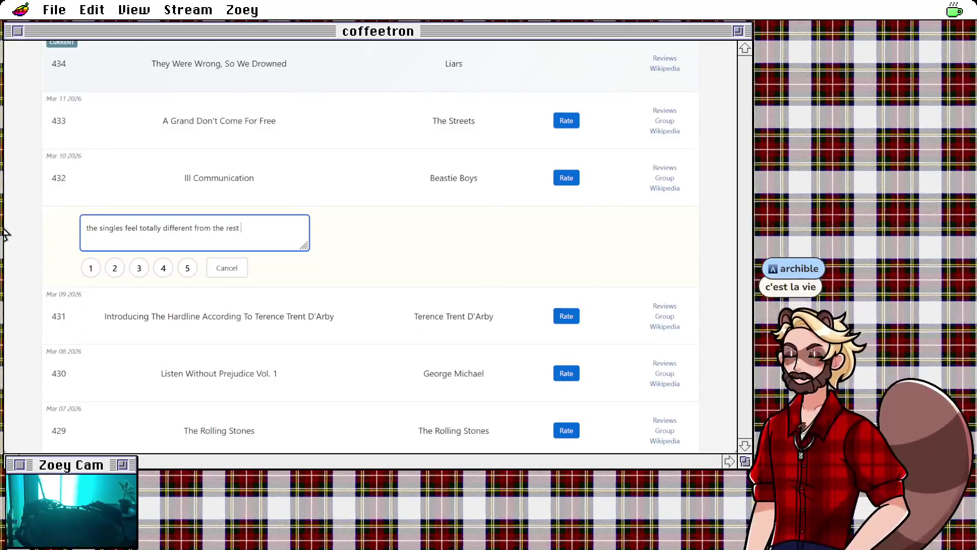
pyautogui.write('cks on this album.')
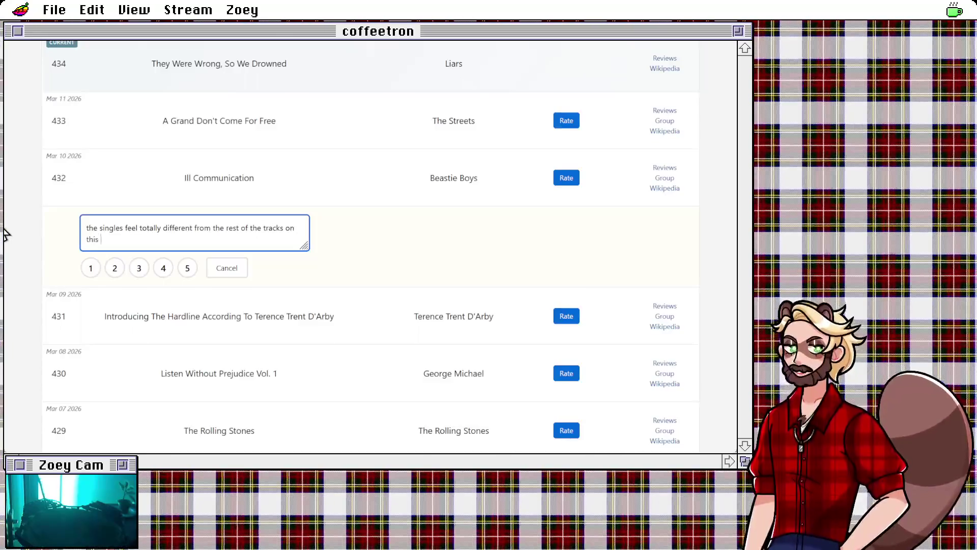
# Finish the note with ', but they're both really good', without a trailing question mark.
pyautogui.press('BackSpace')
pyautogui.write(', aub they')
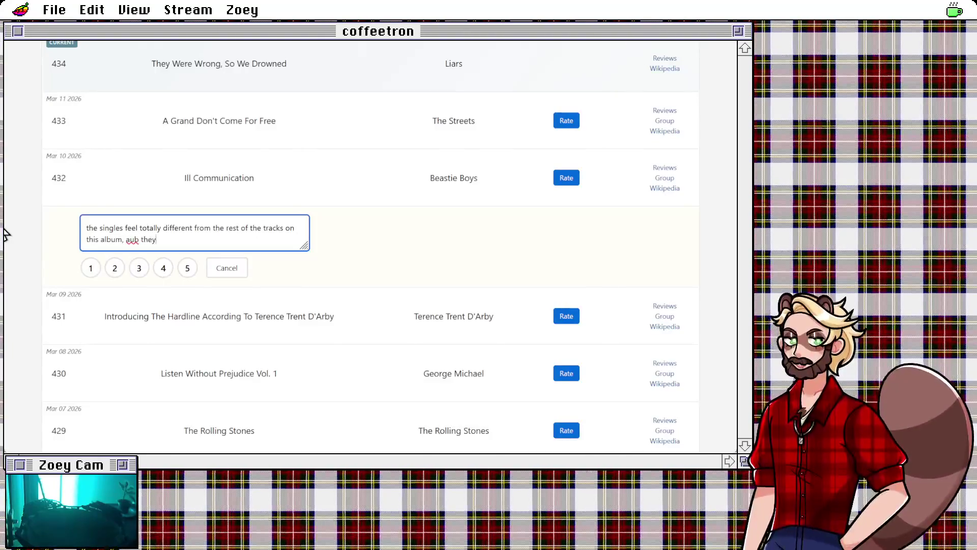
pyautogui.press('BackSpace')
pyautogui.press('BackSpace')
pyautogui.write('but tey')
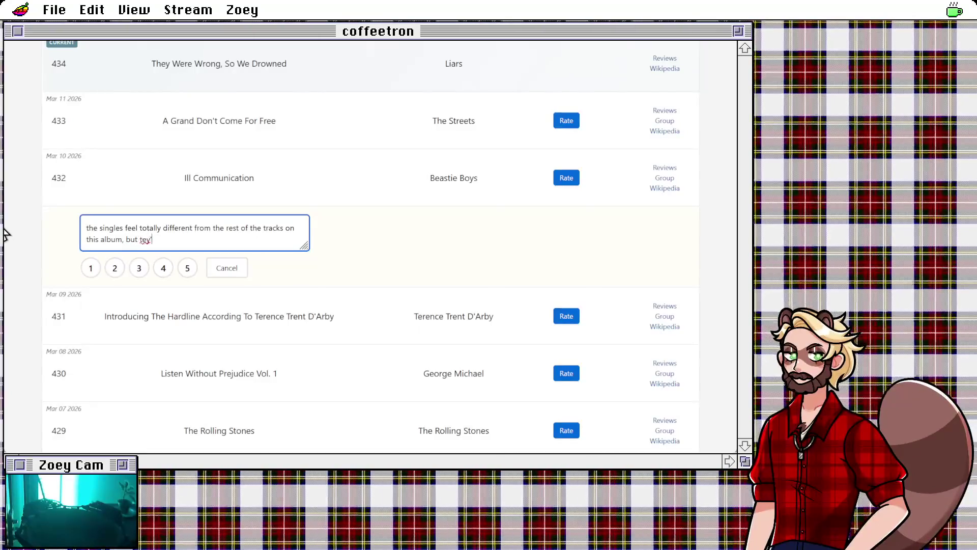
pyautogui.press('BackSpace')
pyautogui.press('BackSpace')
pyautogui.write("hey're both reall")
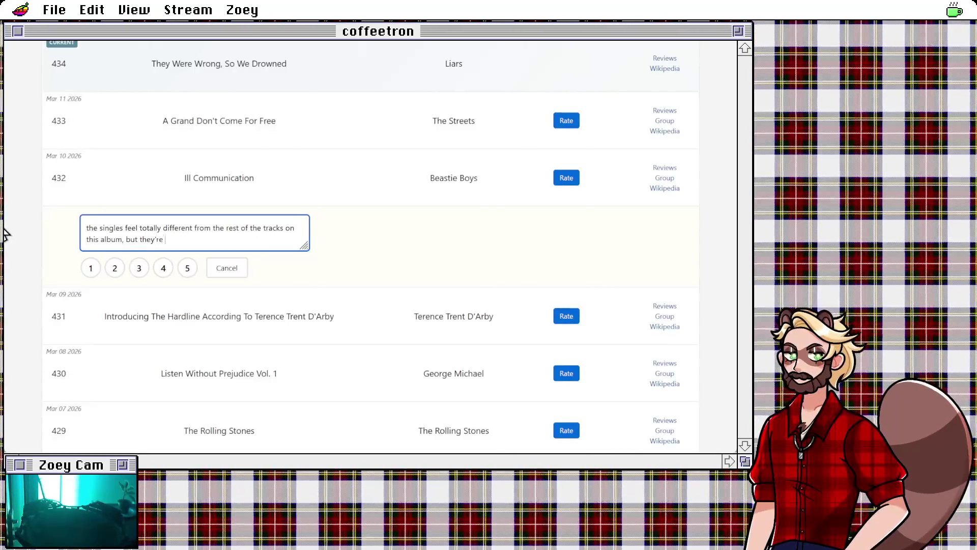
pyautogui.write('y good')
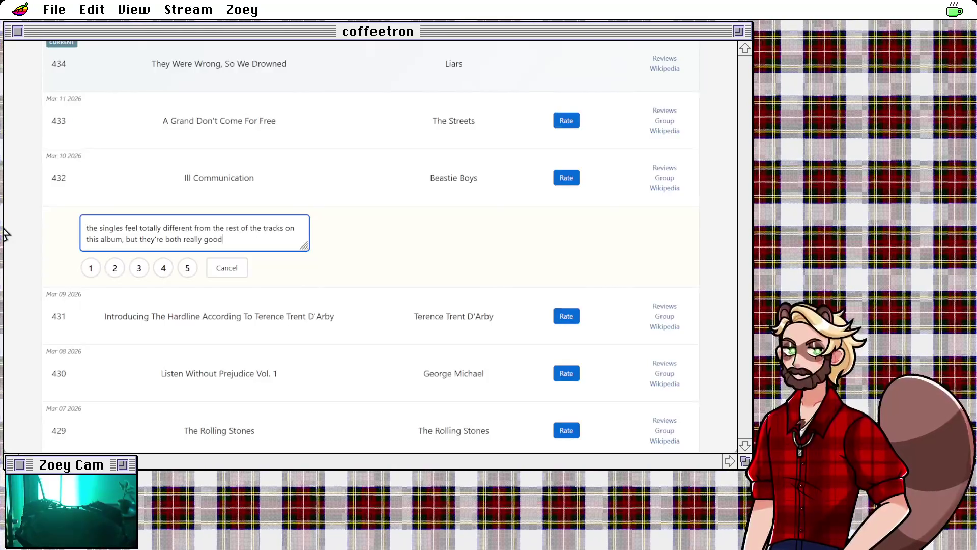
pyautogui.write('?')
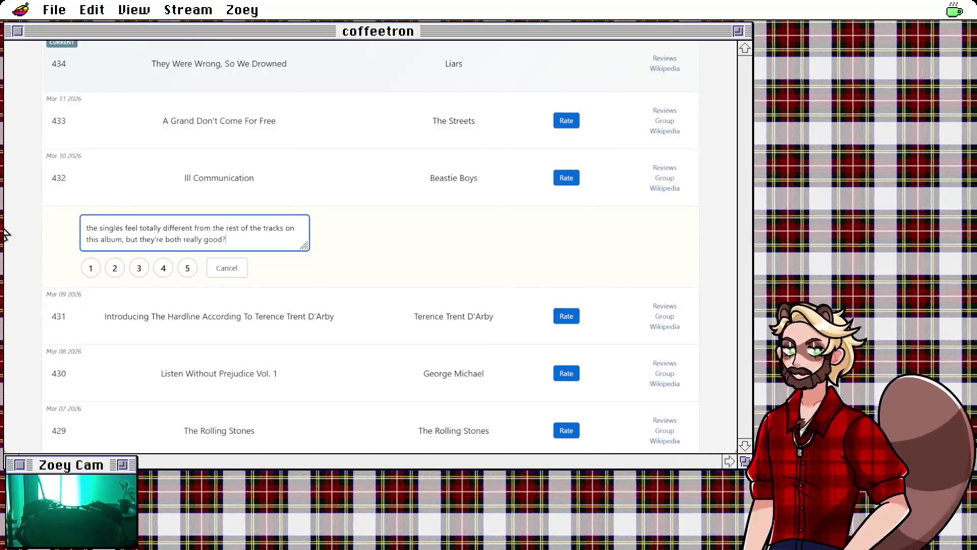
pyautogui.press('BackSpace')
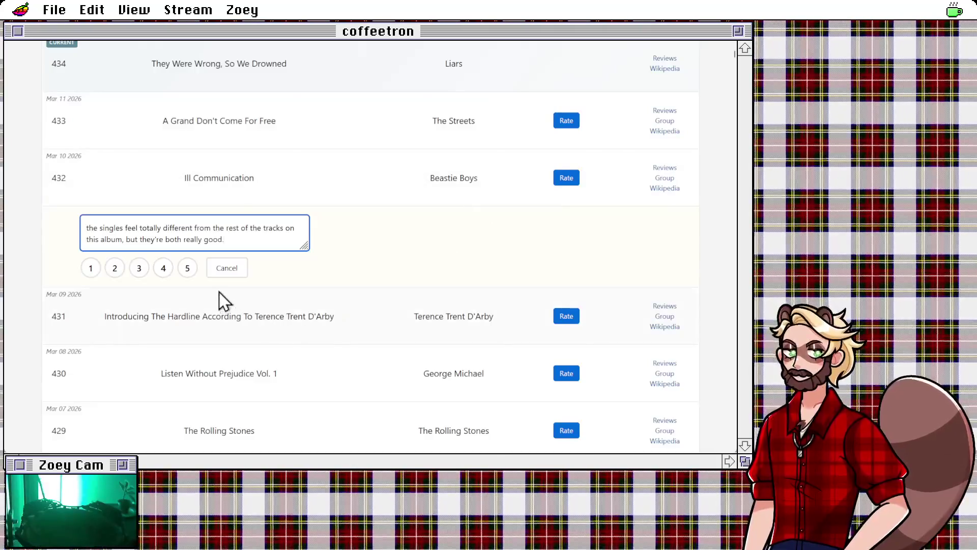
# Give Ill Communication a rating of 5.
pyautogui.click(188, 271)
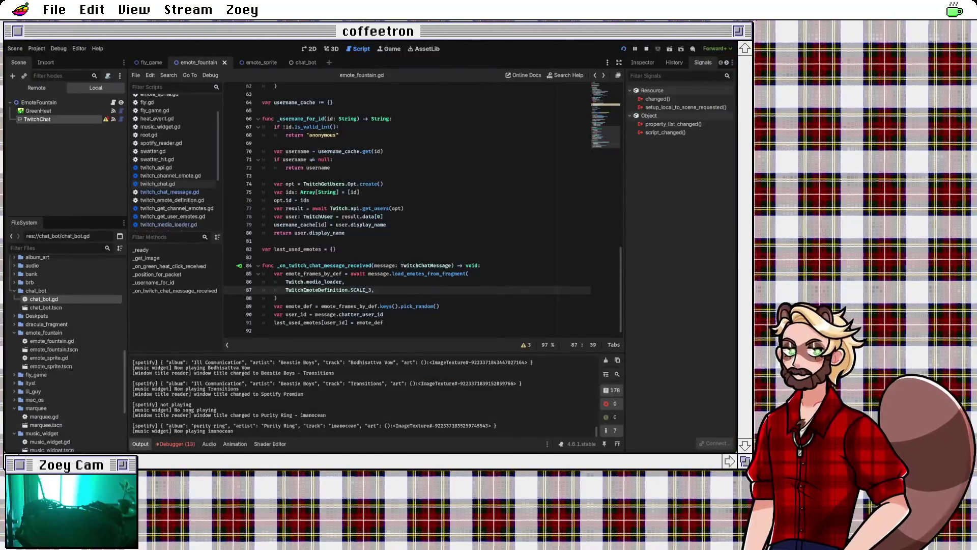
pyautogui.doubleClick(298, 249)
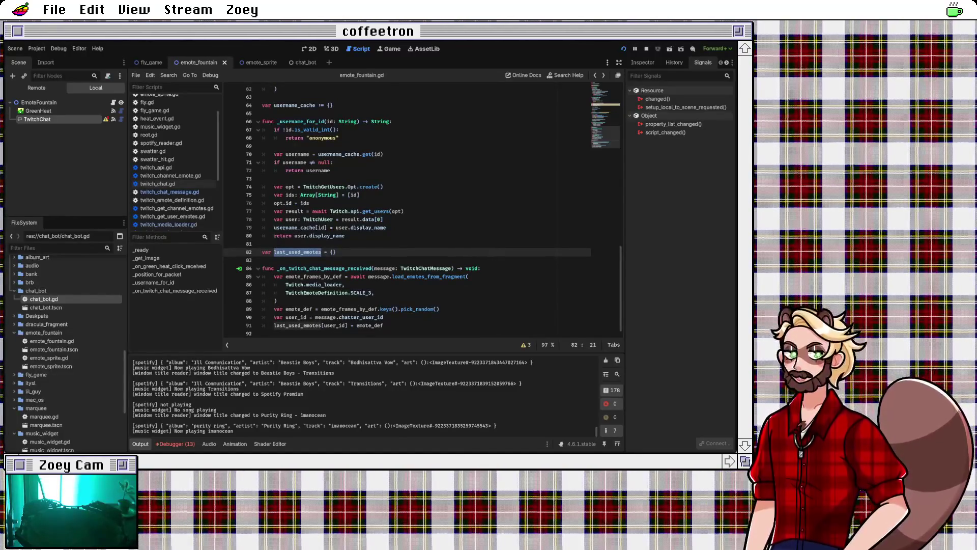
pyautogui.click(384, 325)
pyautogui.click(383, 317)
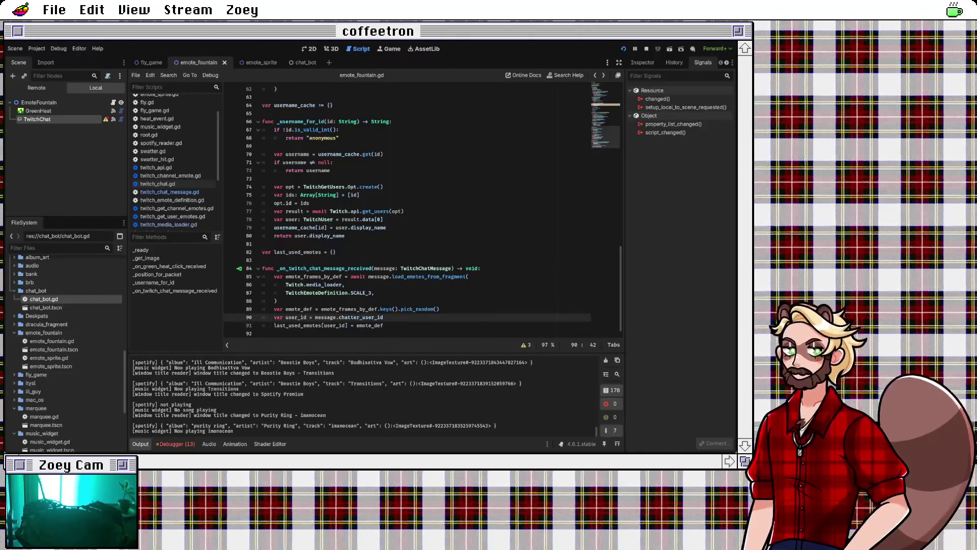
pyautogui.click(384, 325)
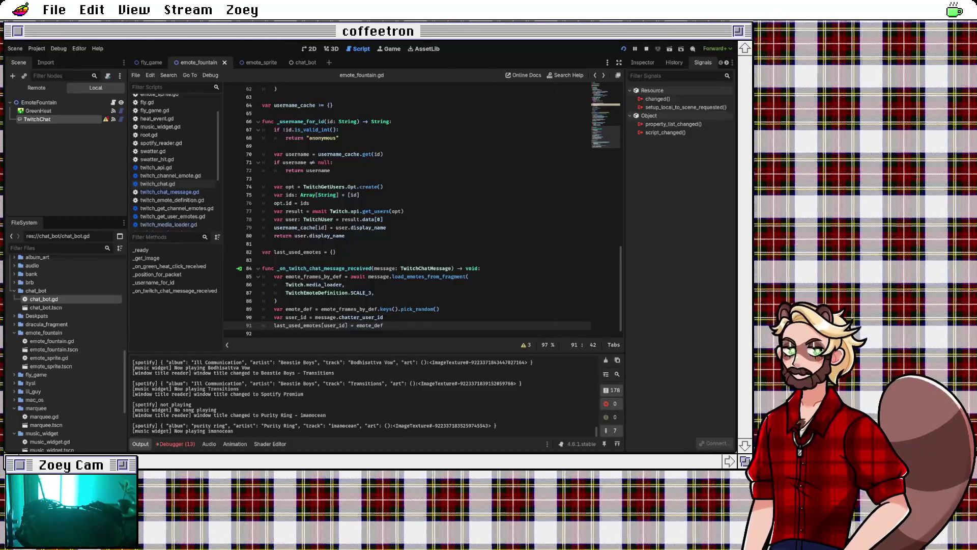
pyautogui.click(355, 309)
pyautogui.click(325, 292)
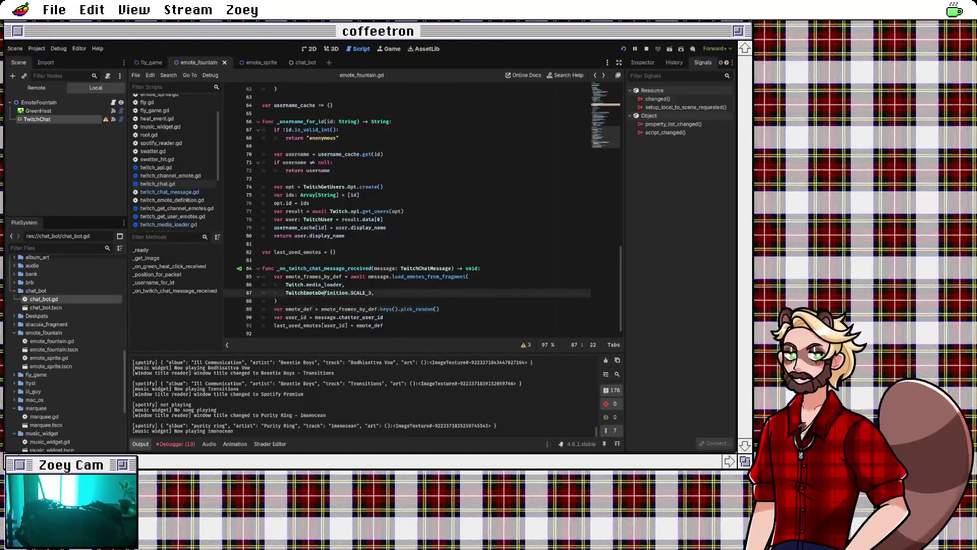
pyautogui.click(426, 276)
pyautogui.doubleClick(350, 309)
pyautogui.click(275, 301)
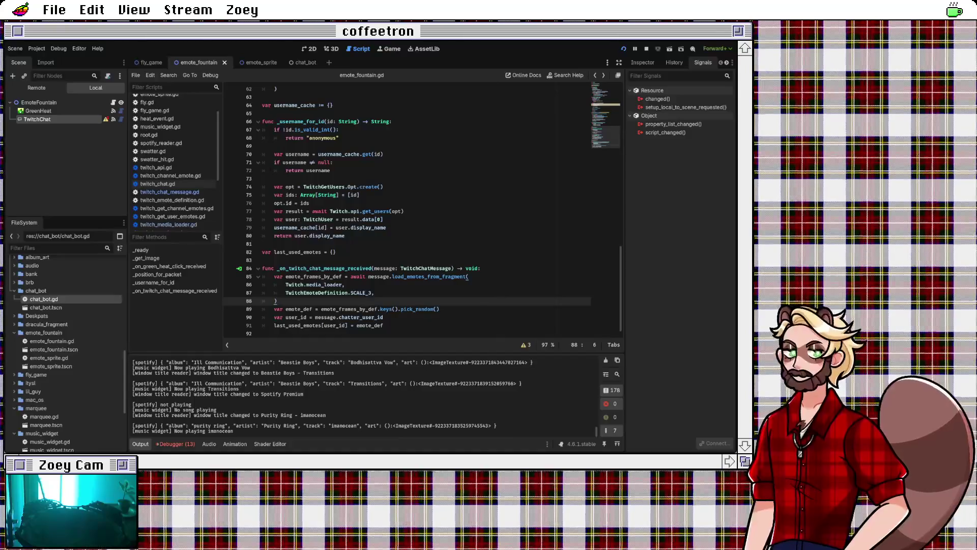
# After loading emotes, return early if emote_frames_by_def.is_empty().
pyautogui.press('Return')
pyautogui.write('if emote_frames_by_def')
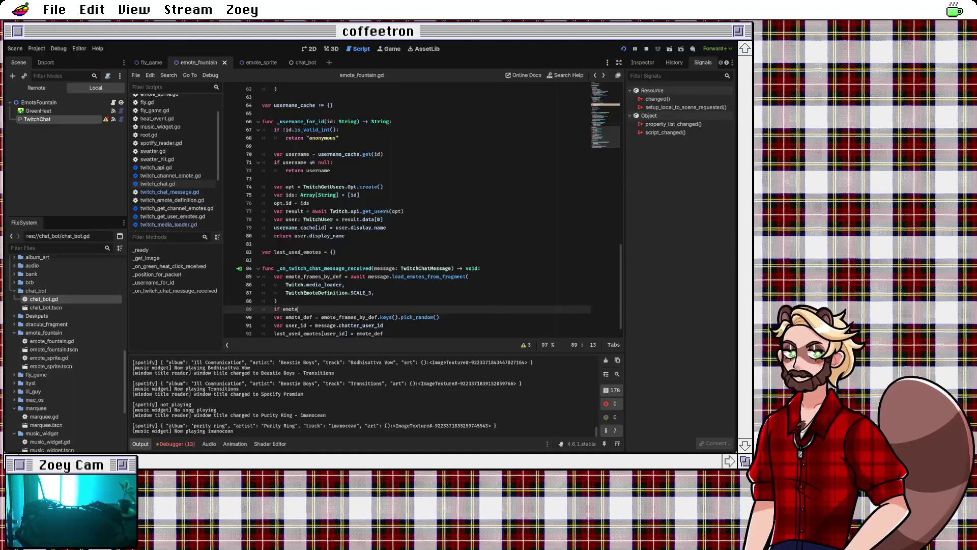
pyautogui.write('.')
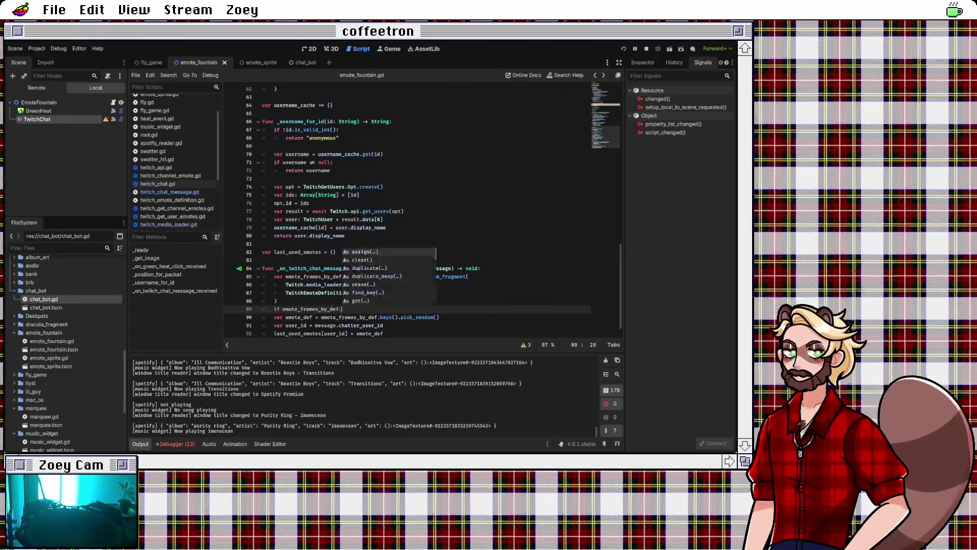
pyautogui.write('is')
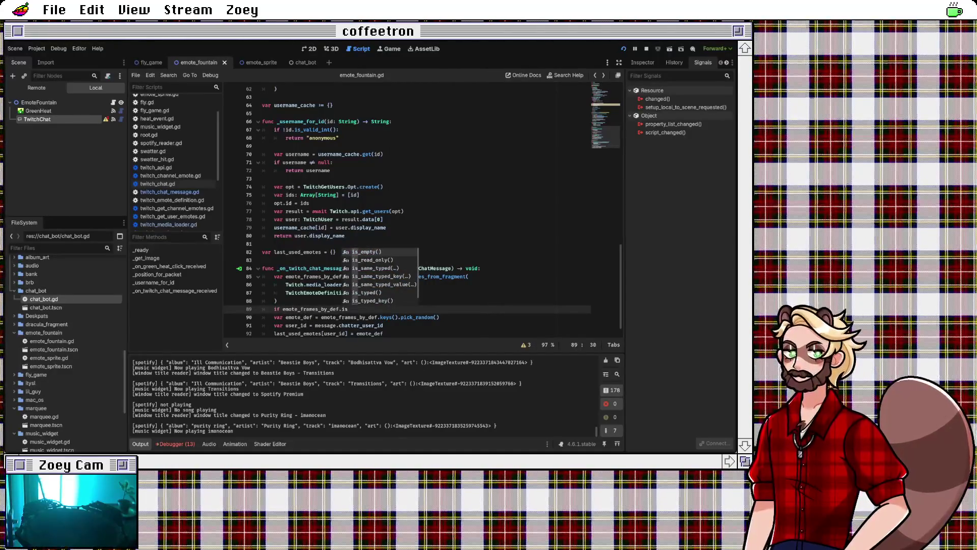
pyautogui.press('Return')
pyautogui.write(':')
pyautogui.press('Return')
pyautogui.write('return')
pyautogui.press('Return')
pyautogui.press('Down')
# Declare a new func _log(message: String) -> void below line 94.
pyautogui.scroll(-1, 407, 210)
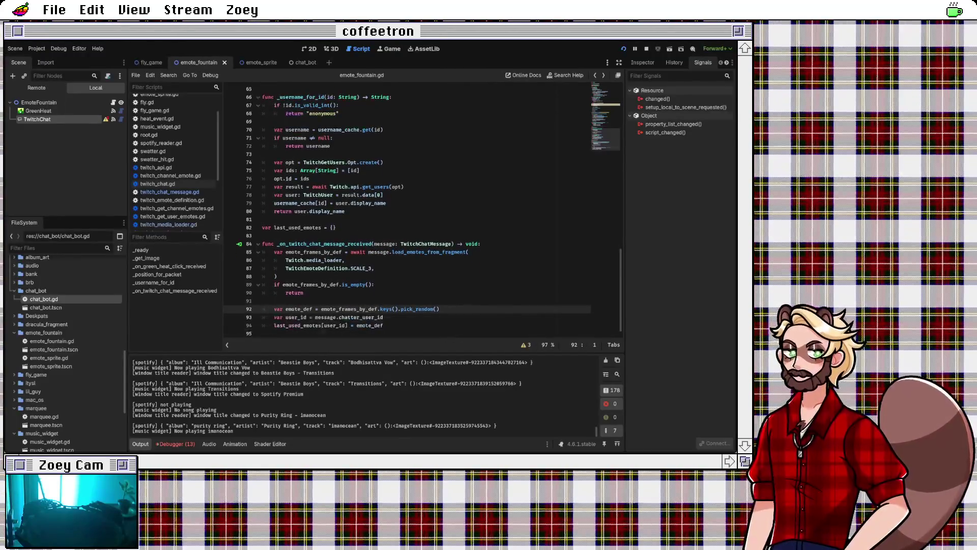
pyautogui.click(384, 325)
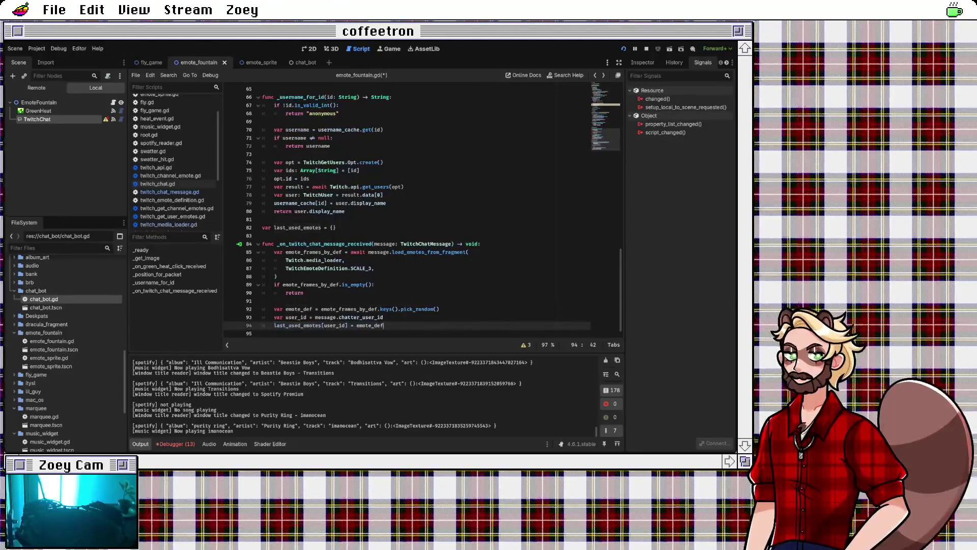
pyautogui.press('Return')
pyautogui.write('pritn')
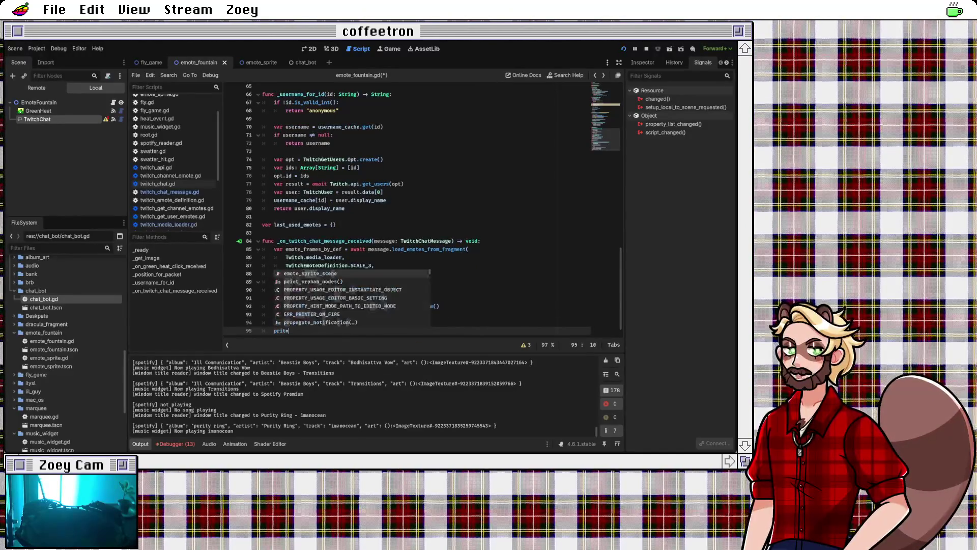
pyautogui.press('BackSpace')
pyautogui.press('BackSpace')
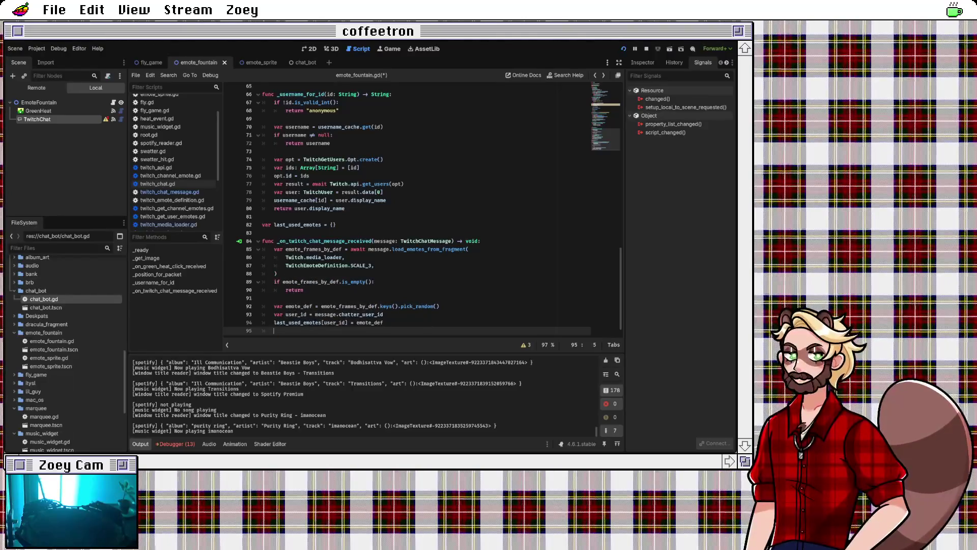
pyautogui.press('Return')
pyautogui.press('BackSpace')
pyautogui.write('func _log(mes')
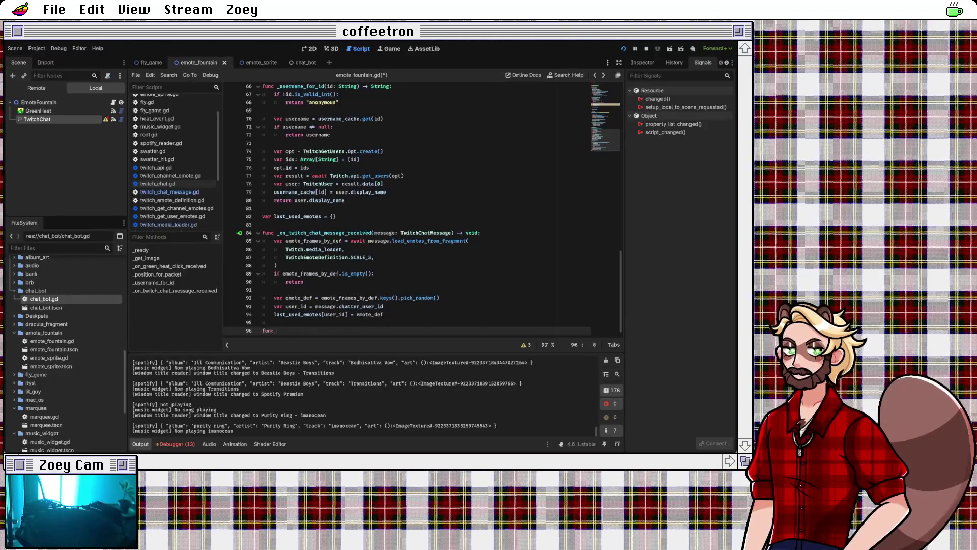
pyautogui.write('sage: ')
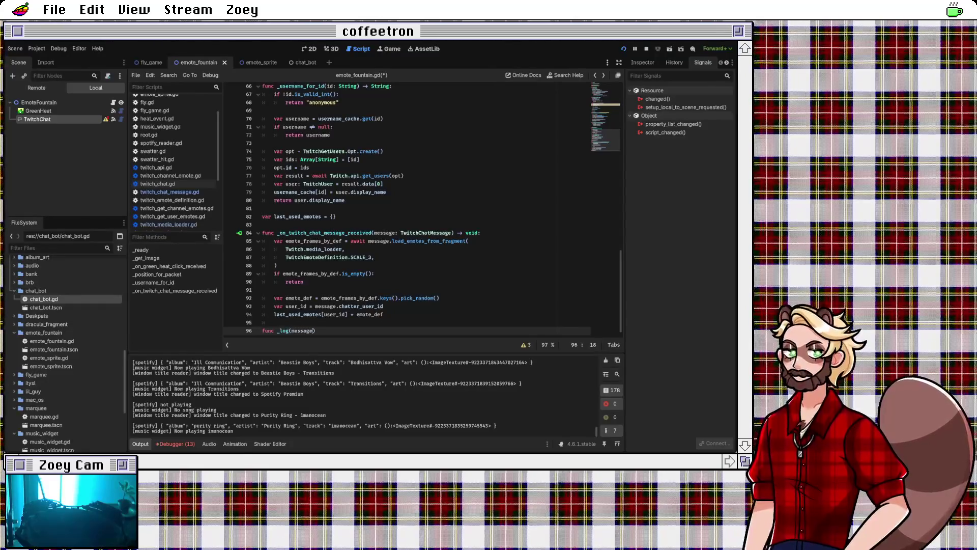
pyautogui.write('StreamP')
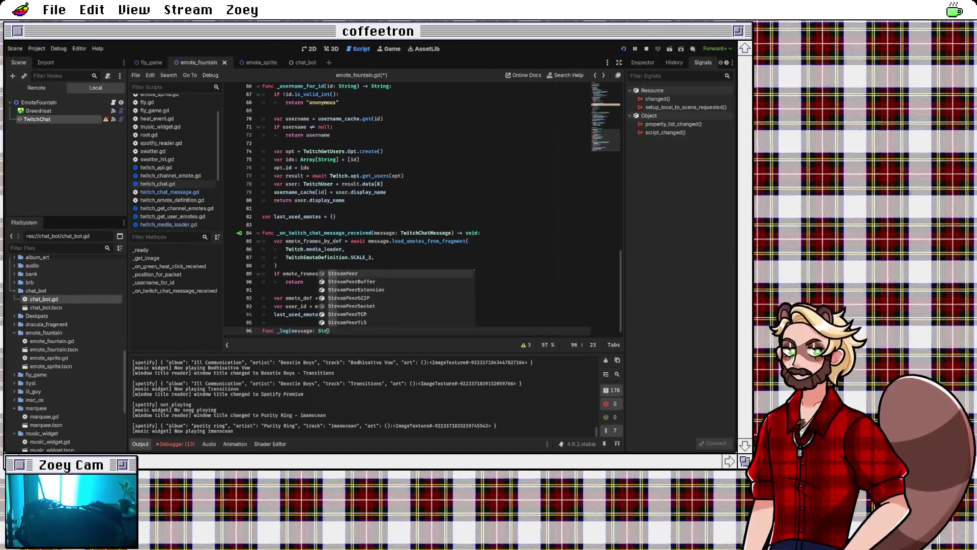
pyautogui.press('BackSpace')
pyautogui.press('BackSpace')
pyautogui.press('BackSpace')
pyautogui.write('i')
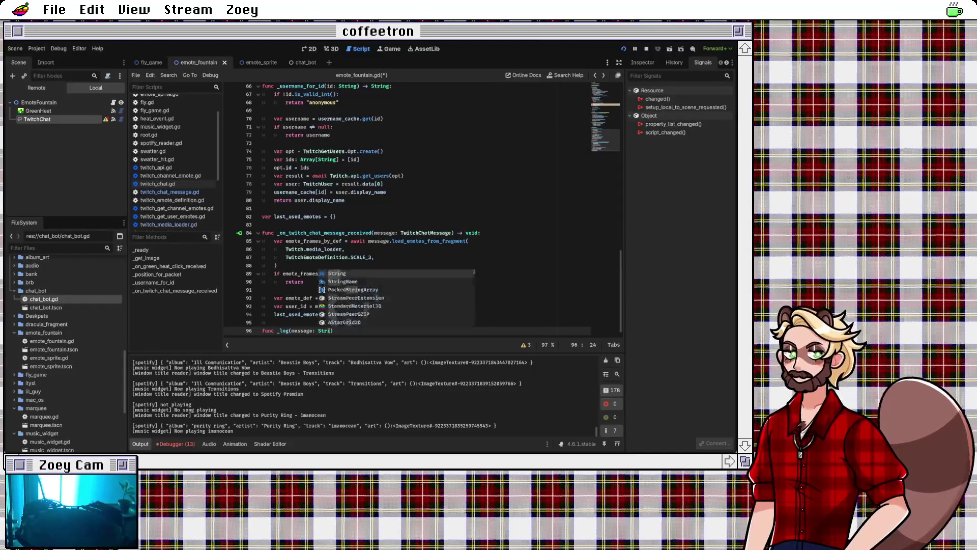
pyautogui.press('Return')
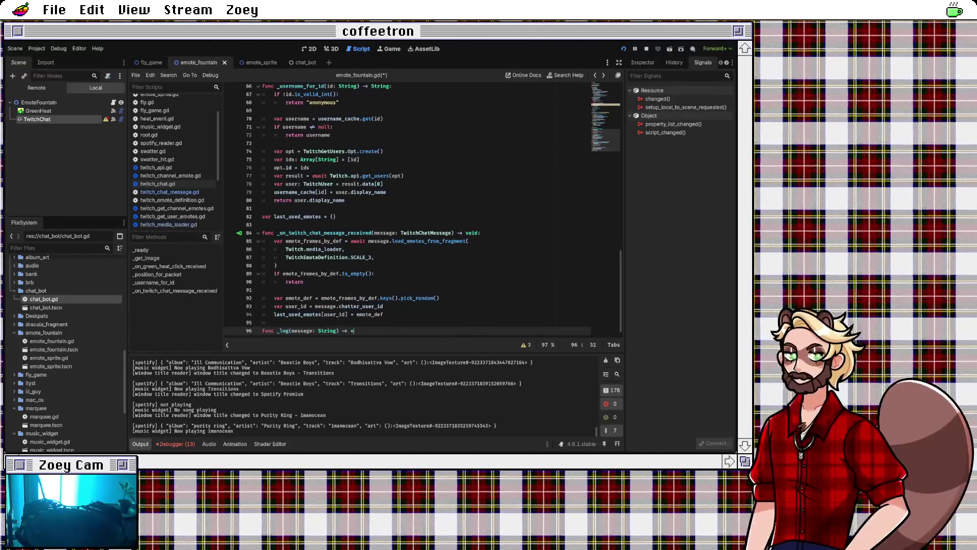
pyautogui.write('oid:')
# Make _log's body print "[emote fountain] %s" % message.
pyautogui.press('Return')
pyautogui.write('rint("[')
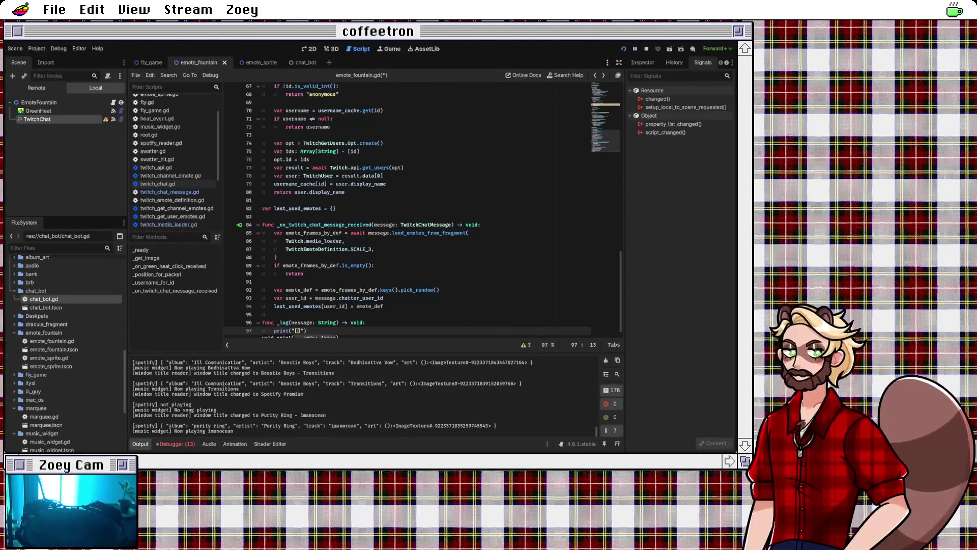
pyautogui.write('emote fountain')
pyautogui.write('] %s" %')
pyautogui.write(' me')
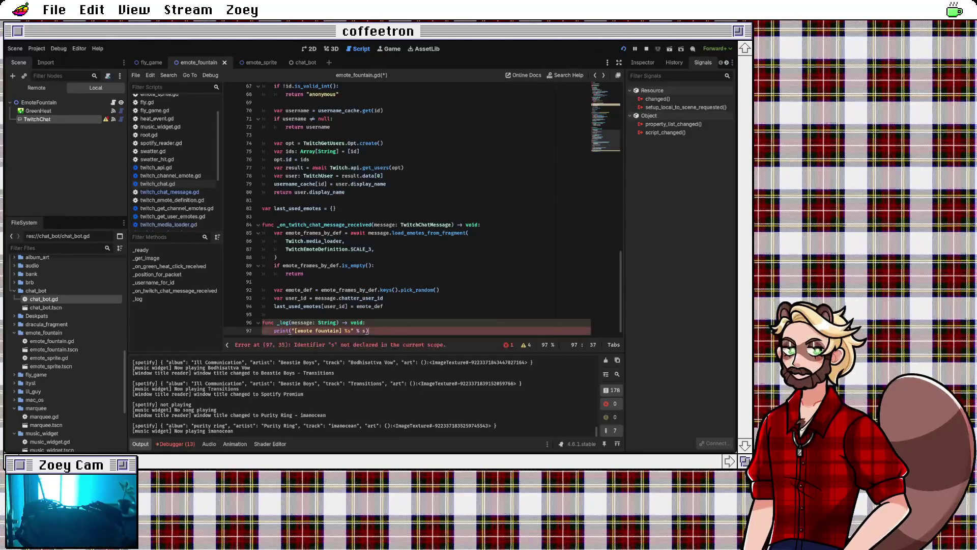
pyautogui.press('Return')
pyautogui.press('BackSpace')
pyautogui.press('BackSpace')
pyautogui.write('message')
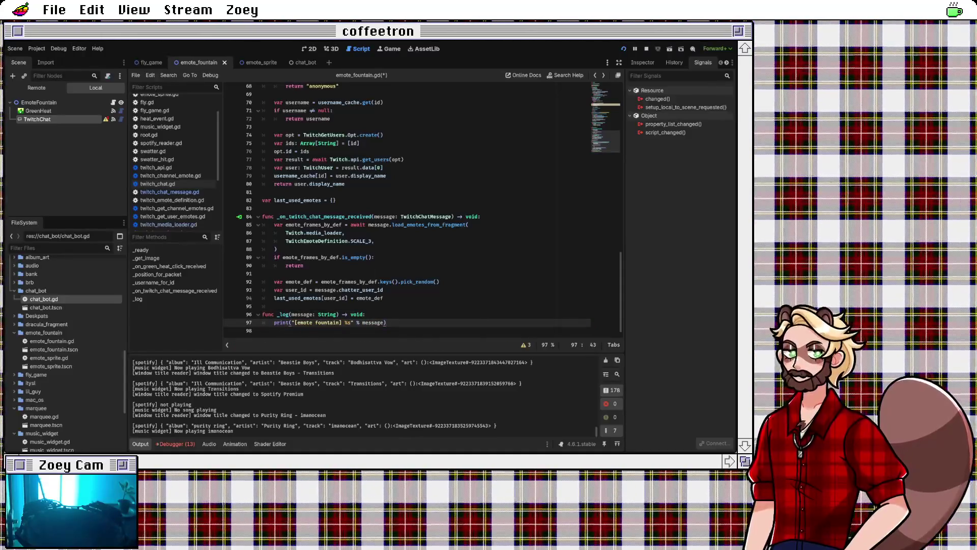
pyautogui.click(384, 297)
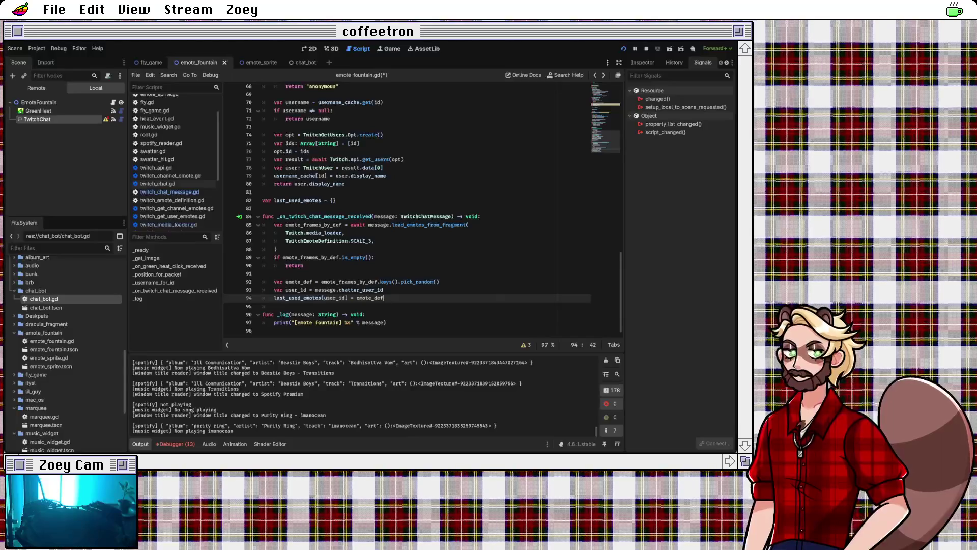
# Add a _log("%s used emote %s") call passing message.chatter_user_name and emote_def.id.
pyautogui.press('Return')
pyautogui.write('_log("')
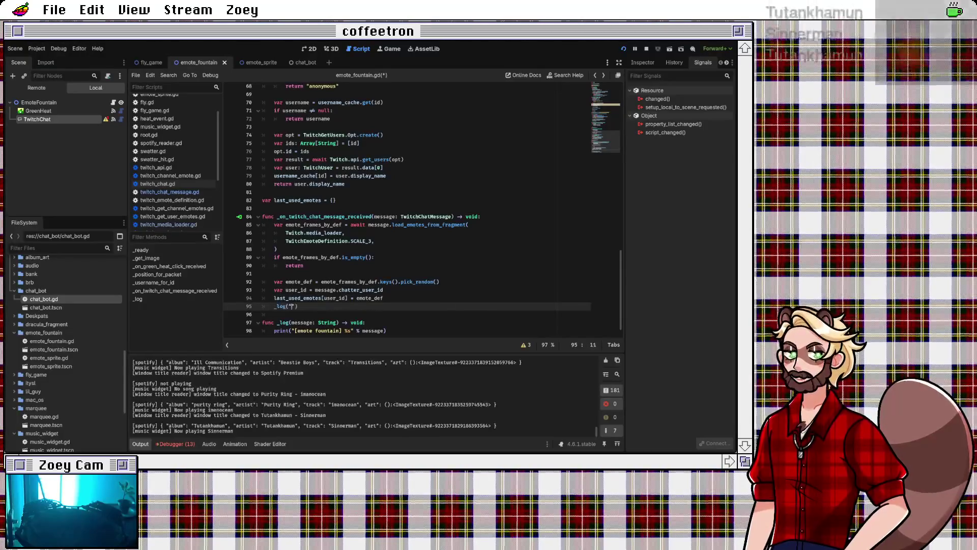
pyautogui.write('%')
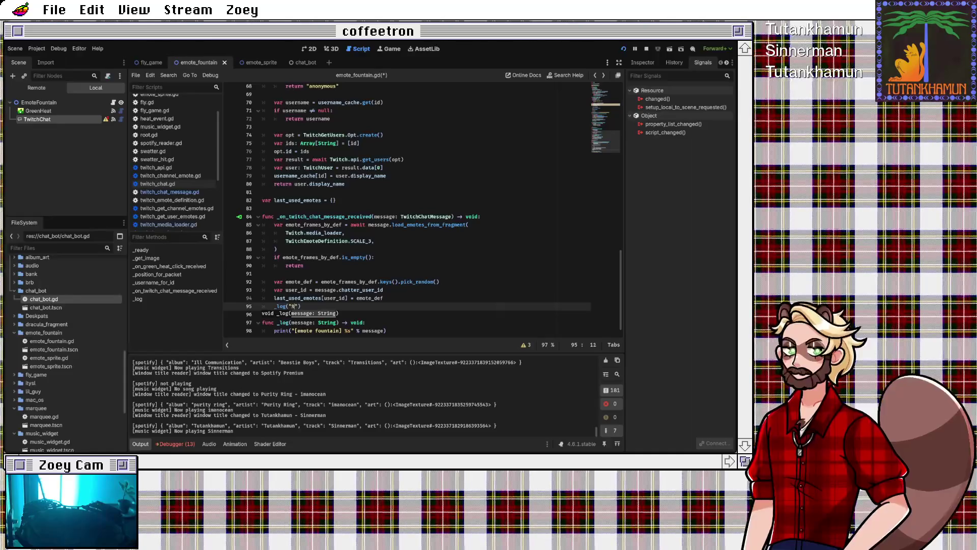
pyautogui.write('s used %')
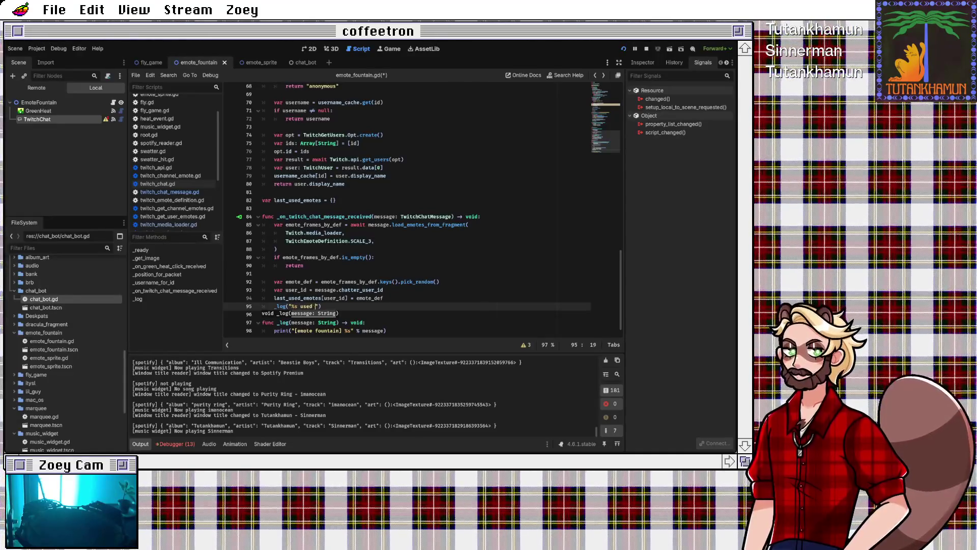
pyautogui.write('s')
pyautogui.press('BackSpace')
pyautogui.press('BackSpace')
pyautogui.write('emote %s"')
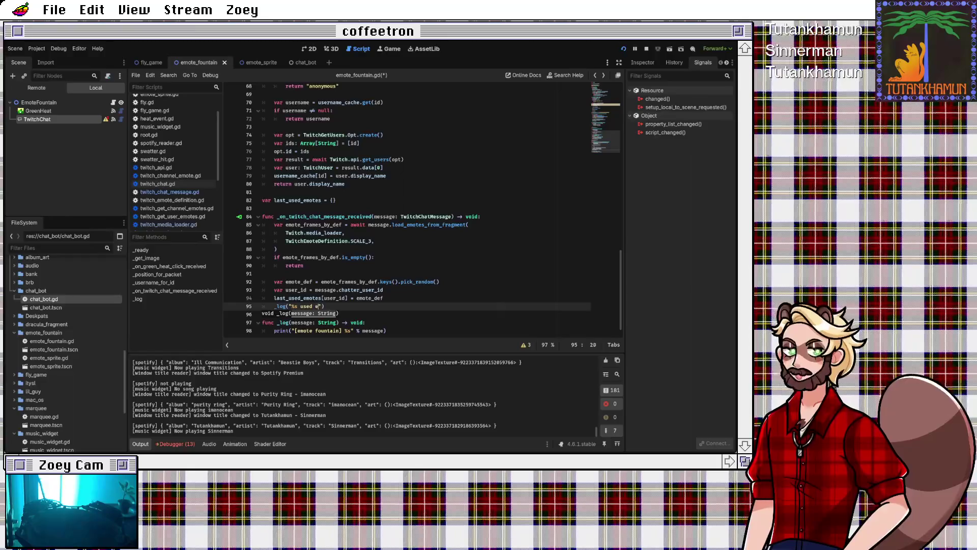
pyautogui.write(' % [')
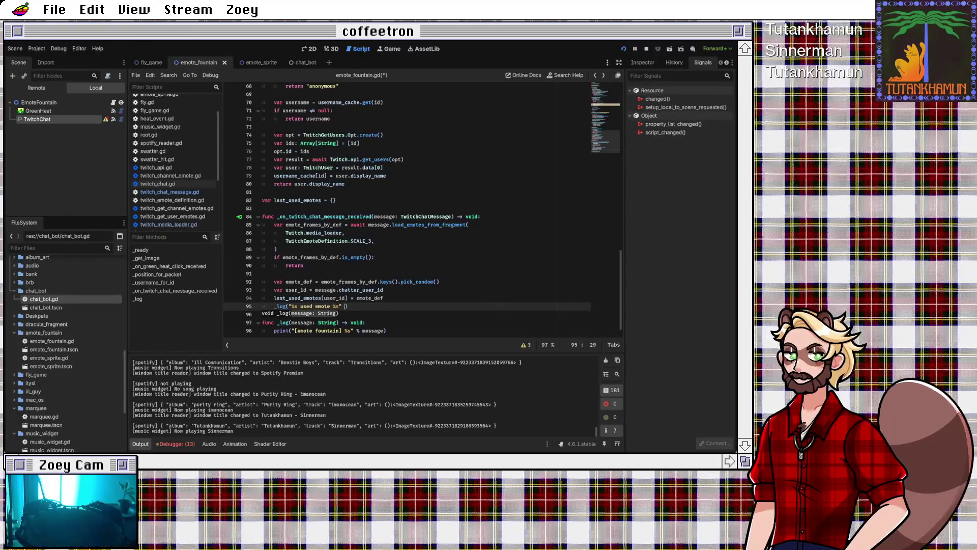
pyautogui.write('use')
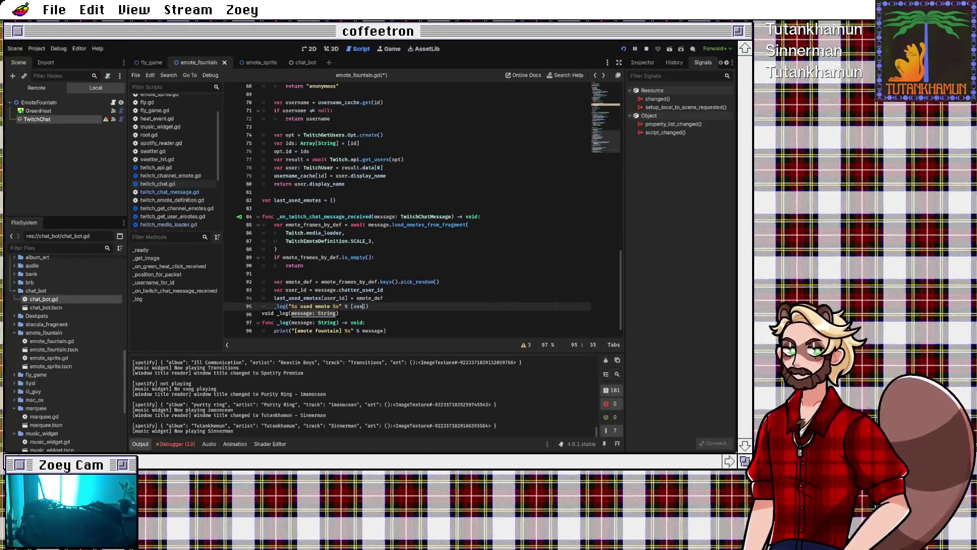
pyautogui.press('BackSpace')
pyautogui.press('BackSpace')
pyautogui.write('message.user_l')
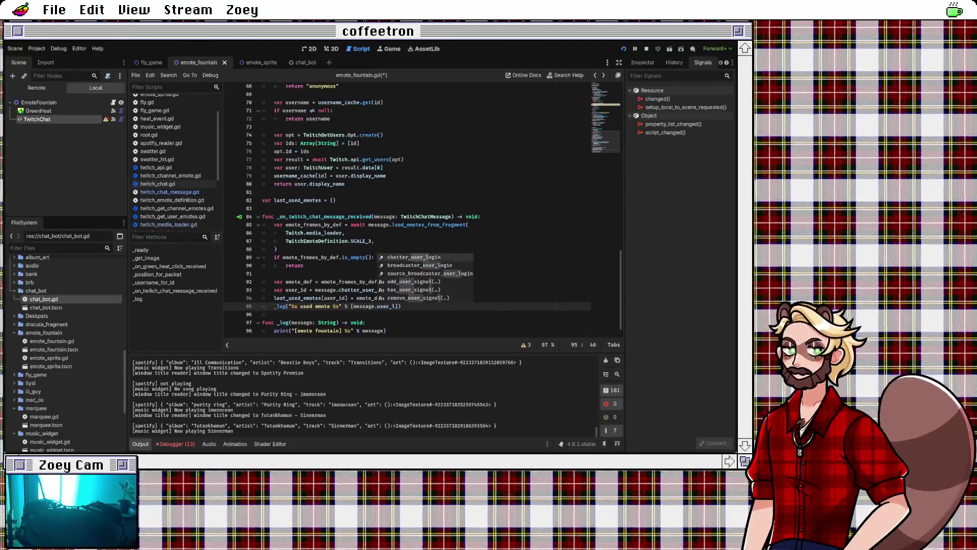
pyautogui.press('BackSpace')
pyautogui.press('Down')
pyautogui.press('Down')
pyautogui.press('Return')
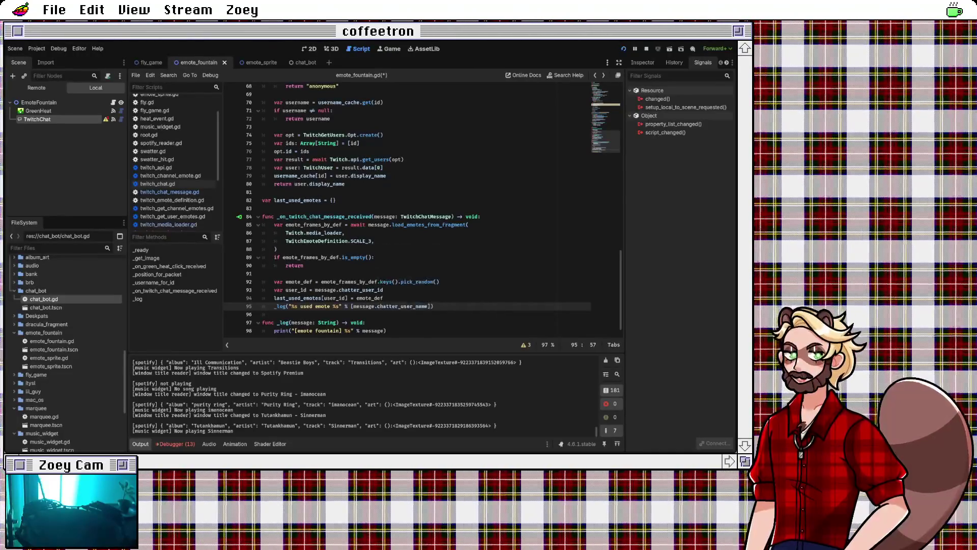
pyautogui.write('% ')
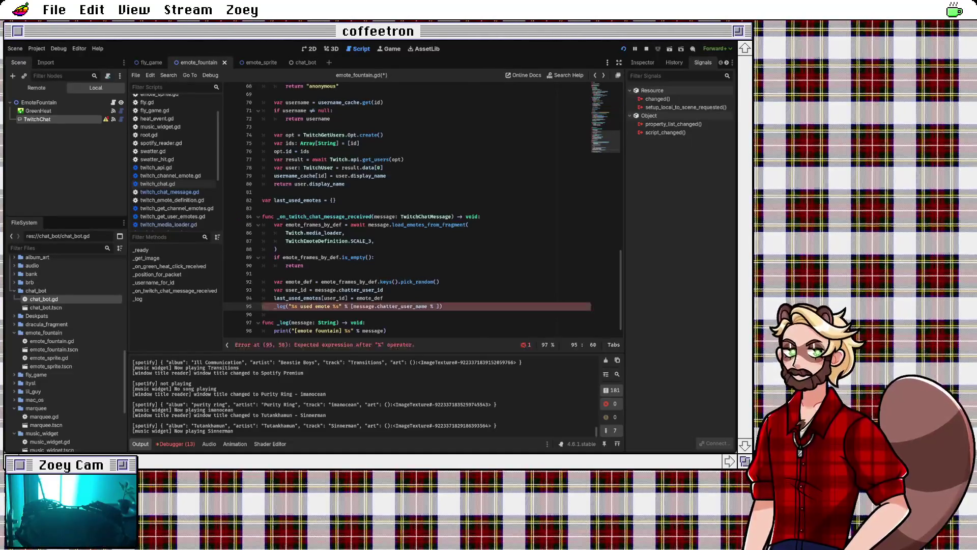
pyautogui.write('emote_def.')
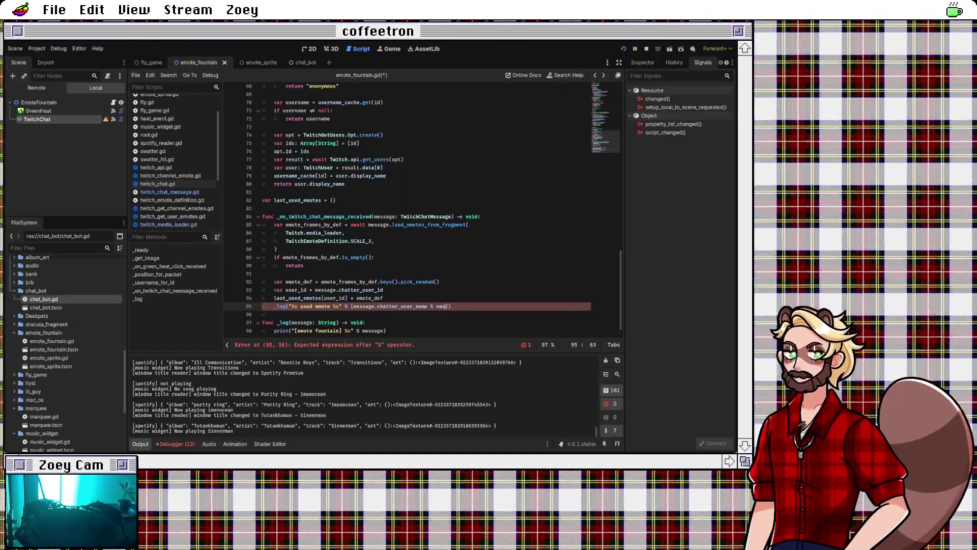
pyautogui.write('id')
pyautogui.press('End')
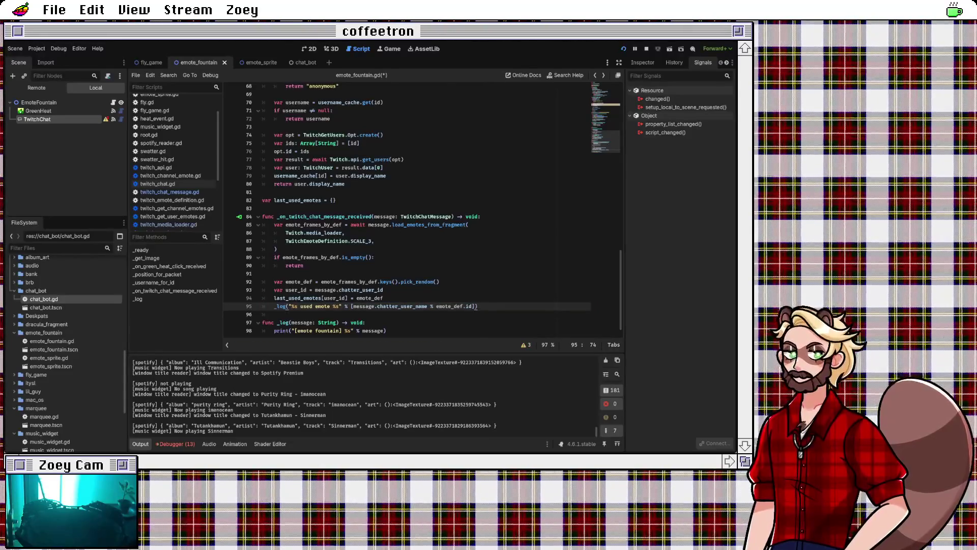
pyautogui.scroll(-1, 423, 209)
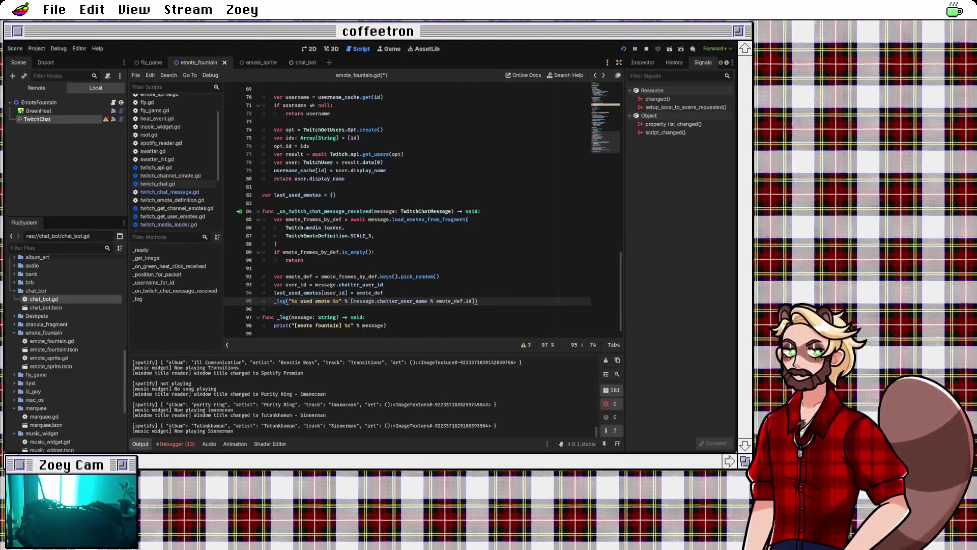
# On line 94, replace emote_def with emote_frames_by_def[emote_def] in the last_used_emotes assignment.
pyautogui.doubleClick(298, 293)
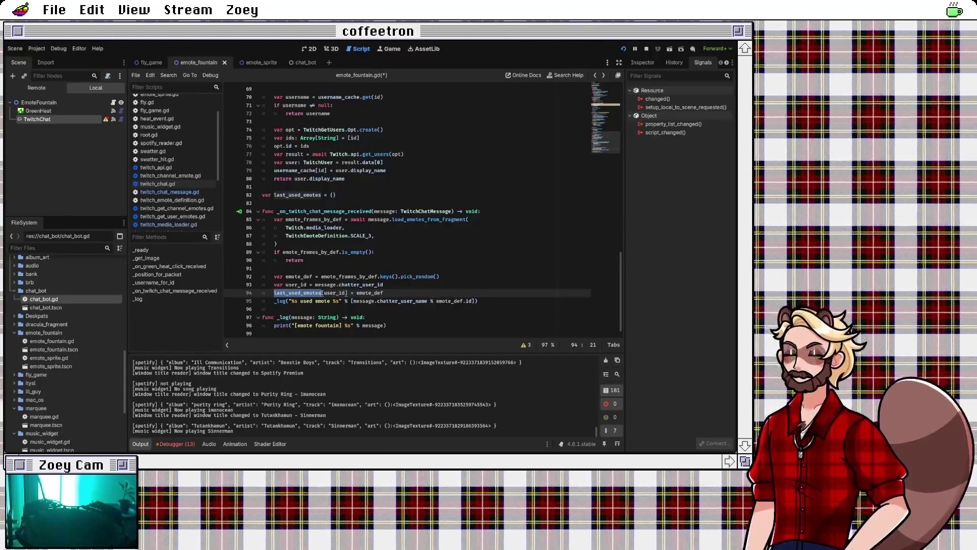
pyautogui.doubleClick(369, 293)
pyautogui.write('emote_fr')
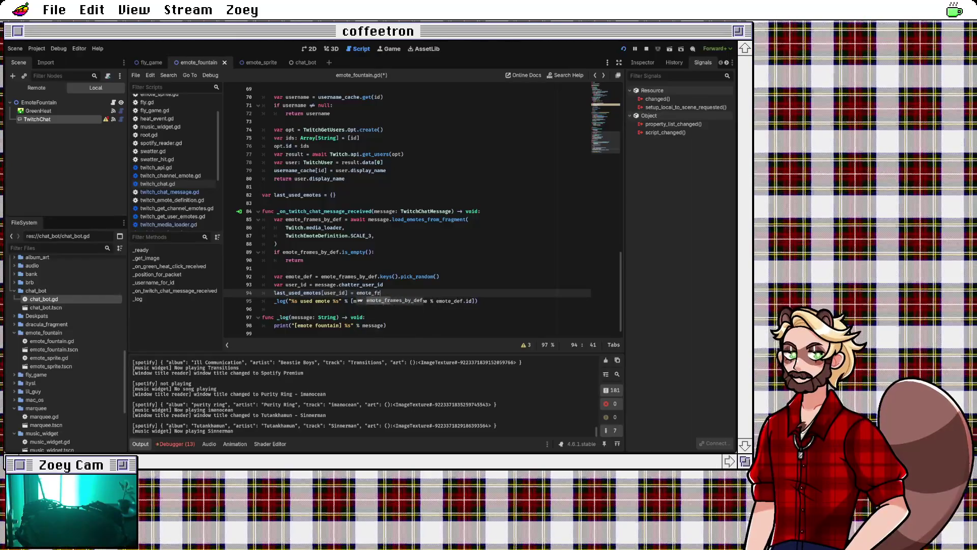
pyautogui.press('Return')
pyautogui.write('[')
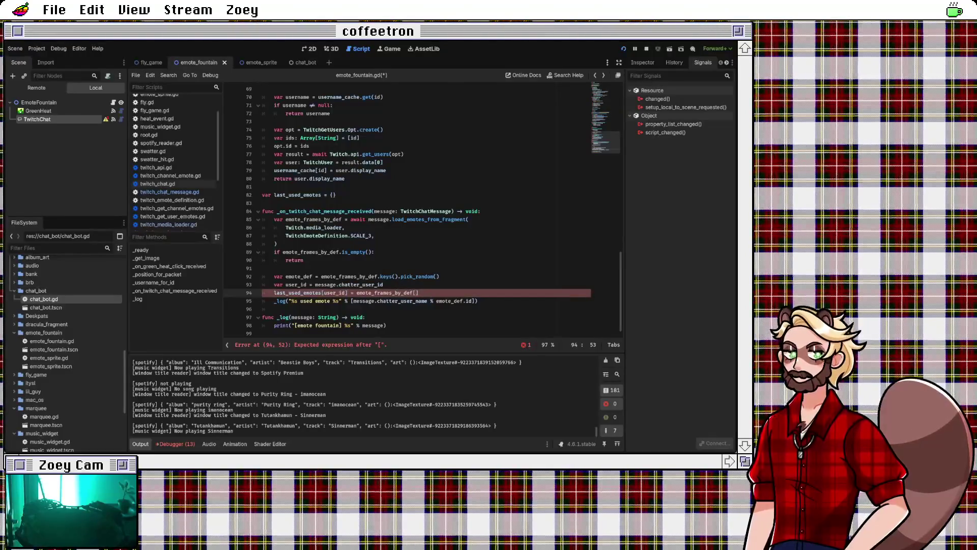
pyautogui.write('emote_def')
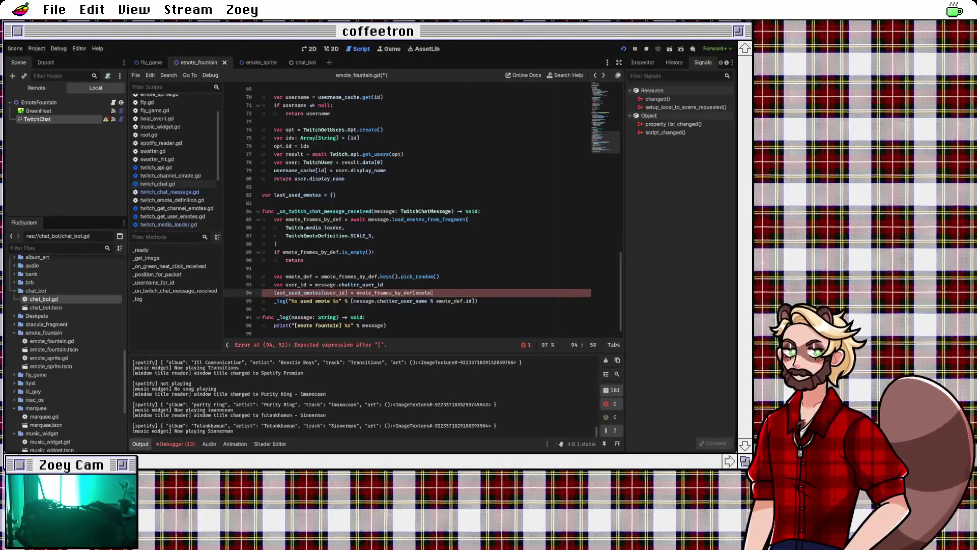
pyautogui.write(']')
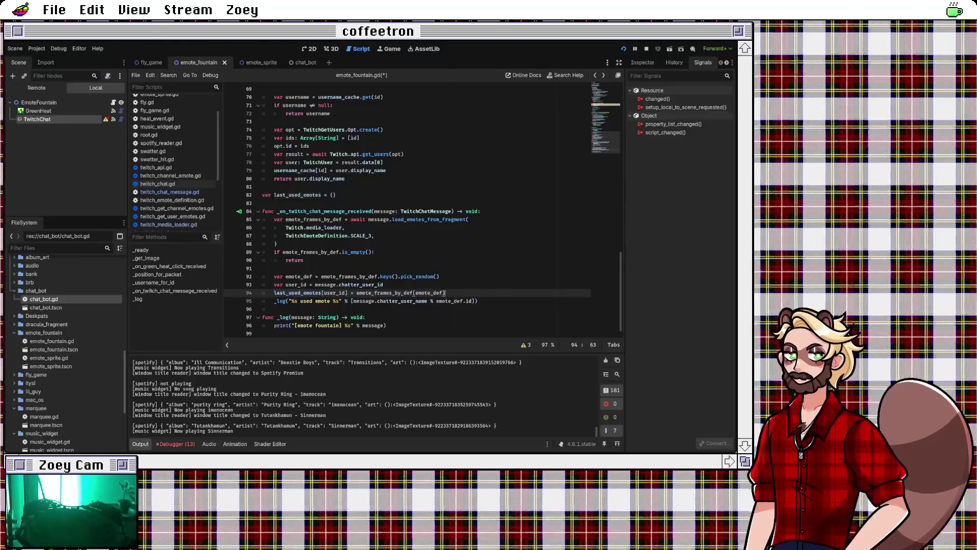
pyautogui.click(263, 216)
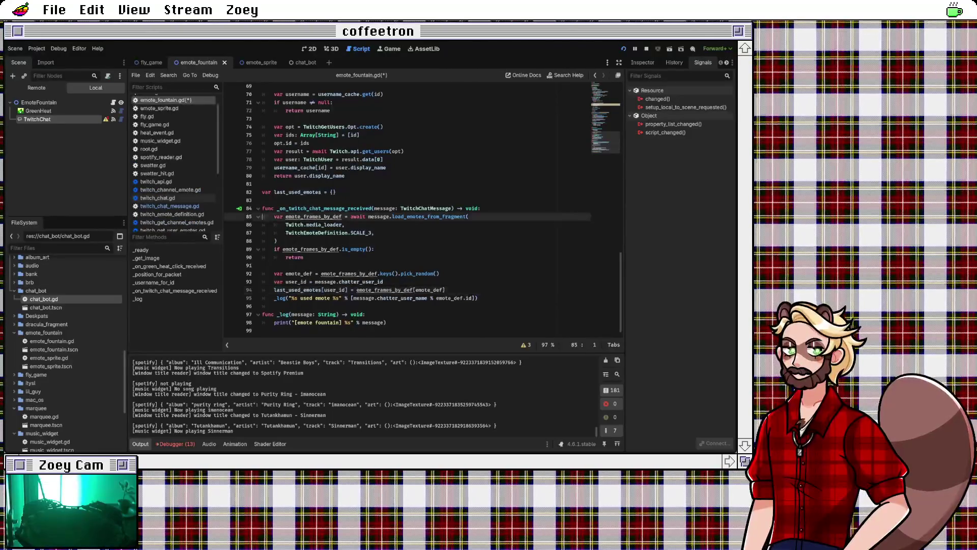
# Look up load_emotes_from_fragment and the SpriteFrames docs, then navigate back to emote_fountain.gd.
pyautogui.keyDown('ctrl'); pyautogui.click(430, 217); pyautogui.keyUp('ctrl')
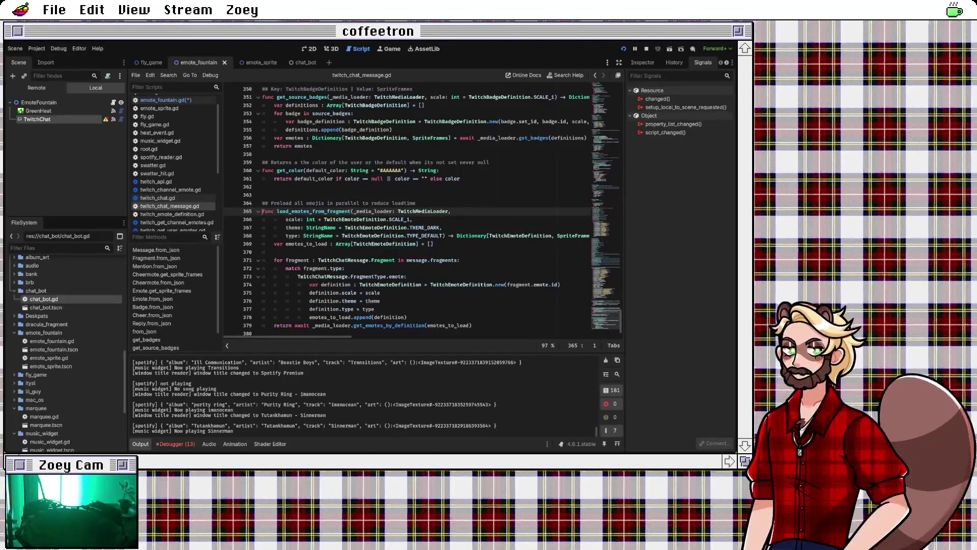
pyautogui.keyDown('ctrl'); pyautogui.click(430, 138); pyautogui.keyUp('ctrl')
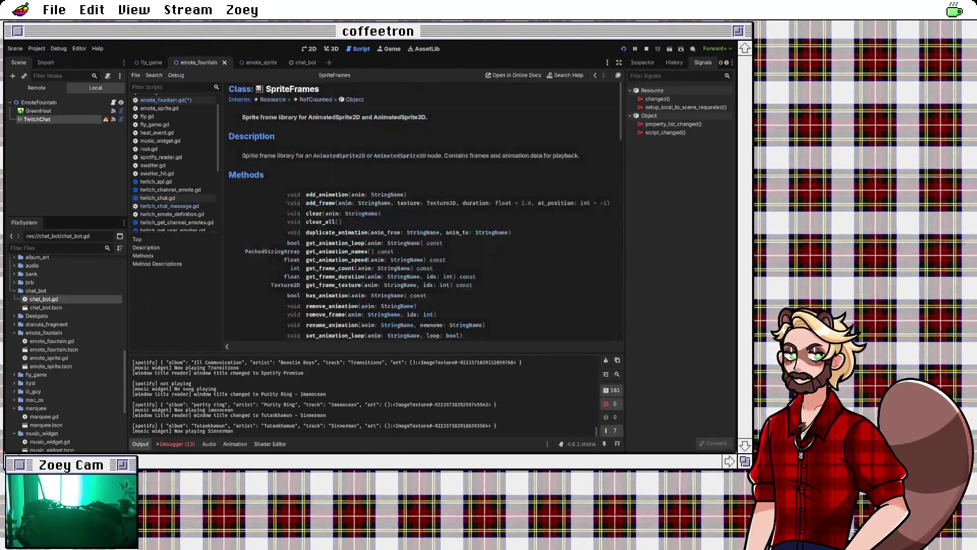
pyautogui.click(595, 74)
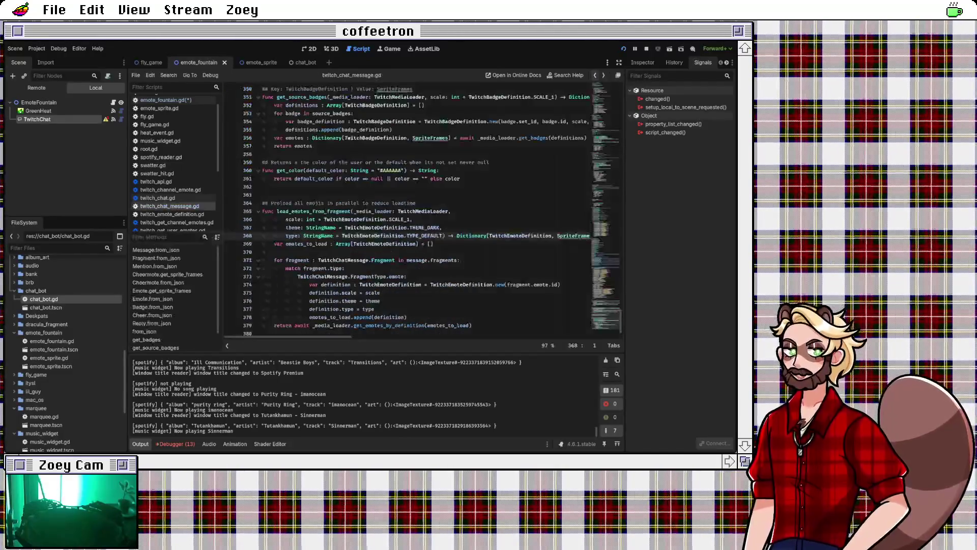
pyautogui.click(595, 74)
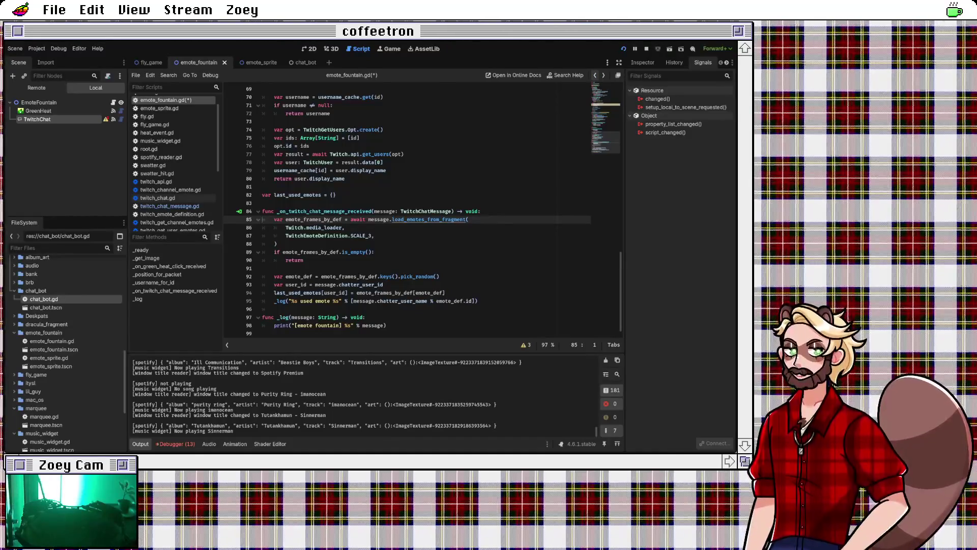
pyautogui.click(595, 75)
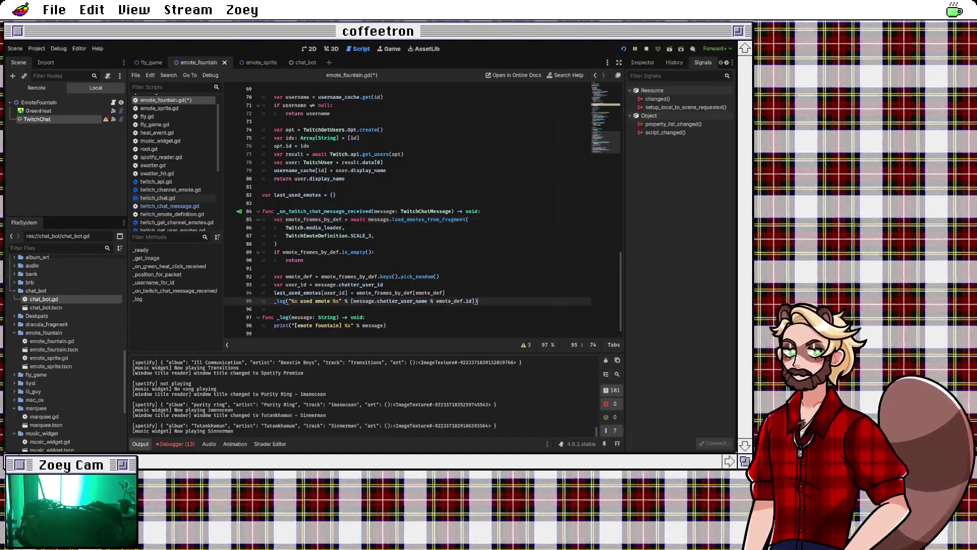
# In _on_green_heat_click_received, open a new line after the sprite instantiate() call.
pyautogui.moveTo(384, 284); pyautogui.dragTo(446, 293)
pyautogui.click(478, 300)
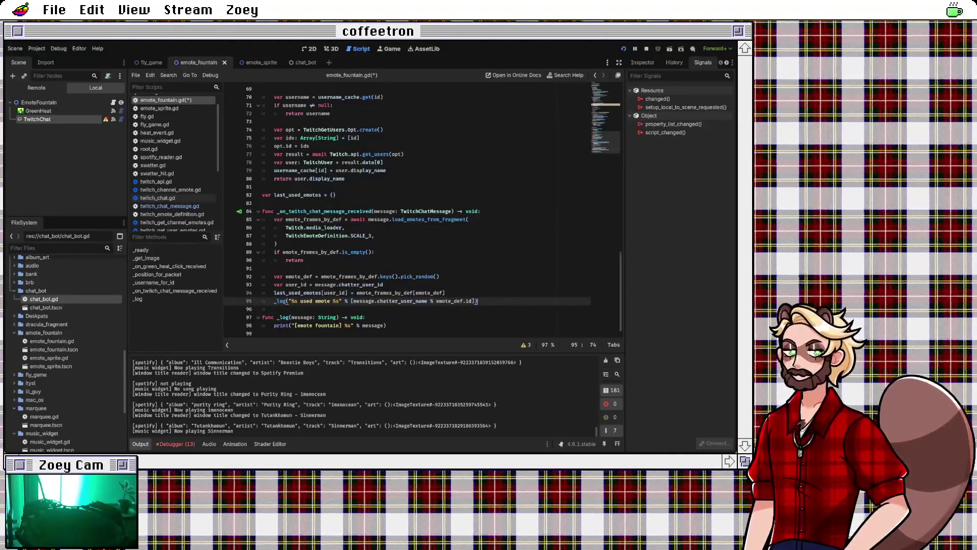
pyautogui.scroll(4, 423, 211)
pyautogui.scroll(10, 422, 211)
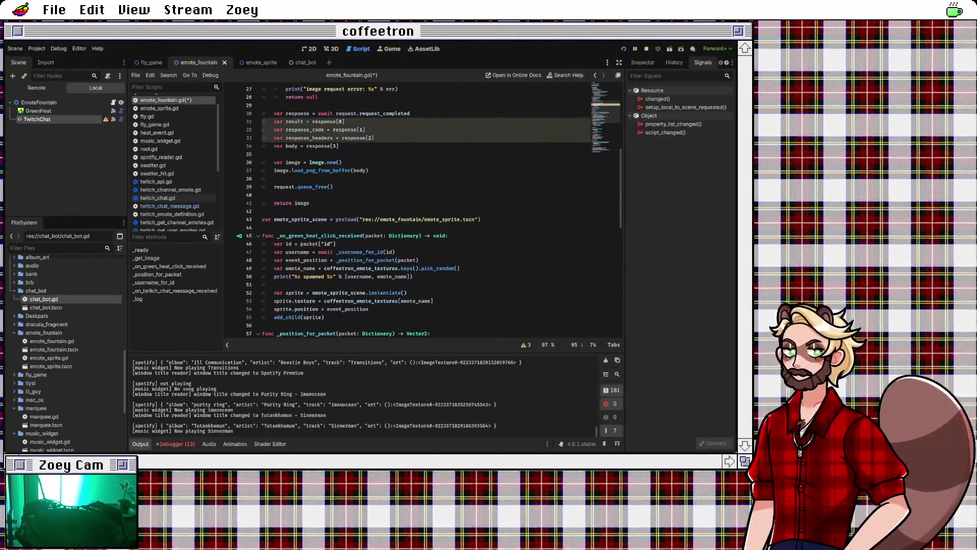
pyautogui.scroll(7, 433, 211)
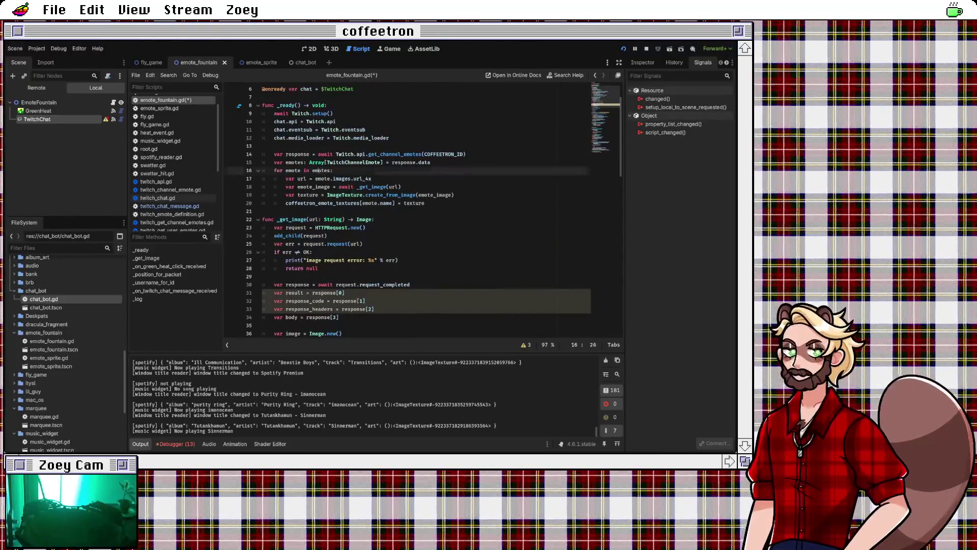
pyautogui.scroll(2, 423, 211)
pyautogui.scroll(-10, 423, 211)
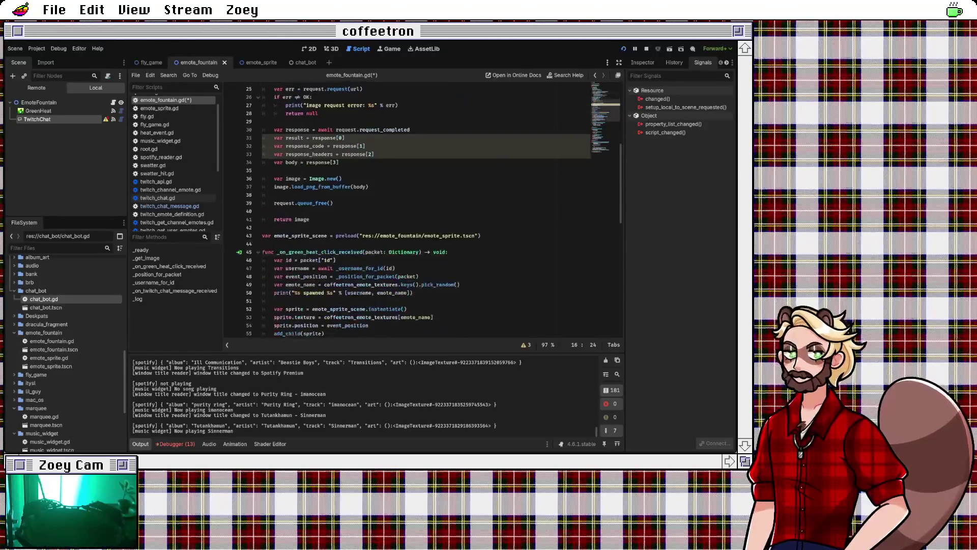
pyautogui.scroll(-1, 427, 210)
pyautogui.click(348, 219)
pyautogui.press('Up')
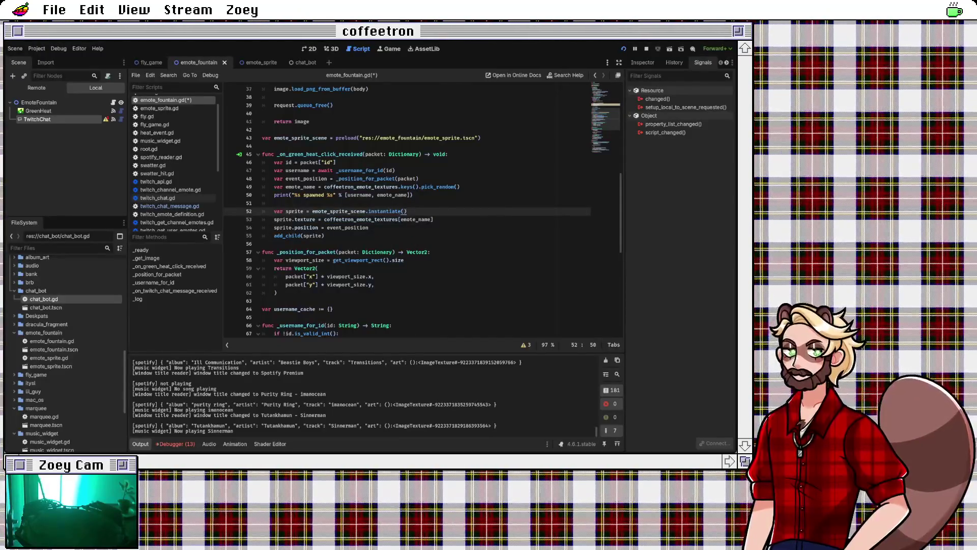
pyautogui.press('Return')
pyautogui.press('Return')
pyautogui.write('var last_emote = last')
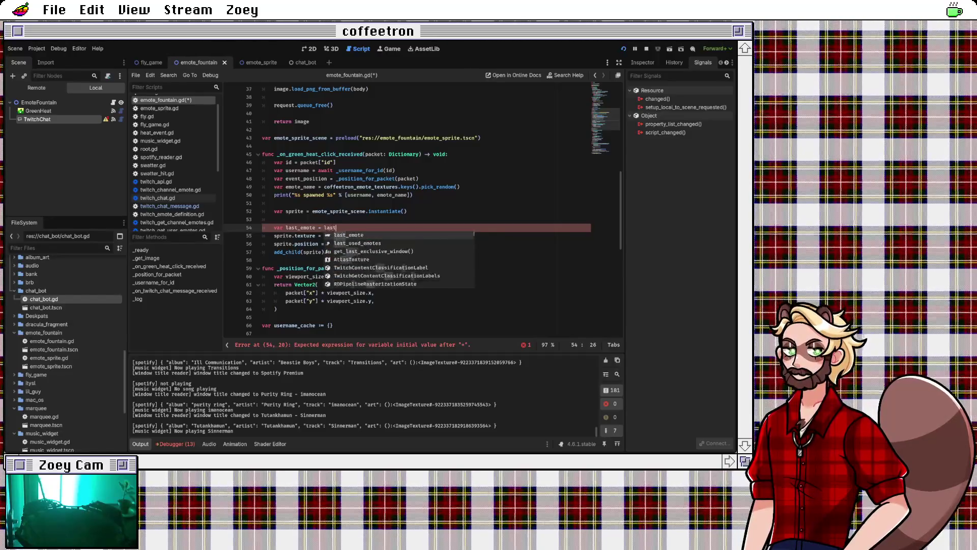
# Declare var last_emote = last_used_emotes[id] and add an 'if last_emote == null:' check.
pyautogui.press('Down')
pyautogui.press('Return')
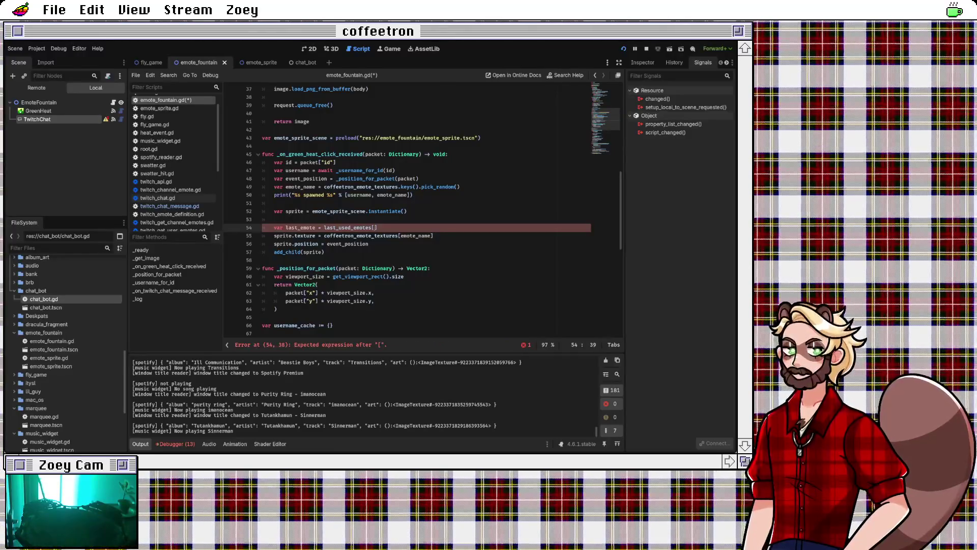
pyautogui.press('End')
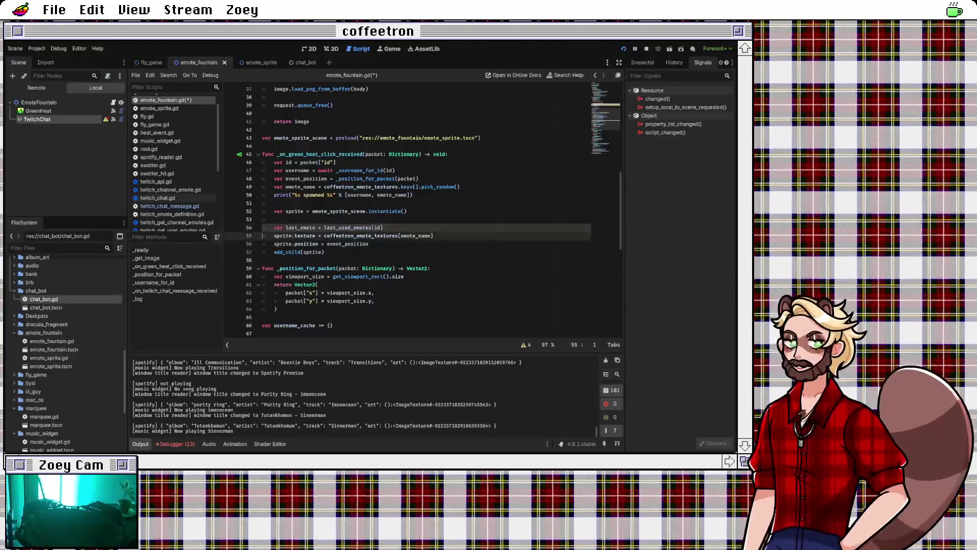
pyautogui.press('Return')
pyautogui.press('Tab')
pyautogui.write('if last_')
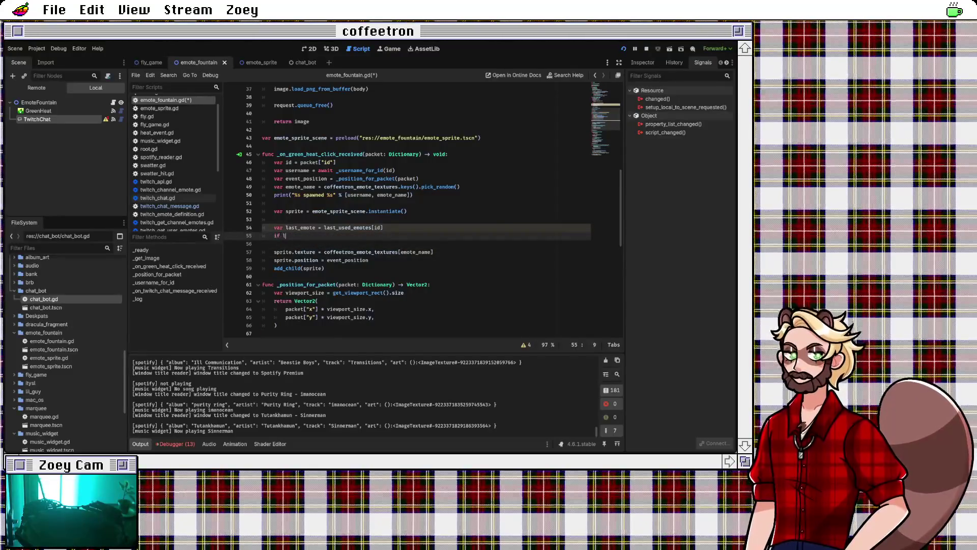
pyautogui.write('emote ')
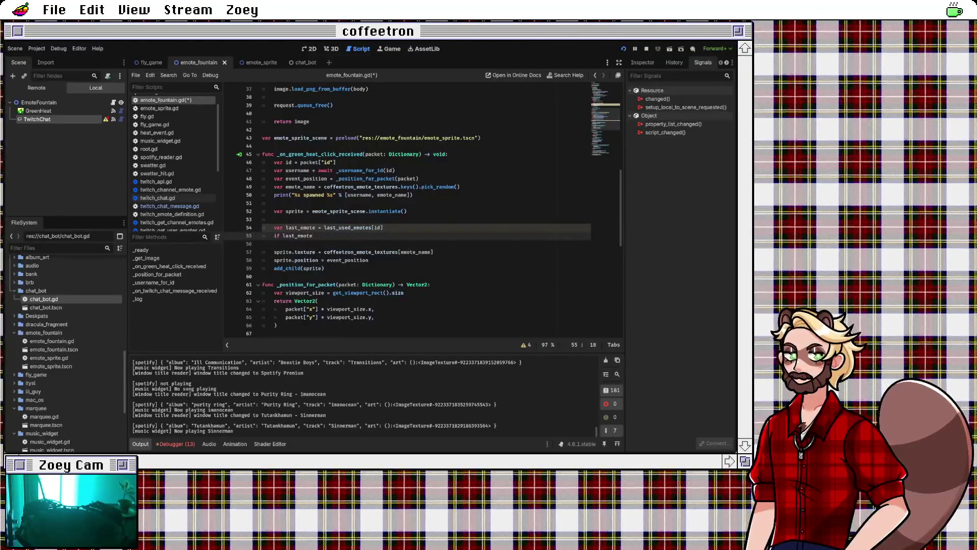
pyautogui.write('== null:')
pyautogui.press('Return')
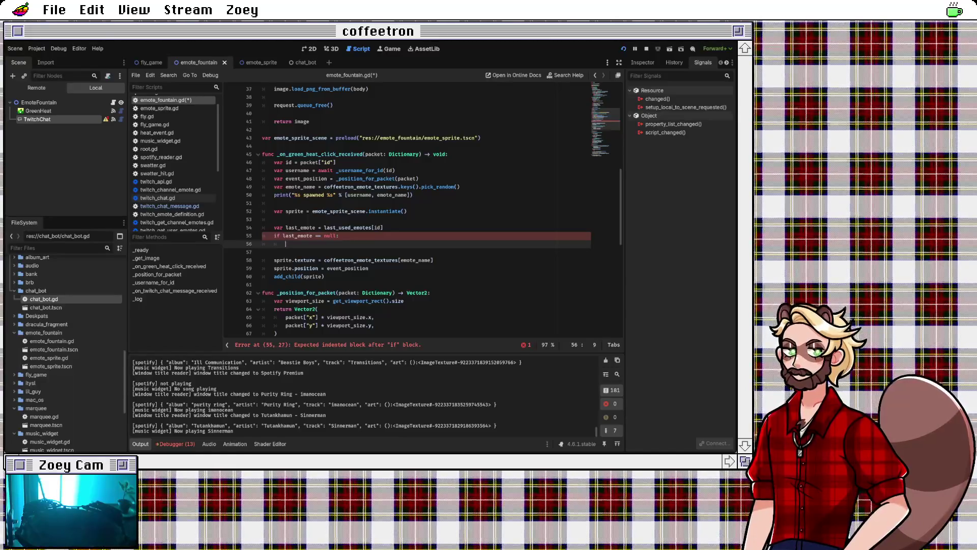
# Move the existing random-emote sprite.texture assignment into the if body.
pyautogui.write('sprite.tex')
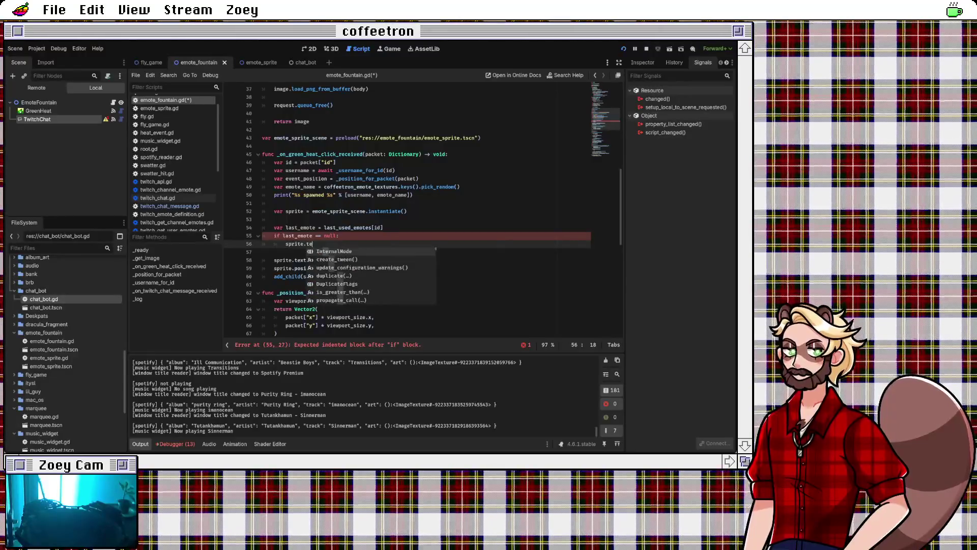
pyautogui.write('t')
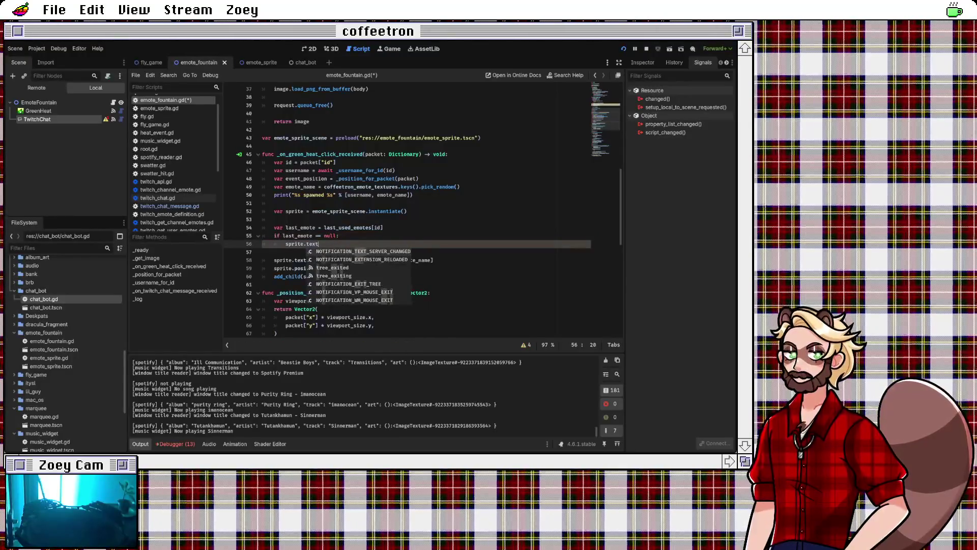
pyautogui.press('BackSpace')
pyautogui.press('BackSpace')
pyautogui.press('BackSpace')
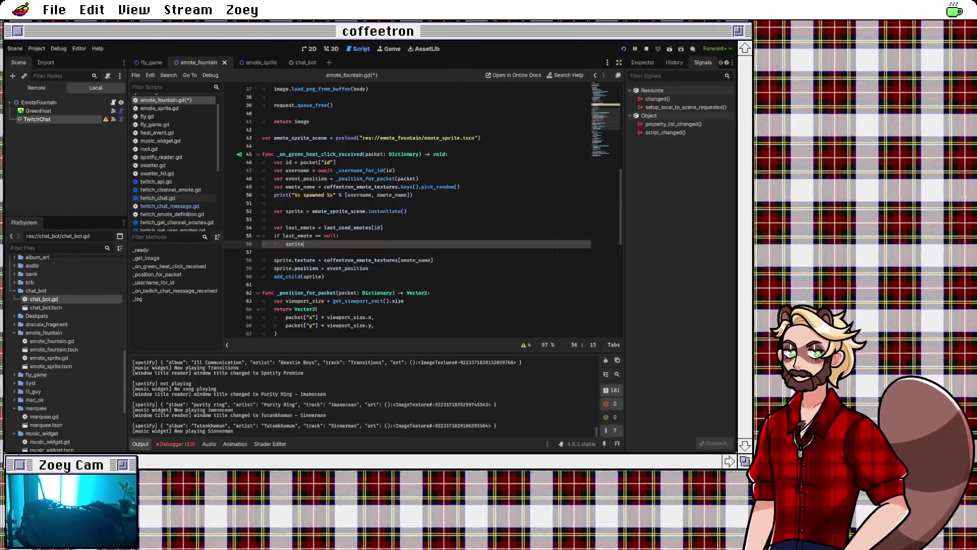
pyautogui.write('.textu')
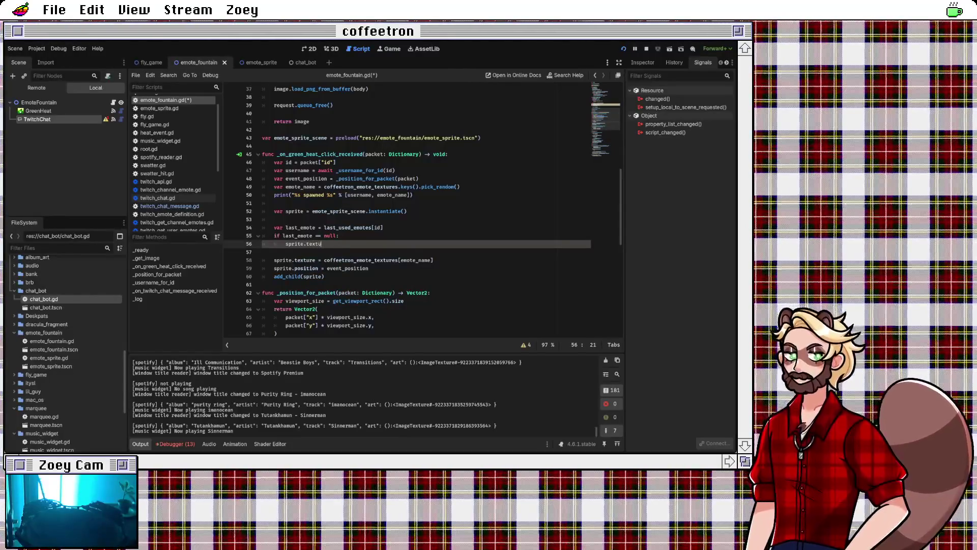
pyautogui.press('BackSpace')
pyautogui.write('ure =')
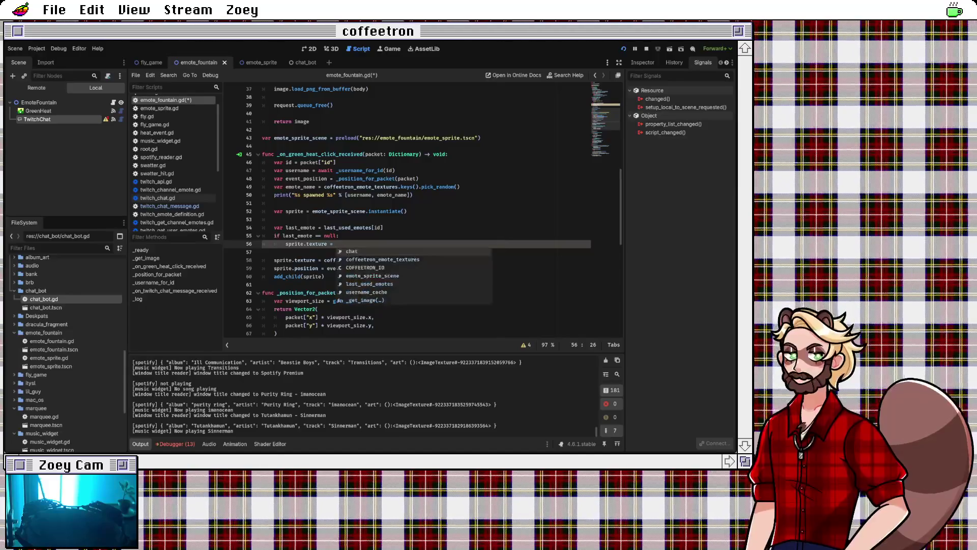
pyautogui.click(275, 252)
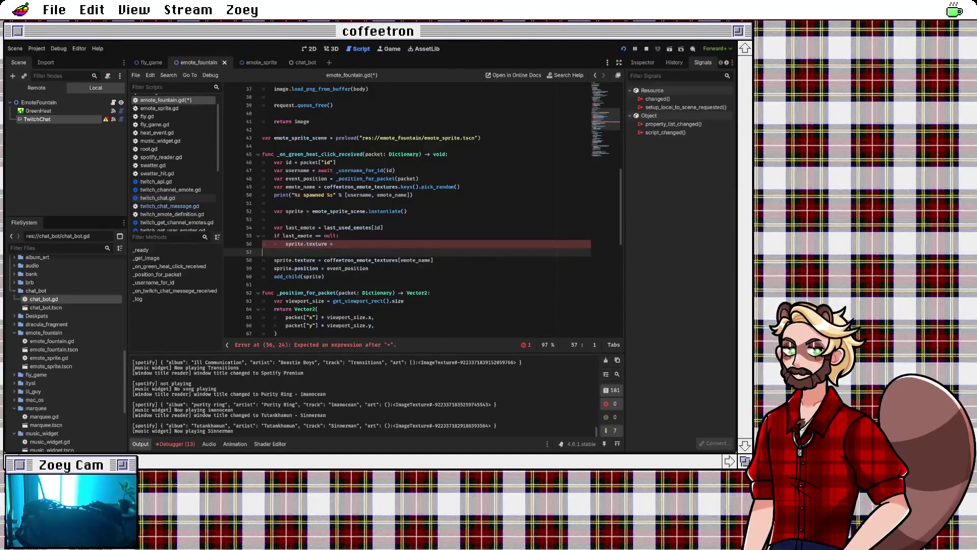
pyautogui.press('Up')
pyautogui.hotkey('ctrl', 'x')
pyautogui.press('Down')
pyautogui.press('Tab')
pyautogui.press('Up')
pyautogui.press('Delete')
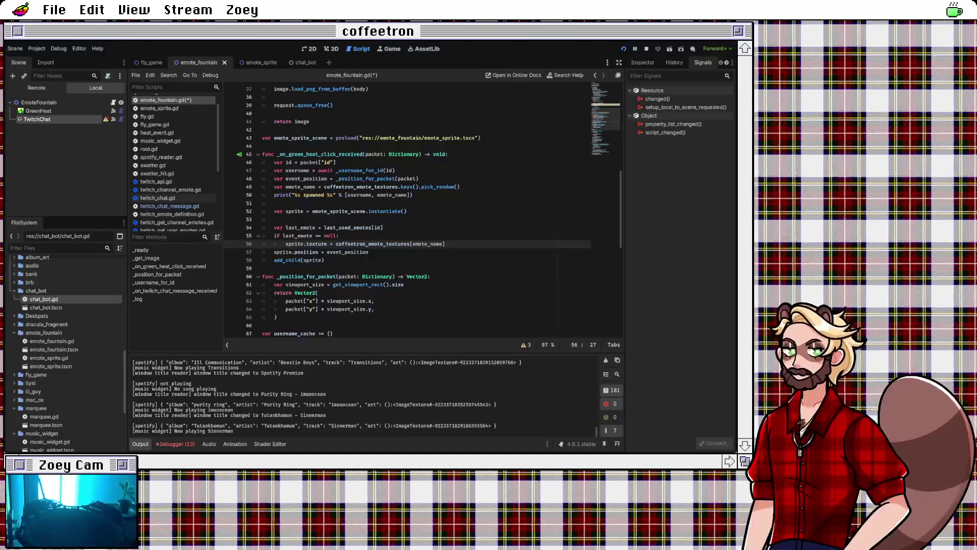
# Add an else: branch after the random texture line.
pyautogui.press('End')
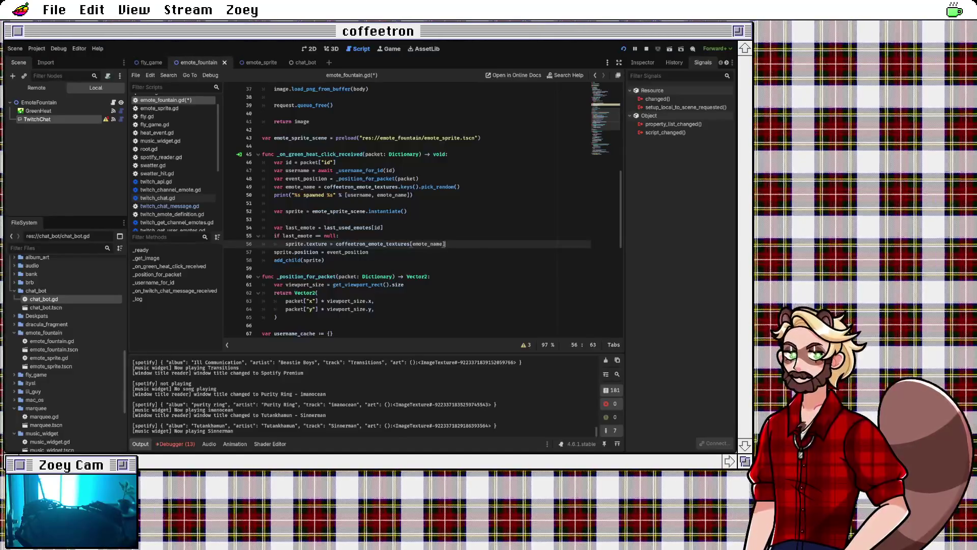
pyautogui.press('Return')
pyautogui.press('BackSpace')
pyautogui.write('else:')
pyautogui.press('Return')
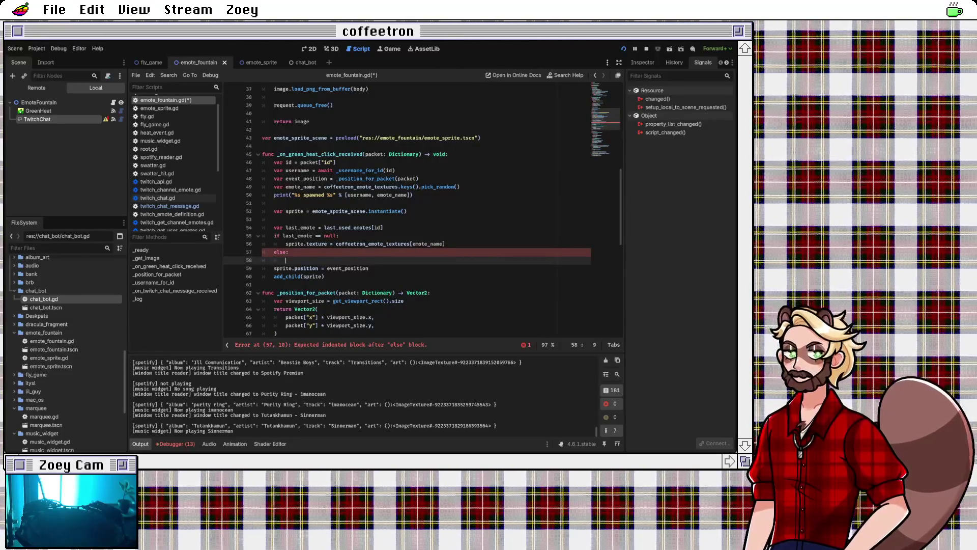
# In the else branch, assign last_emote to sprite.texture.
pyautogui.doubleClick(300, 228)
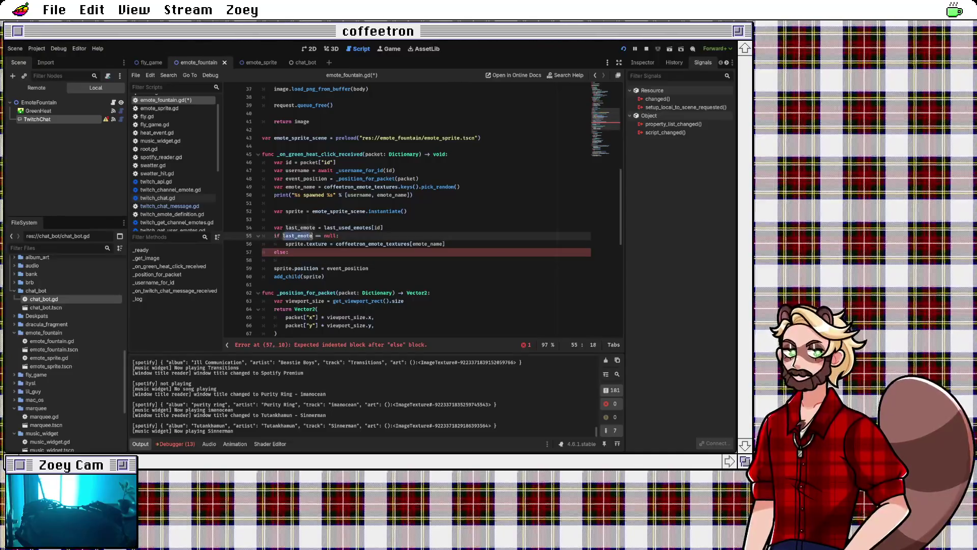
pyautogui.doubleClick(298, 236)
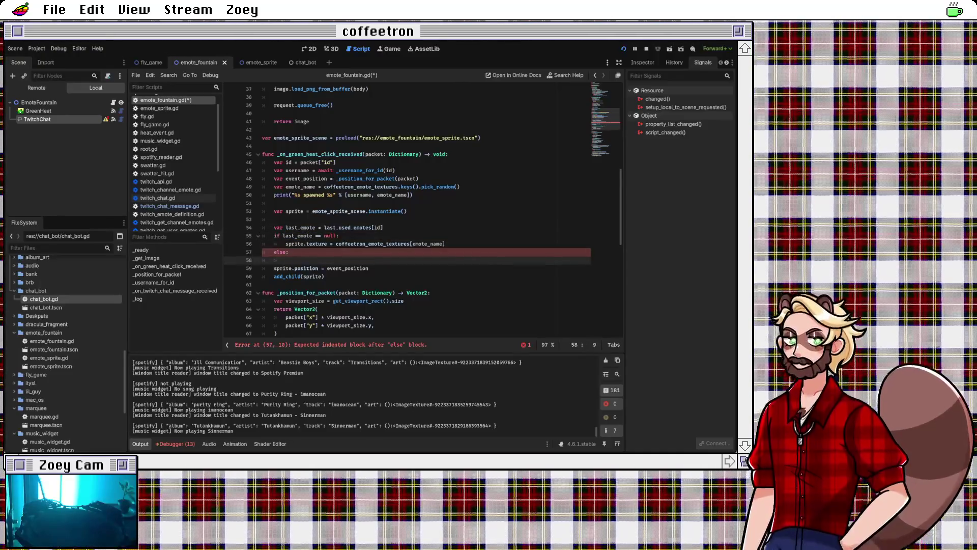
pyautogui.click(277, 260)
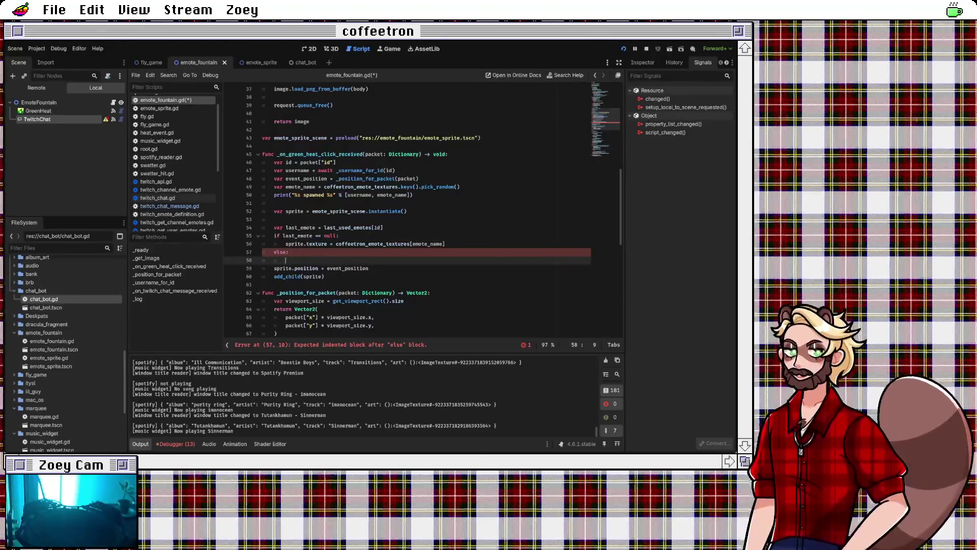
pyautogui.write('.te')
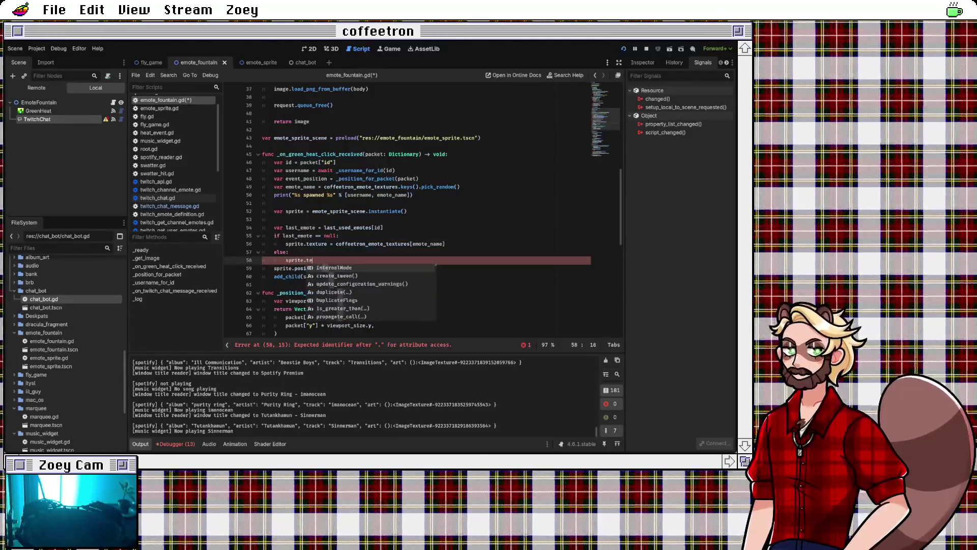
pyautogui.write('xture = last_')
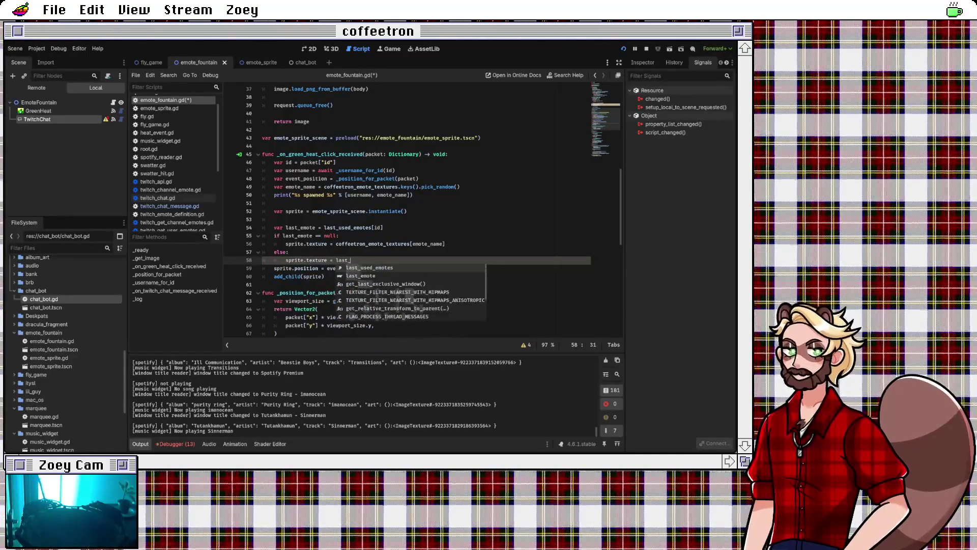
pyautogui.press('Return')
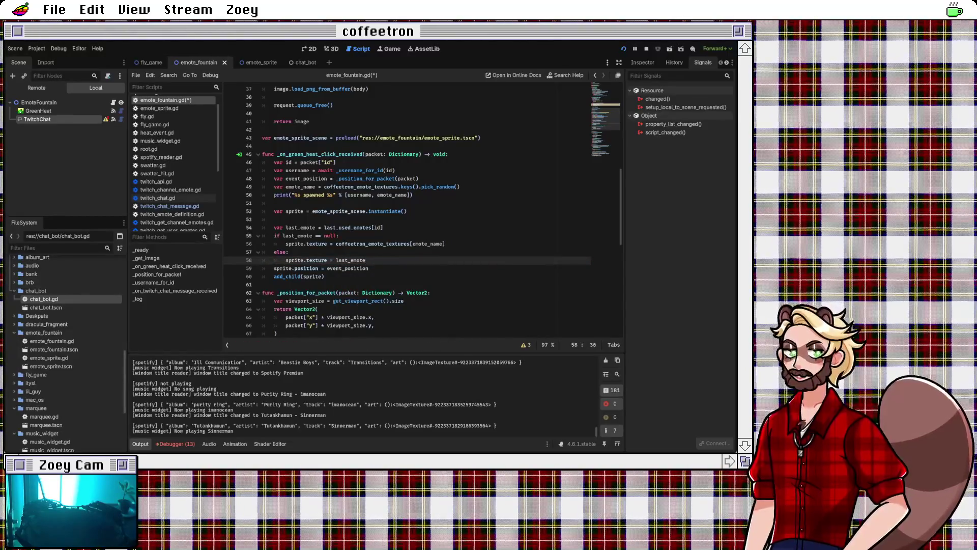
pyautogui.click(316, 227)
# Type last_emote as SpriteFrames and set the else-branch texture from last_emote.get_frame_texture().
pyautogui.write('SpriteFra')
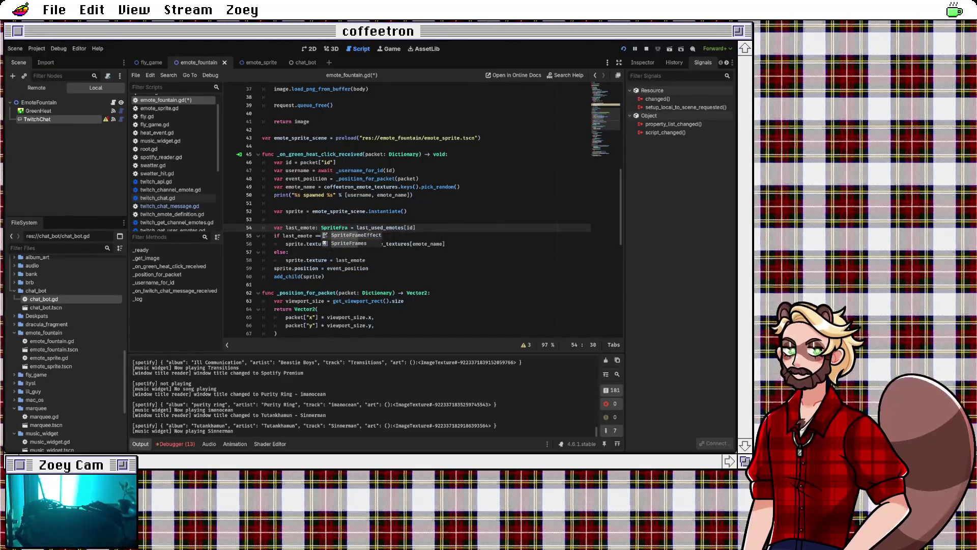
pyautogui.press('Down')
pyautogui.press('Return')
pyautogui.click(366, 260)
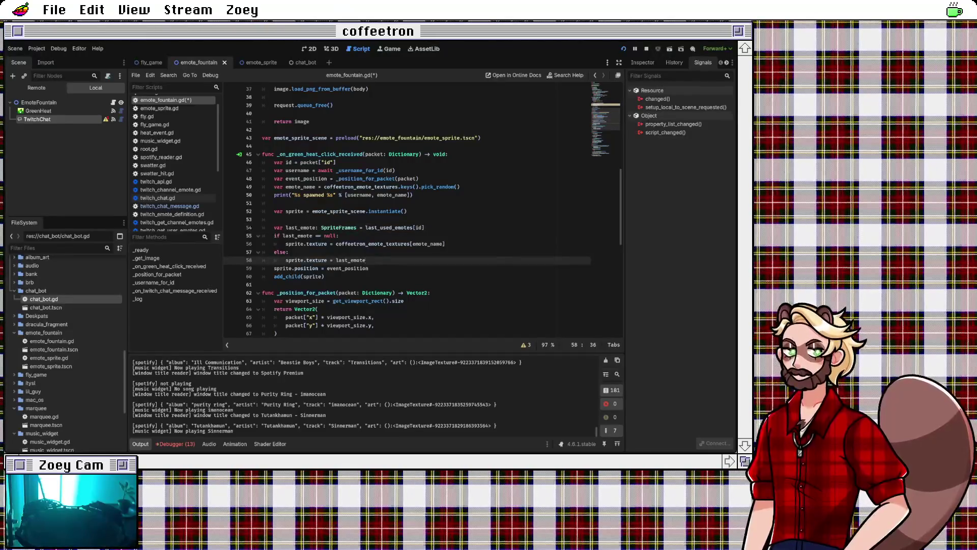
pyautogui.write('.fra')
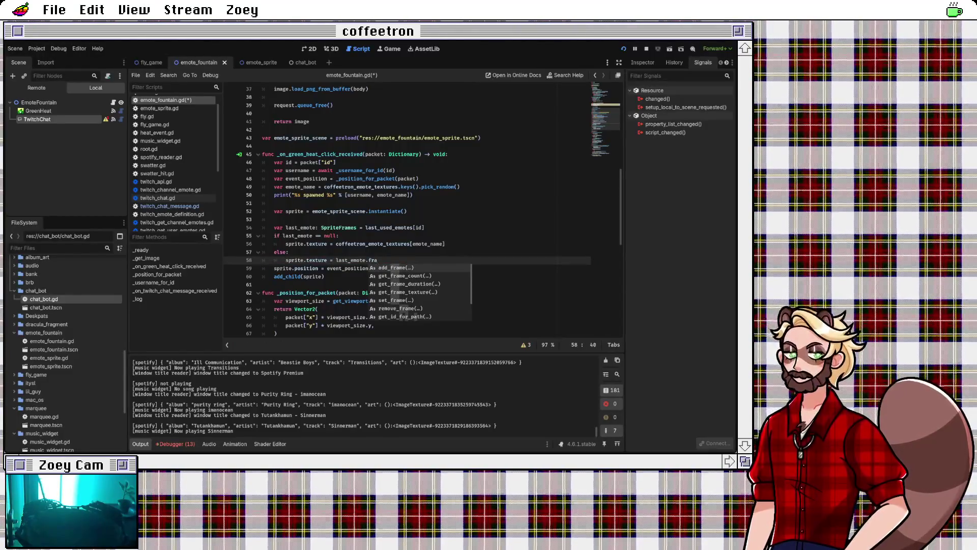
pyautogui.press('Down')
pyautogui.press('Down')
pyautogui.press('Down')
pyautogui.press('Return')
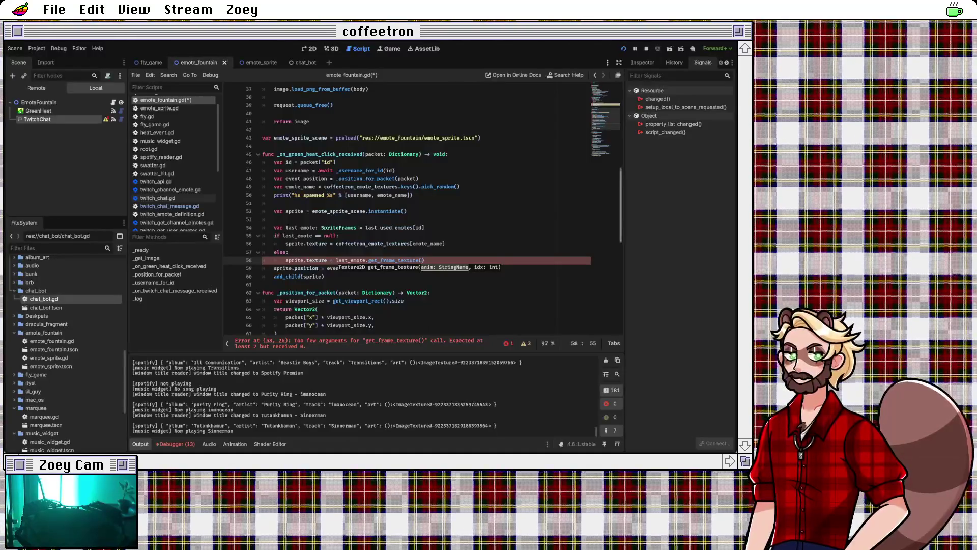
pyautogui.scroll(-12, 422, 204)
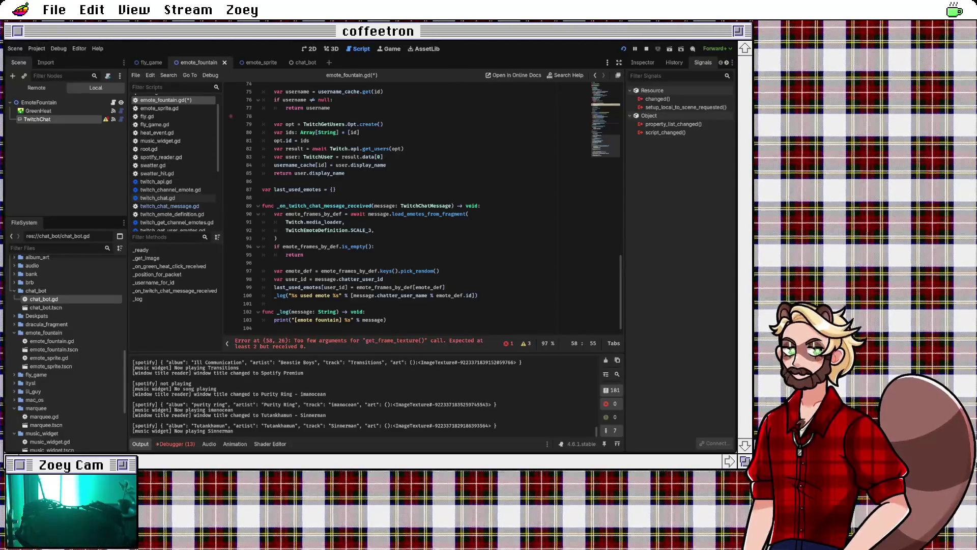
# Follow load_emotes_from_fragment into get_emotes_by_definition in twitch_media_loader.gd and read through it.
pyautogui.scroll(-3, 173, 168)
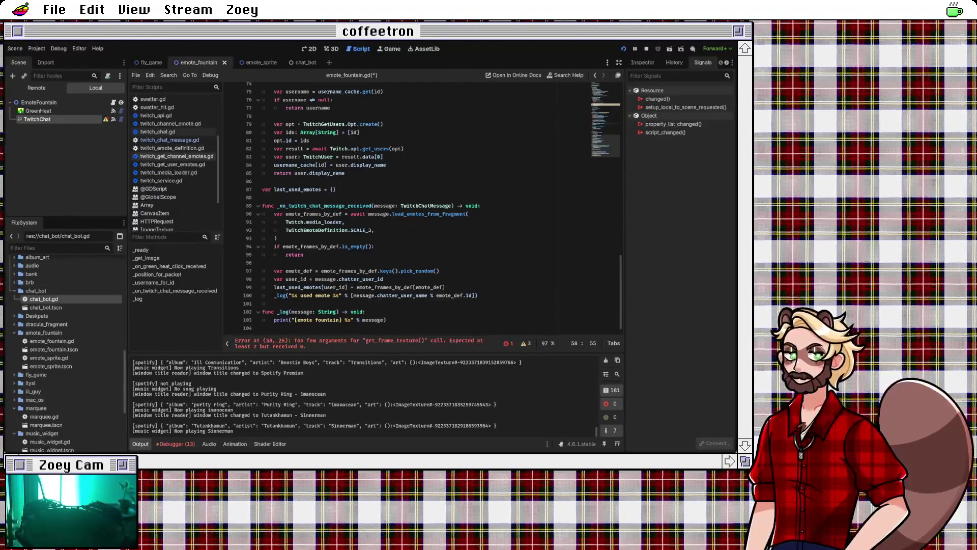
pyautogui.click(170, 140)
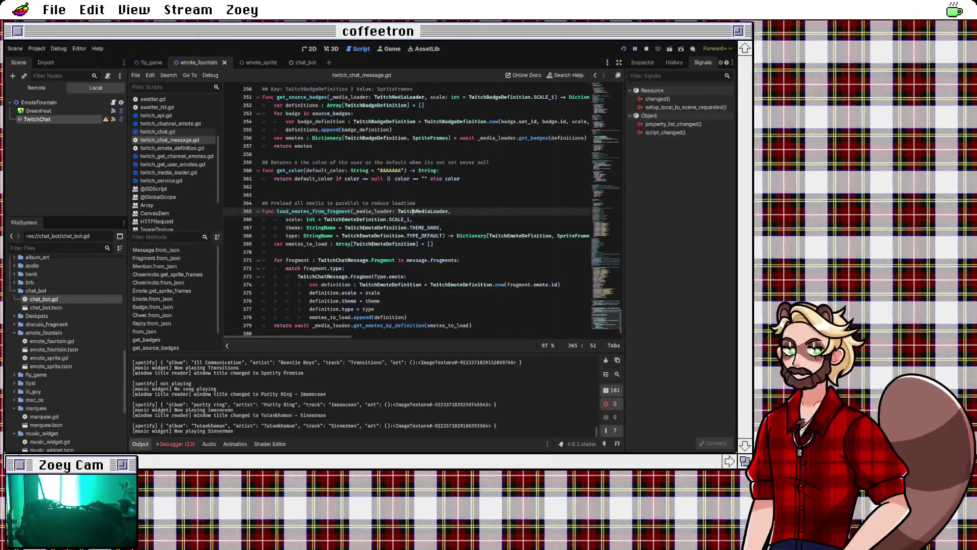
pyautogui.click(412, 211)
pyautogui.keyDown('ctrl'); pyautogui.click(389, 320); pyautogui.keyUp('ctrl')
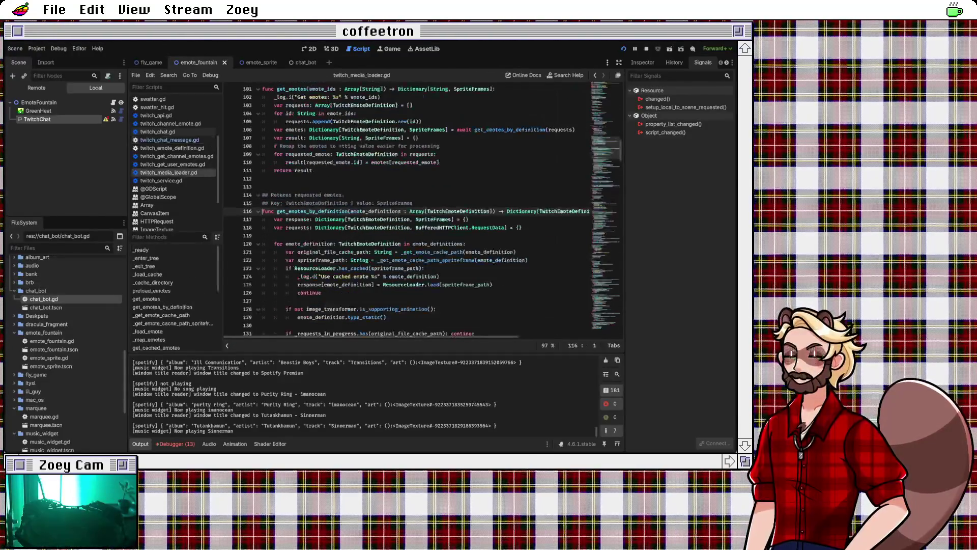
pyautogui.scroll(-4, 407, 208)
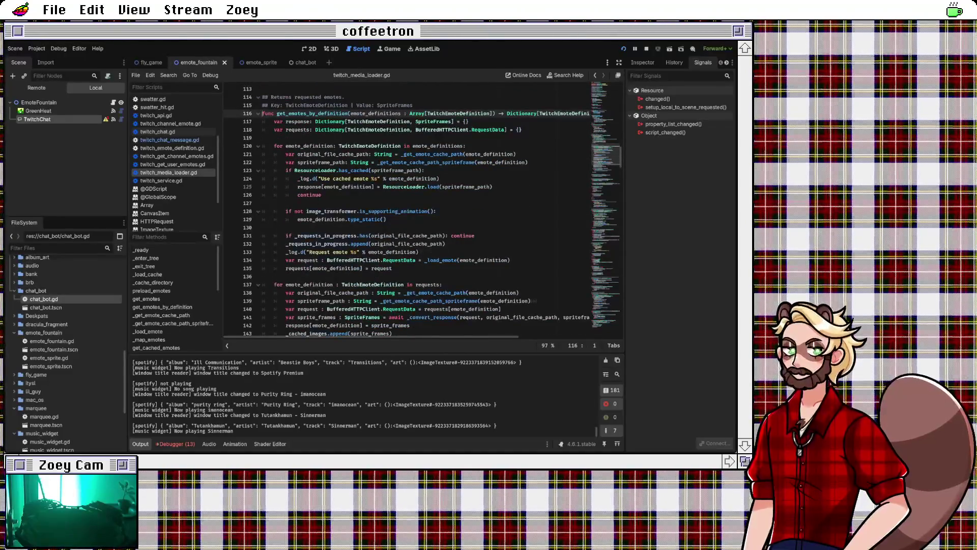
pyautogui.scroll(-1, 421, 209)
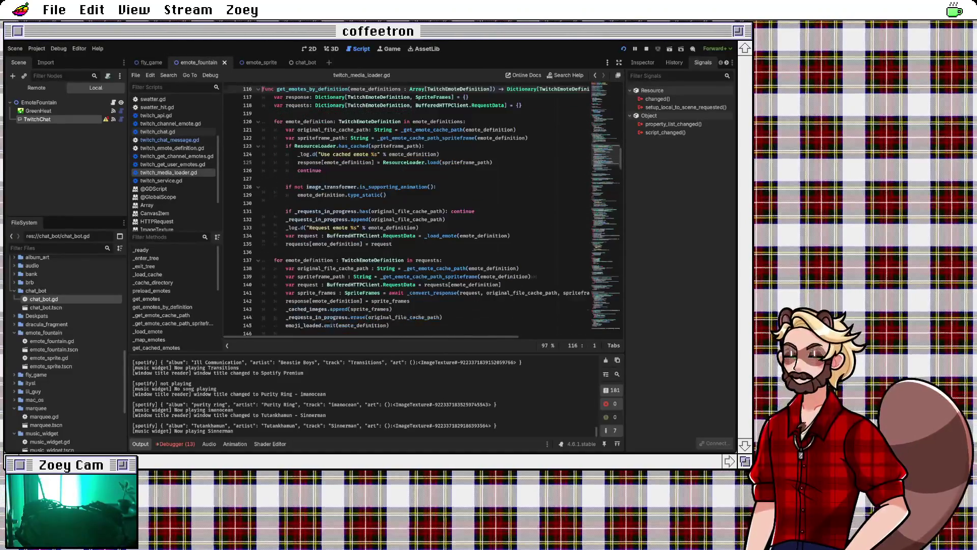
pyautogui.scroll(-2, 422, 209)
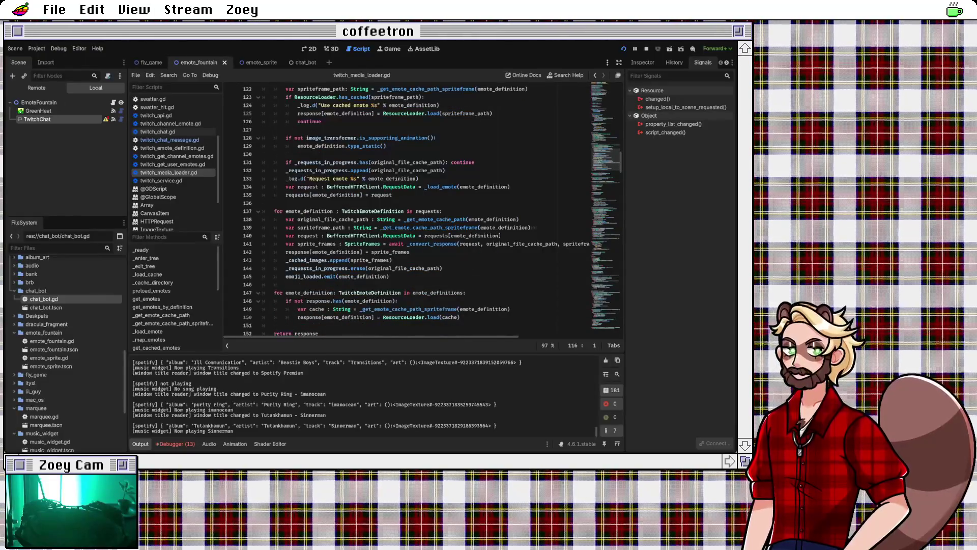
pyautogui.scroll(-1, 421, 209)
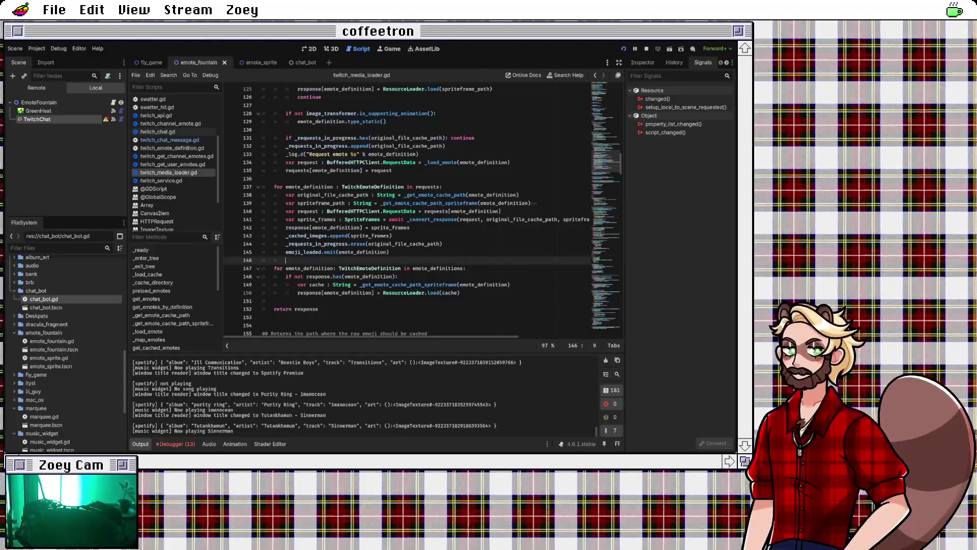
pyautogui.scroll(-1, 422, 209)
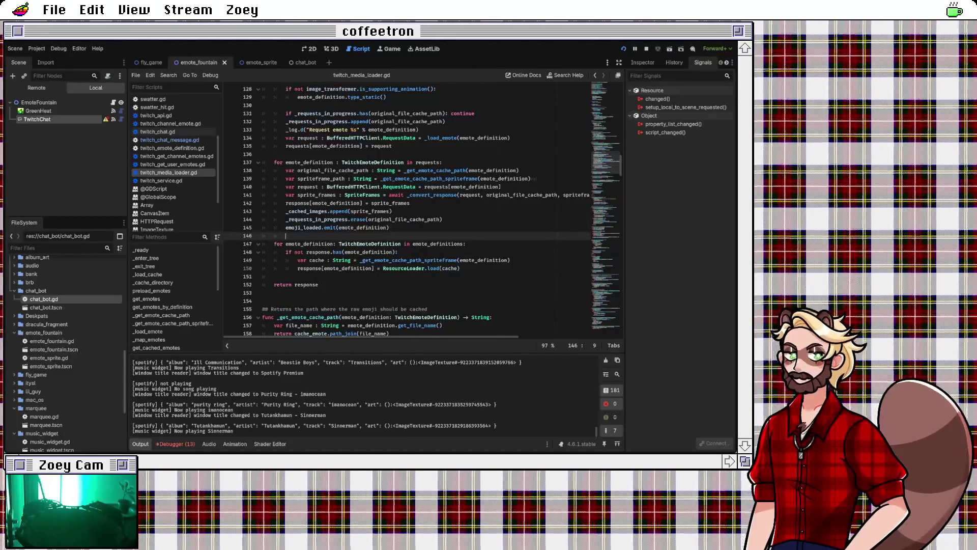
pyautogui.scroll(2, 422, 209)
# Follow _convert_response through to convert_image in twitch_image_transformer.gd.
pyautogui.click(419, 227)
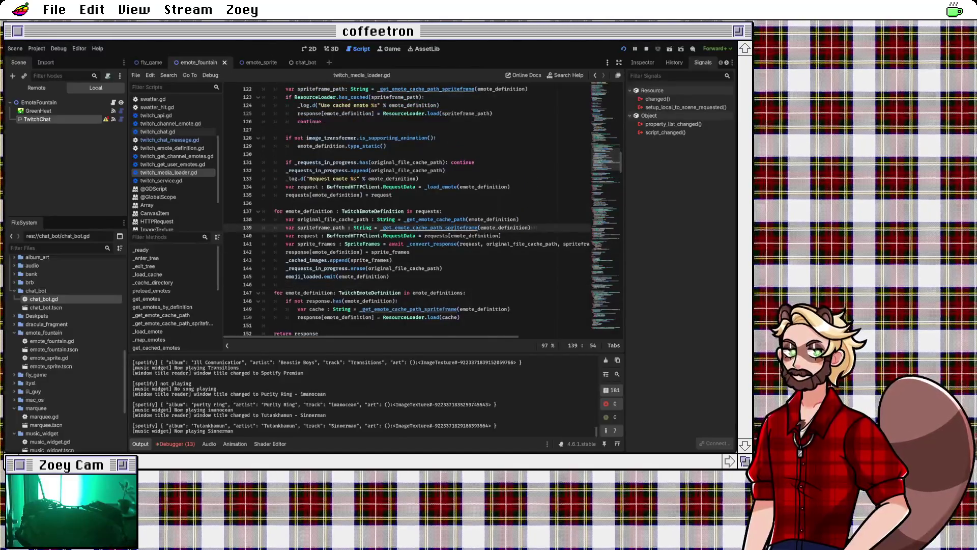
pyautogui.click(433, 243)
pyautogui.keyDown('ctrl'); pyautogui.click(433, 244); pyautogui.keyUp('ctrl')
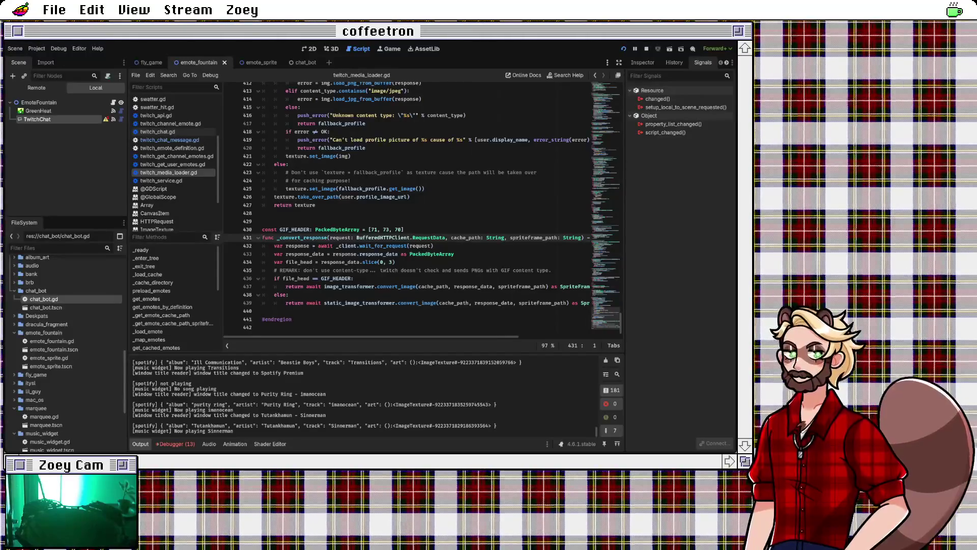
pyautogui.hscroll(3, 426, 202)
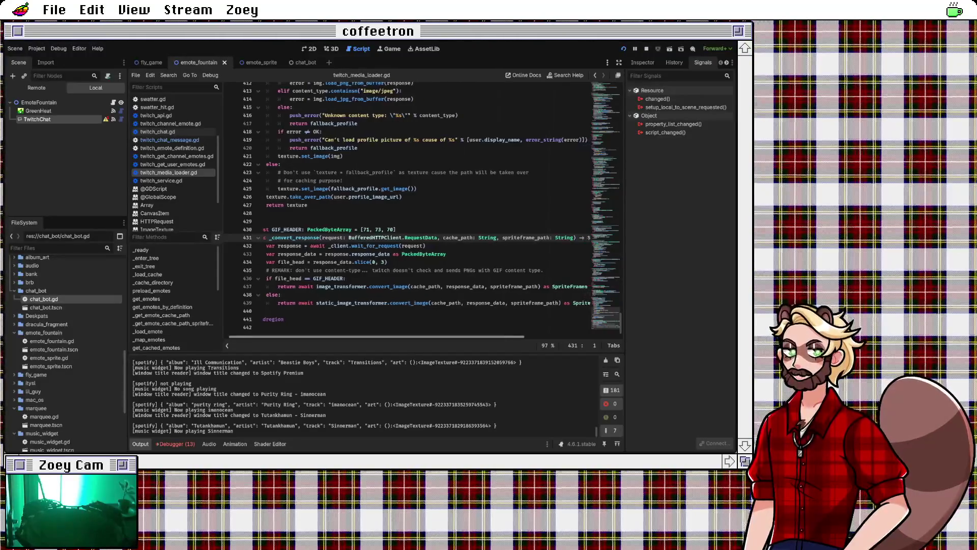
pyautogui.hscroll(-1, 427, 201)
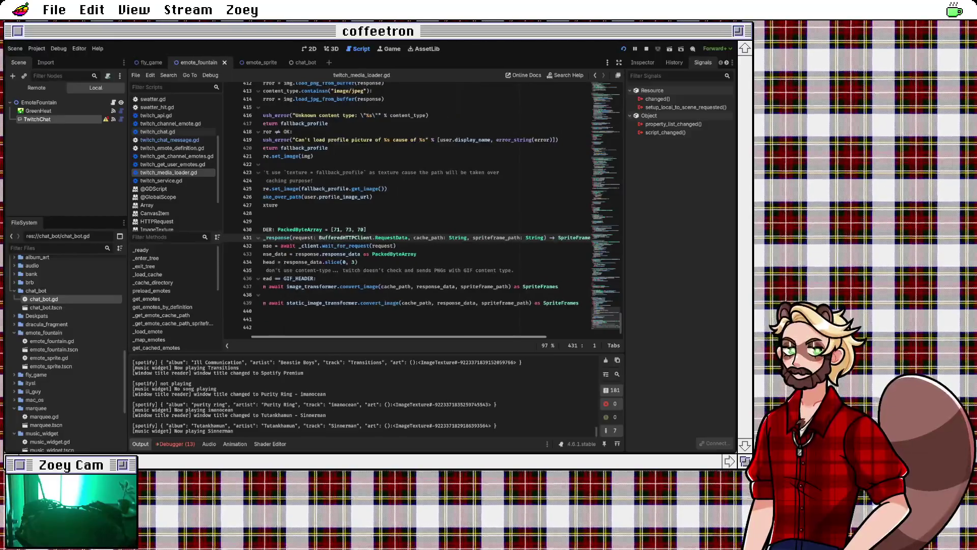
pyautogui.hscroll(-3, 410, 209)
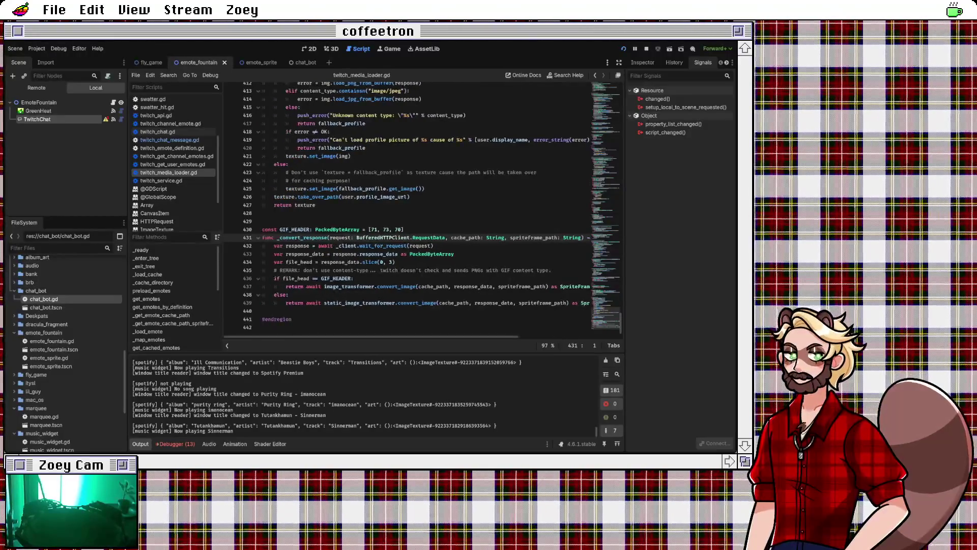
pyautogui.click(357, 286)
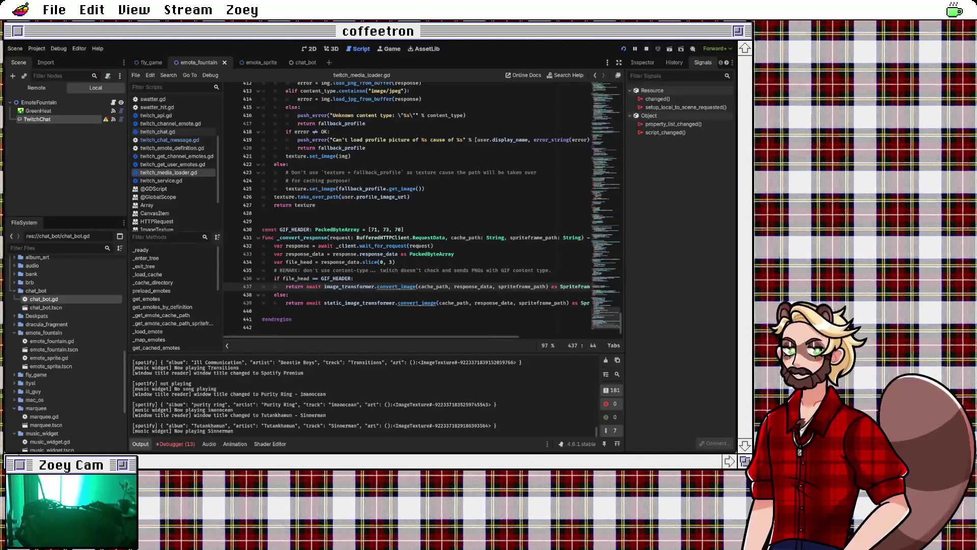
pyautogui.keyDown('ctrl'); pyautogui.click(391, 286); pyautogui.keyUp('ctrl')
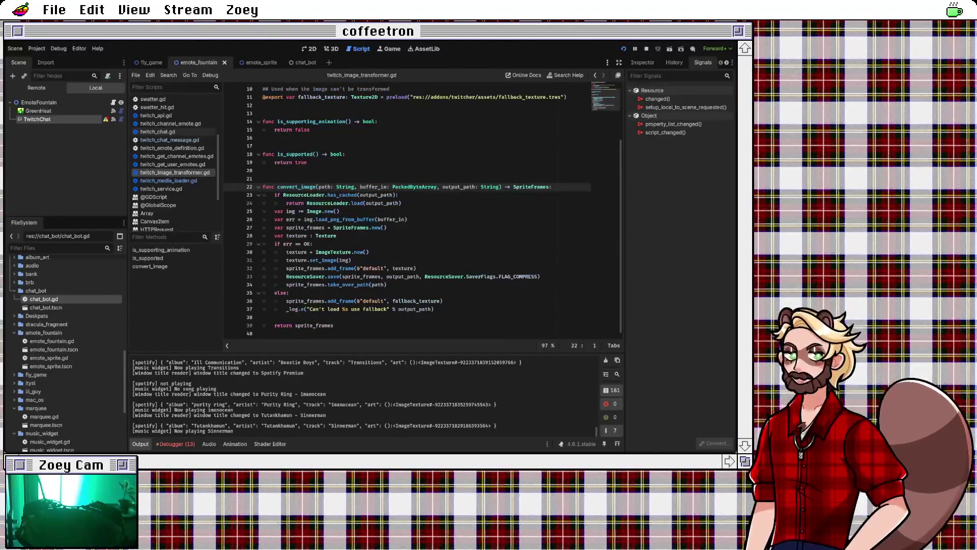
# Note that convert_image adds frames to the "default" animation, then go back to emote_fountain.gd.
pyautogui.click(289, 293)
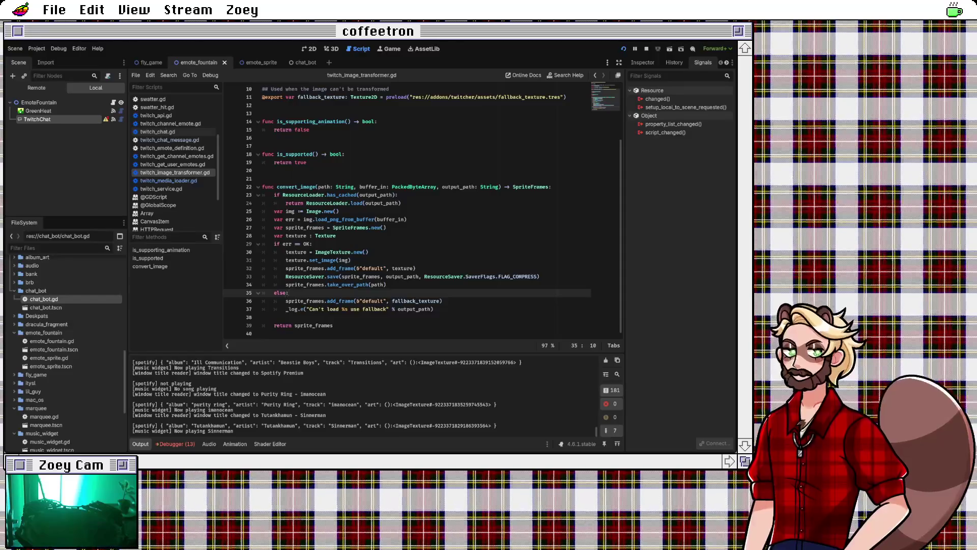
pyautogui.click(358, 268)
pyautogui.hotkey('shift', 'Right')
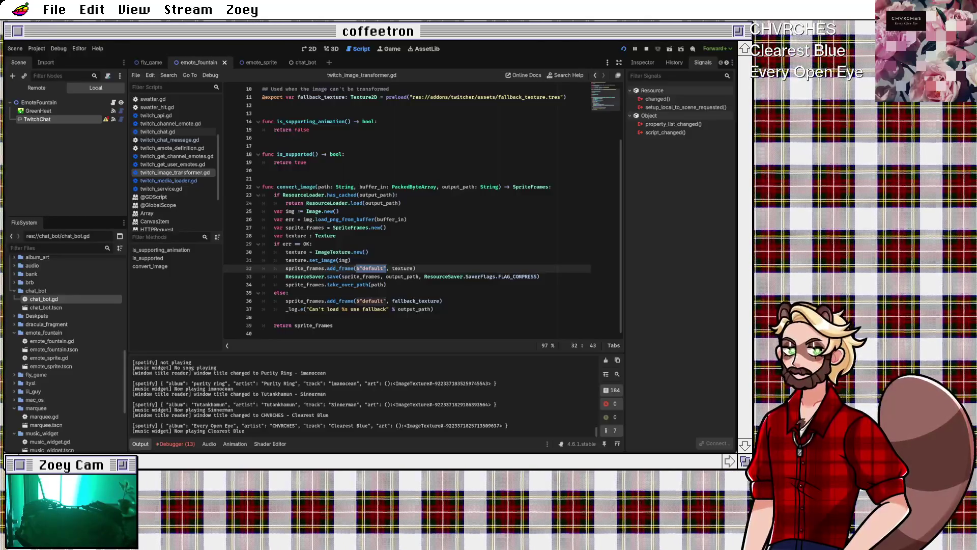
pyautogui.scroll(5, 173, 158)
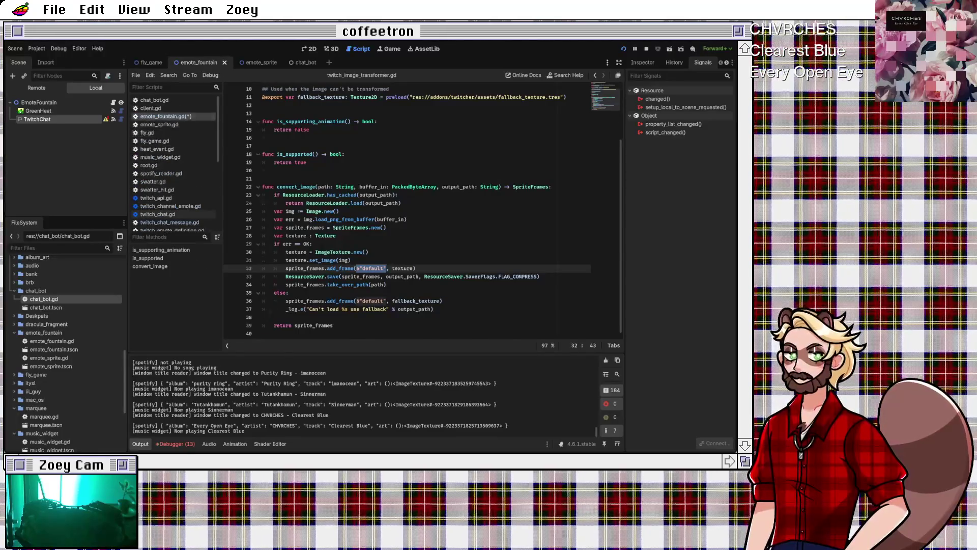
pyautogui.click(166, 116)
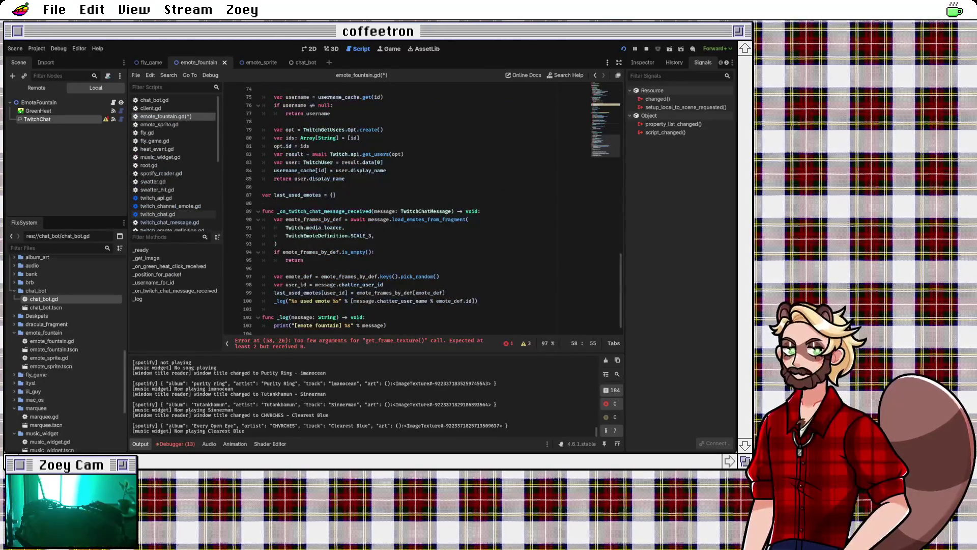
# Pass &"default", 0 to get_frame_texture on line 58 and add a blank line after it.
pyautogui.scroll(-1, 362, 212)
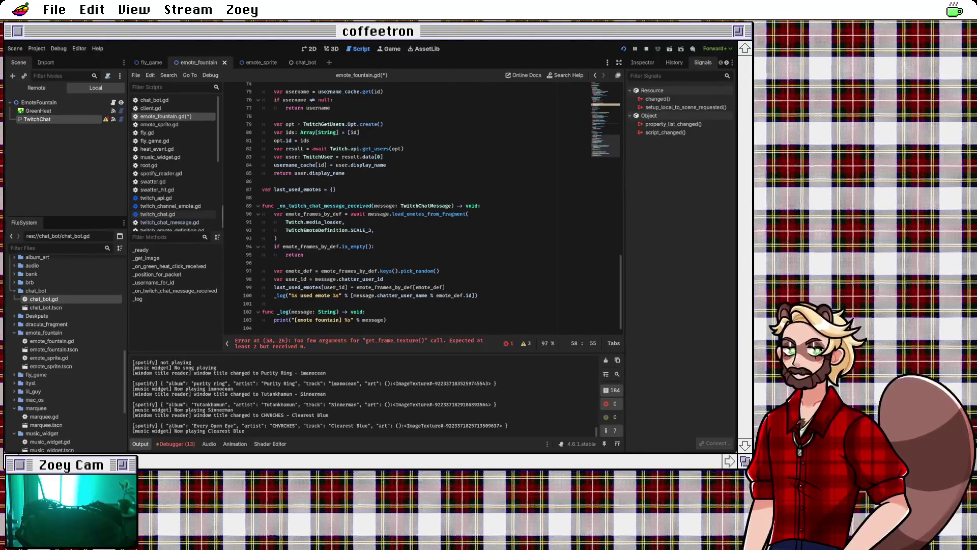
pyautogui.scroll(4, 431, 206)
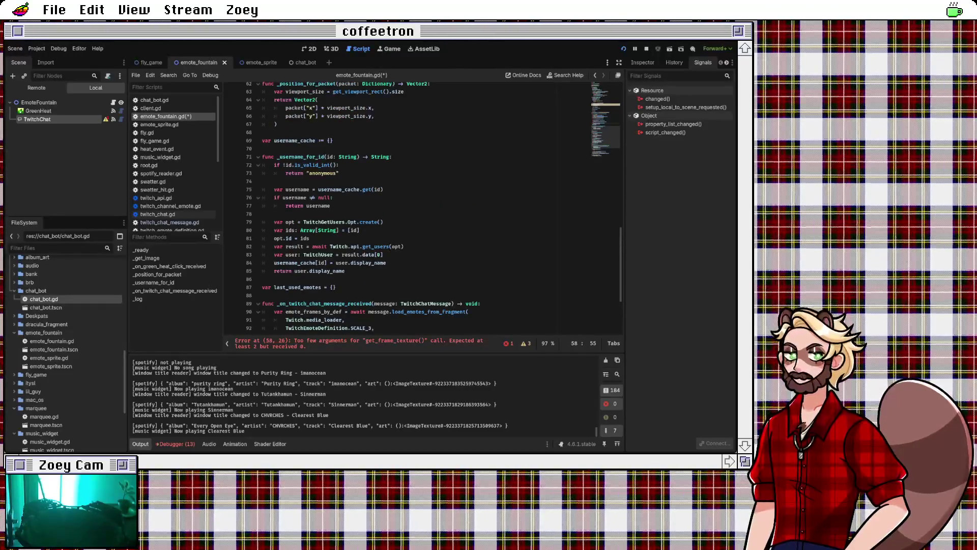
pyautogui.scroll(2, 423, 204)
pyautogui.scroll(5, 422, 206)
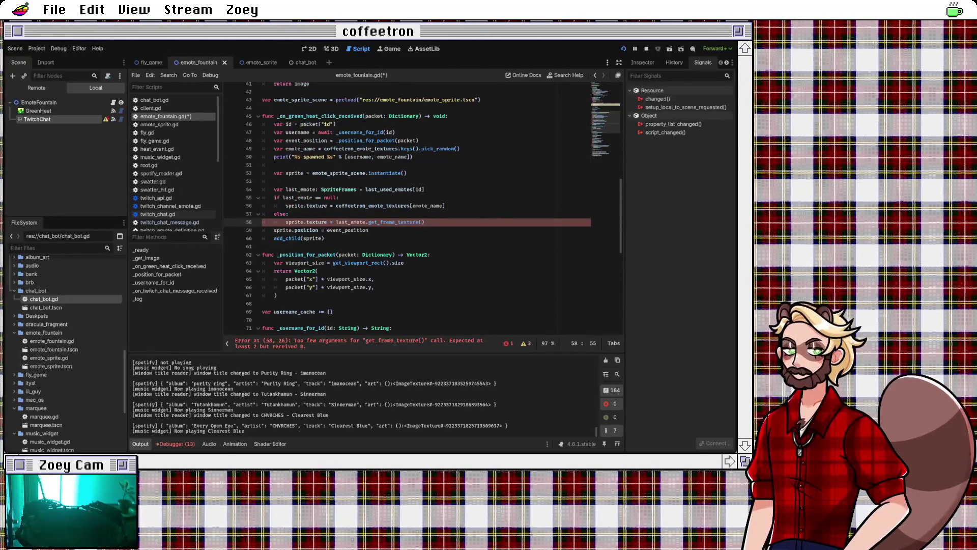
pyautogui.click(368, 230)
pyautogui.click(425, 222)
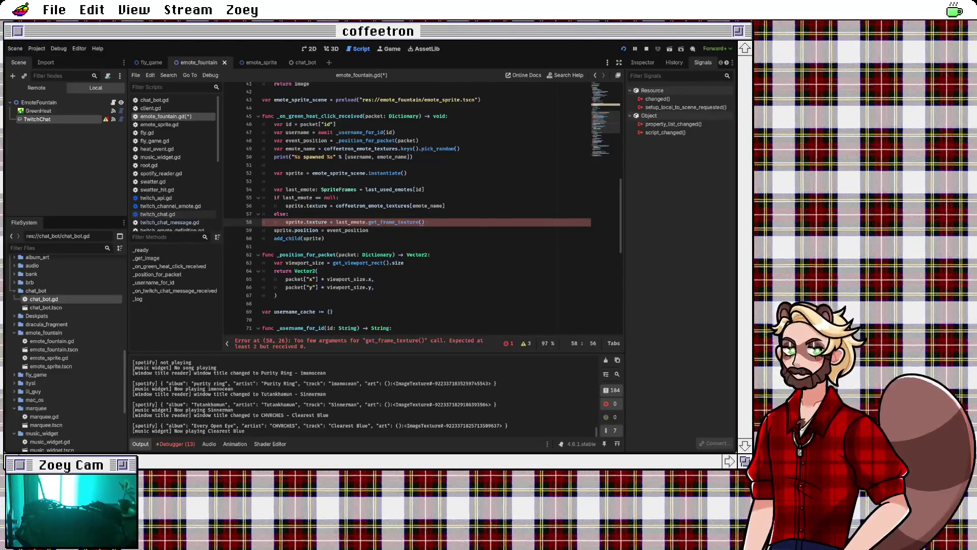
pyautogui.press('BackSpace')
pyautogui.press('BackSpace')
pyautogui.write('(')
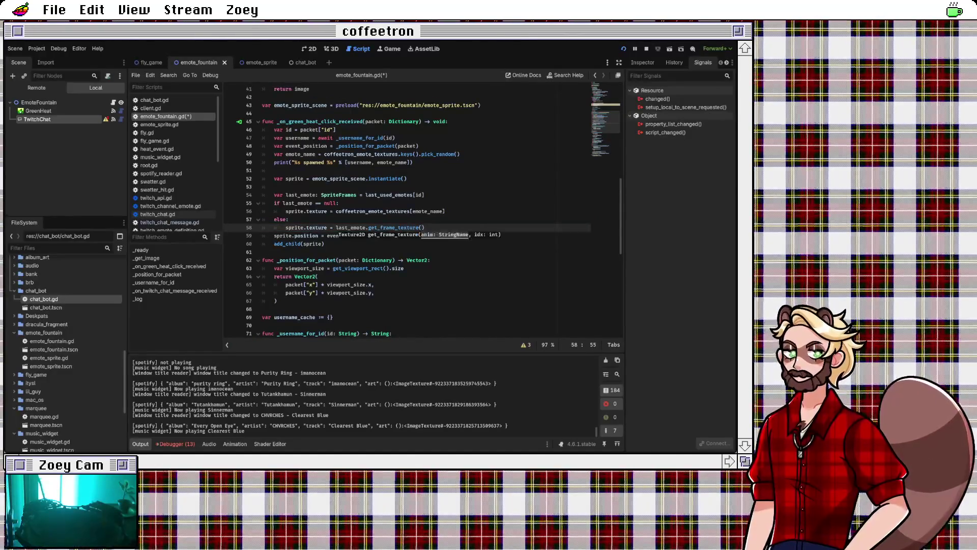
pyautogui.write('&"default", ')
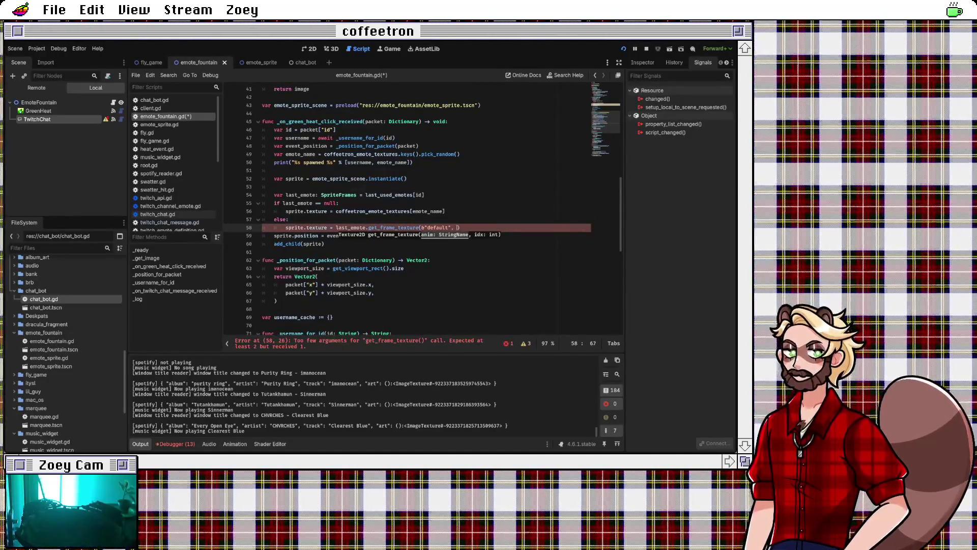
pyautogui.write('0)')
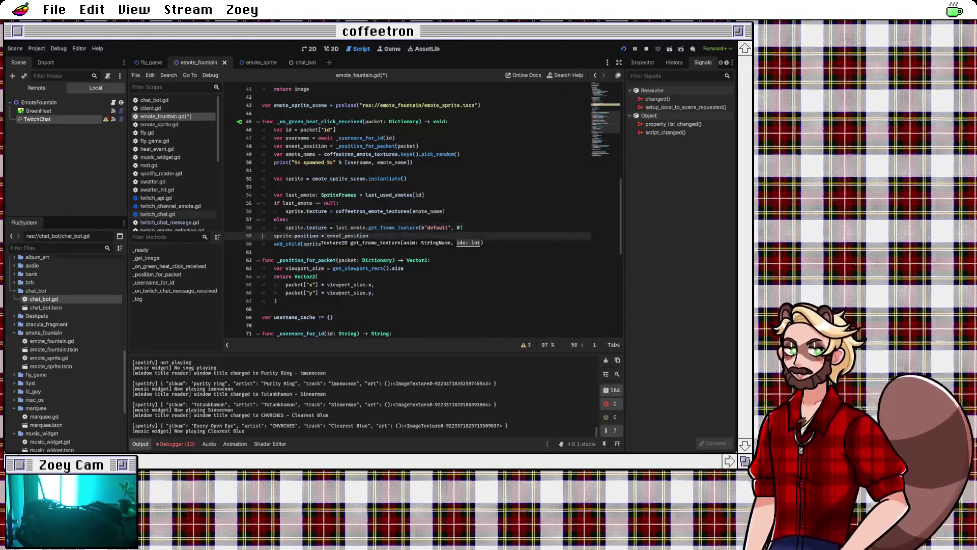
pyautogui.press('Return')
pyautogui.press('Up')
# Cut the random emote_name pick and its print line out of the handler.
pyautogui.press('Down')
pyautogui.press('Down')
pyautogui.press('Down')
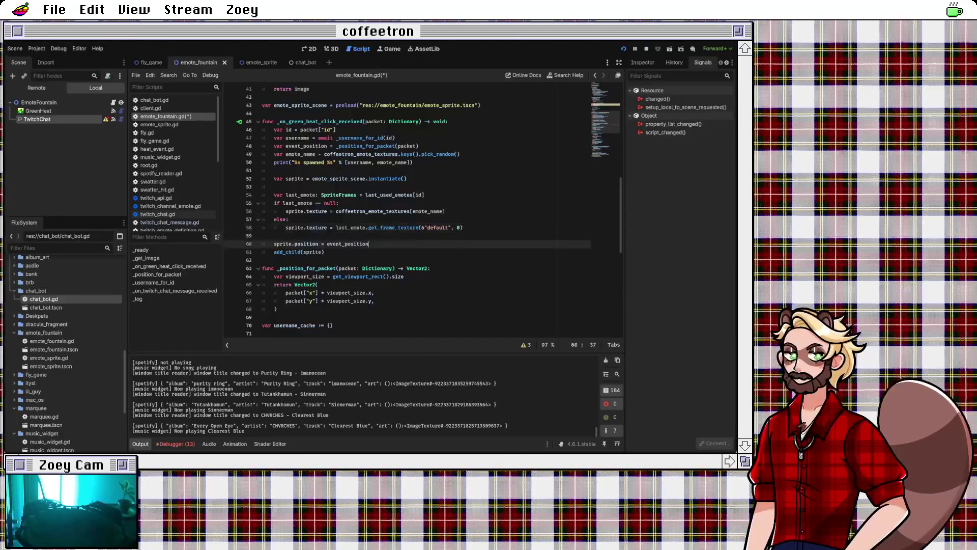
pyautogui.press('Up')
pyautogui.press('Up')
pyautogui.press('Up')
pyautogui.press('End')
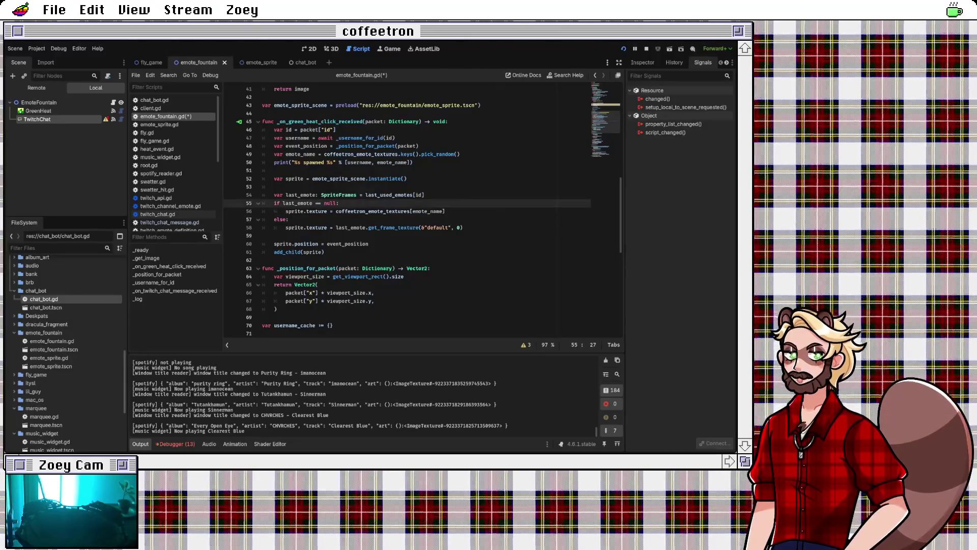
pyautogui.press('Up')
pyautogui.press('Up')
pyautogui.press('Up')
pyautogui.press('Home')
pyautogui.press('Home')
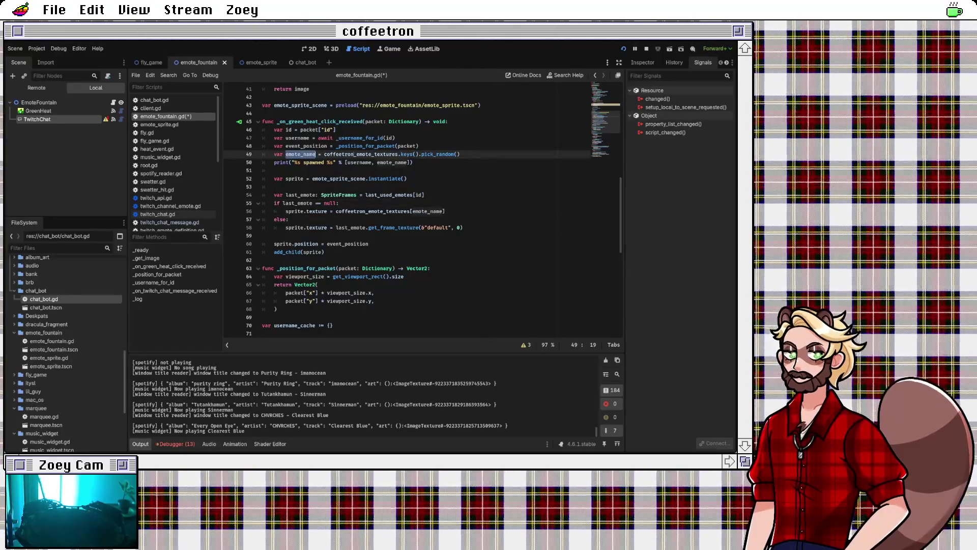
pyautogui.hotkey('shift', 'Down')
pyautogui.hotkey('shift', 'Down')
pyautogui.hotkey('ctrl', 'x')
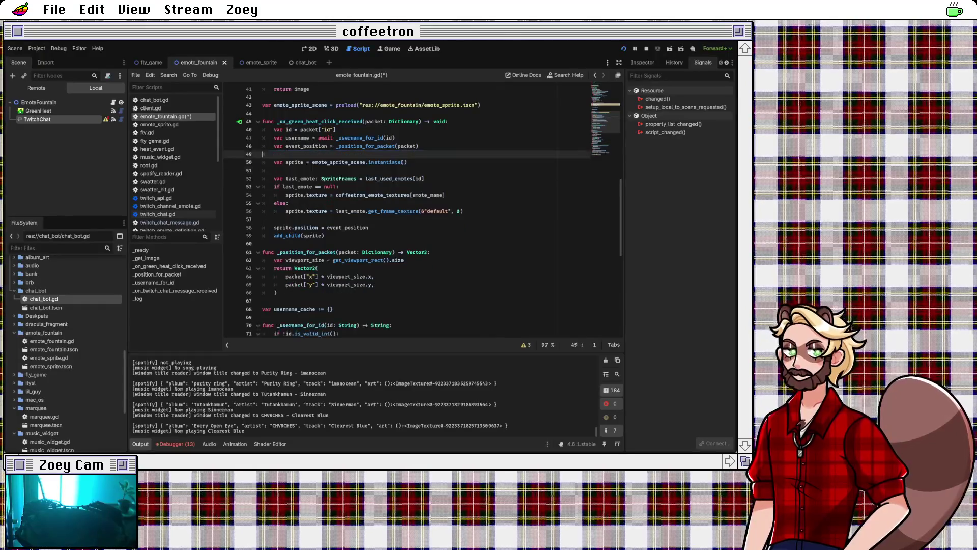
# Paste the random emote_name lines into the null branch, indent them, and change print to _log.
pyautogui.click(262, 195)
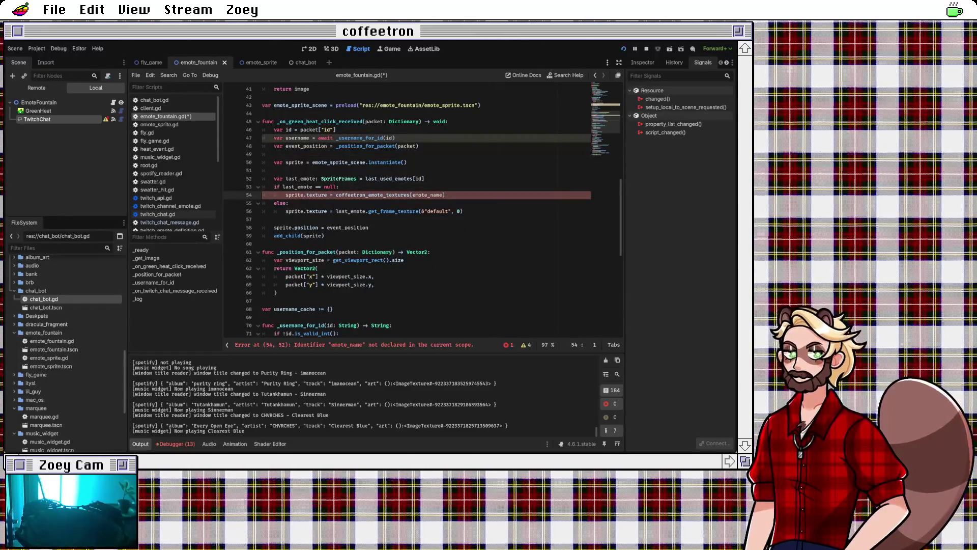
pyautogui.hotkey('ctrl', 'v')
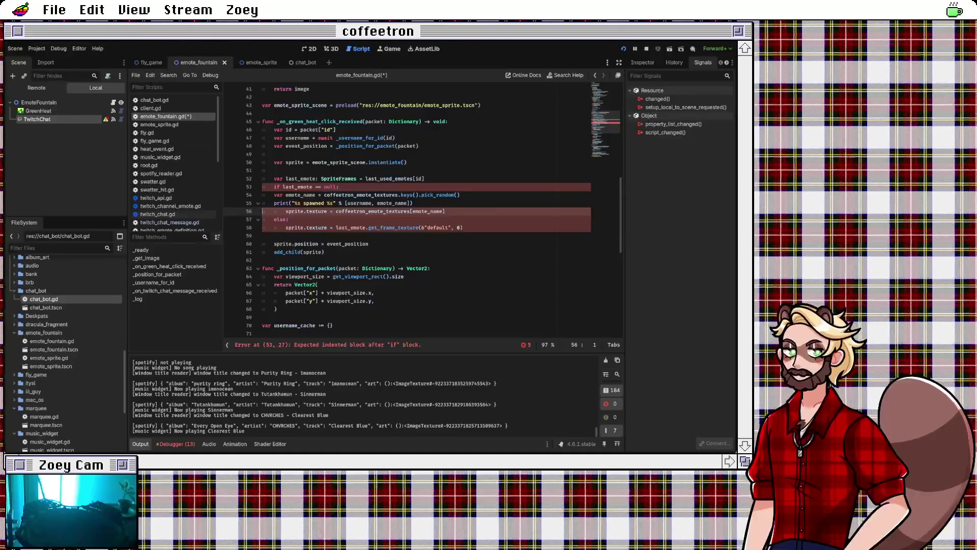
pyautogui.hotkey('shift', 'Up')
pyautogui.hotkey('shift', 'Up')
pyautogui.press('Tab')
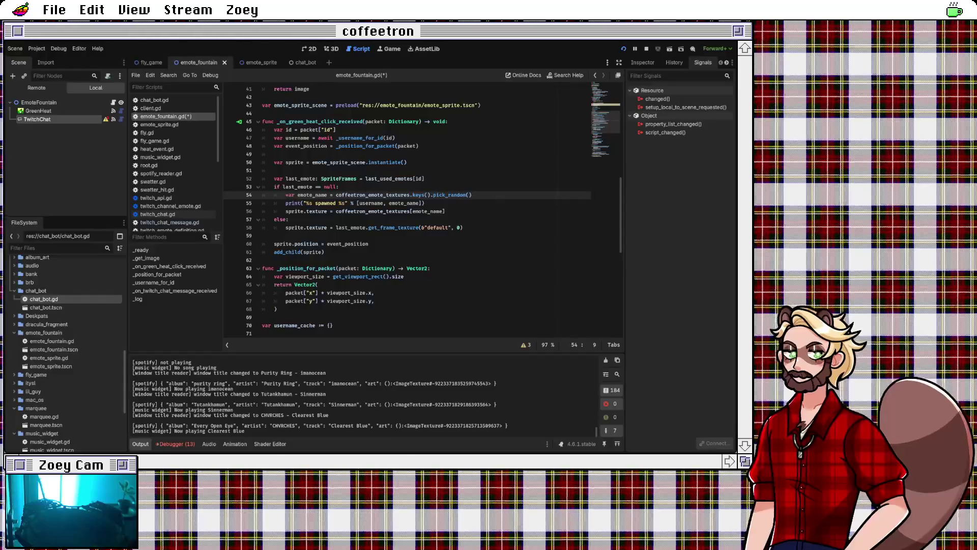
pyautogui.press('Down')
pyautogui.hotkey('ctrl', 'shift', 'Right')
pyautogui.write('plog')
pyautogui.press('Right')
# Log "%s spawned last used emote" under else, save emote_fountain.gd, and rerun the project.
pyautogui.click(289, 219)
pyautogui.press('Return')
pyautogui.write('_log("%s ')
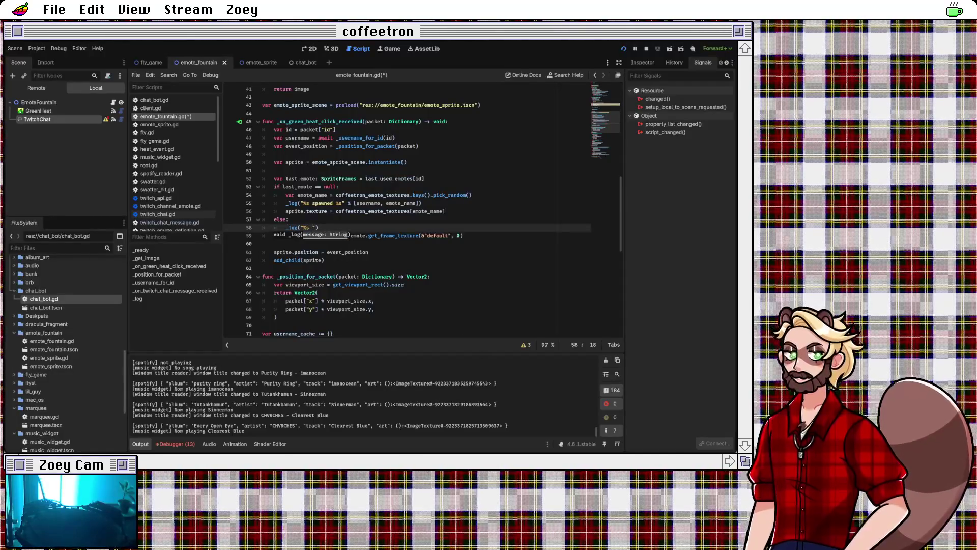
pyautogui.write('spawned la')
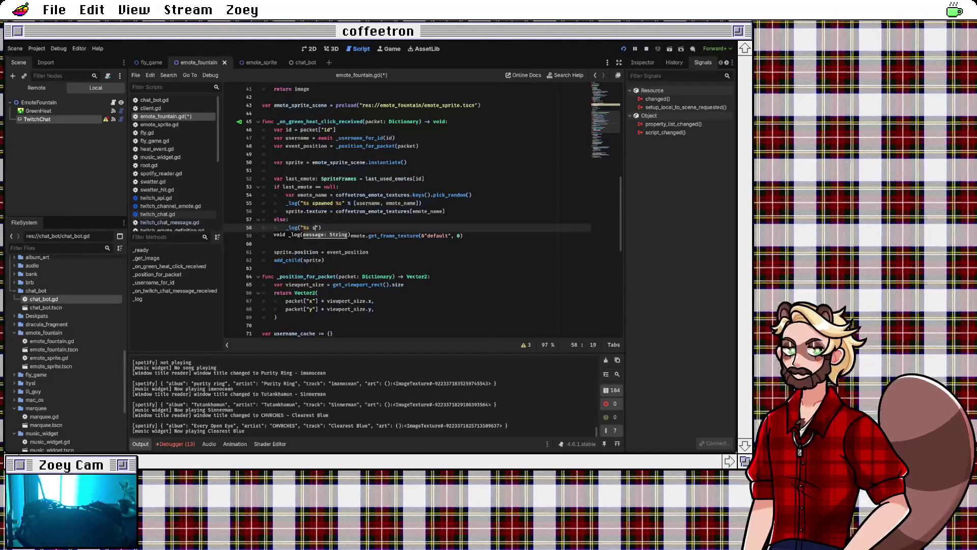
pyautogui.write('st used emote')
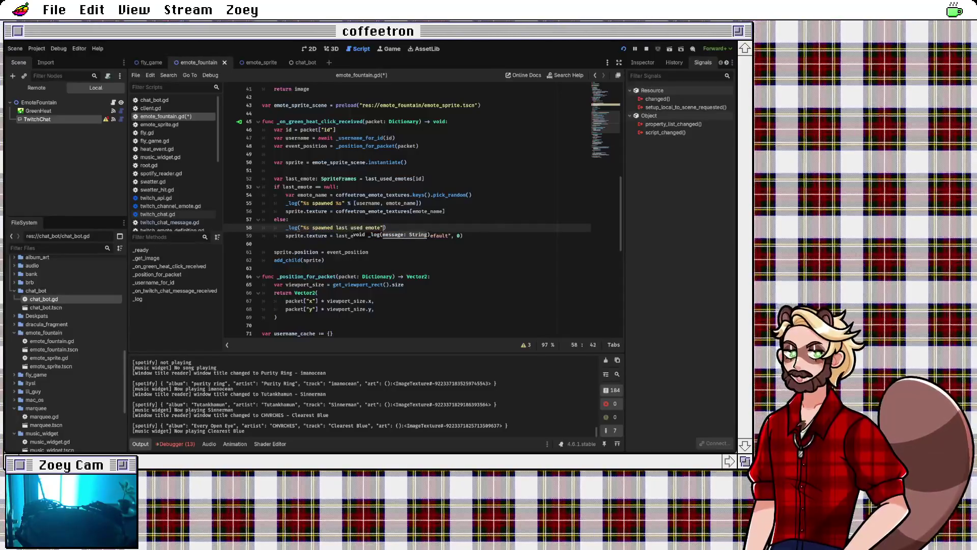
pyautogui.click(262, 235)
pyautogui.click(387, 228)
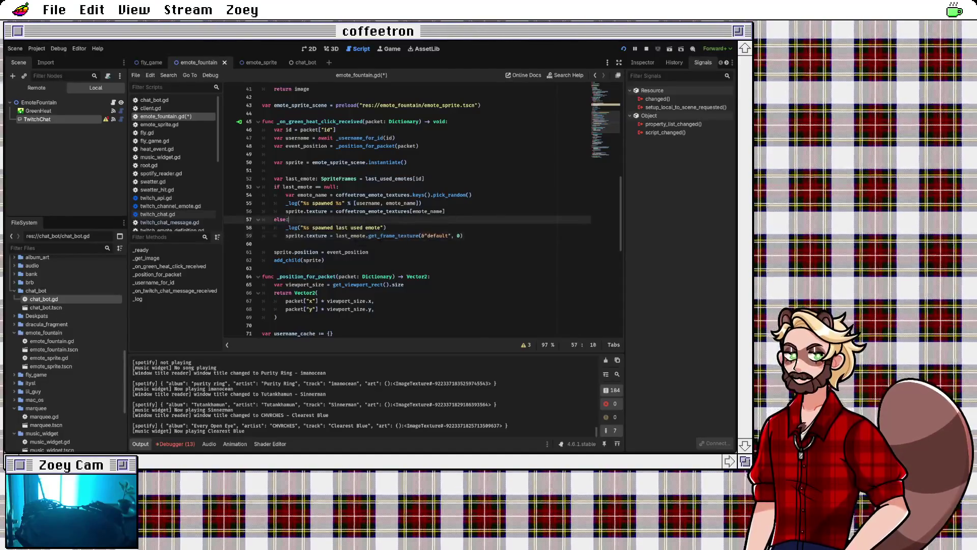
pyautogui.hotkey('ctrl', 's')
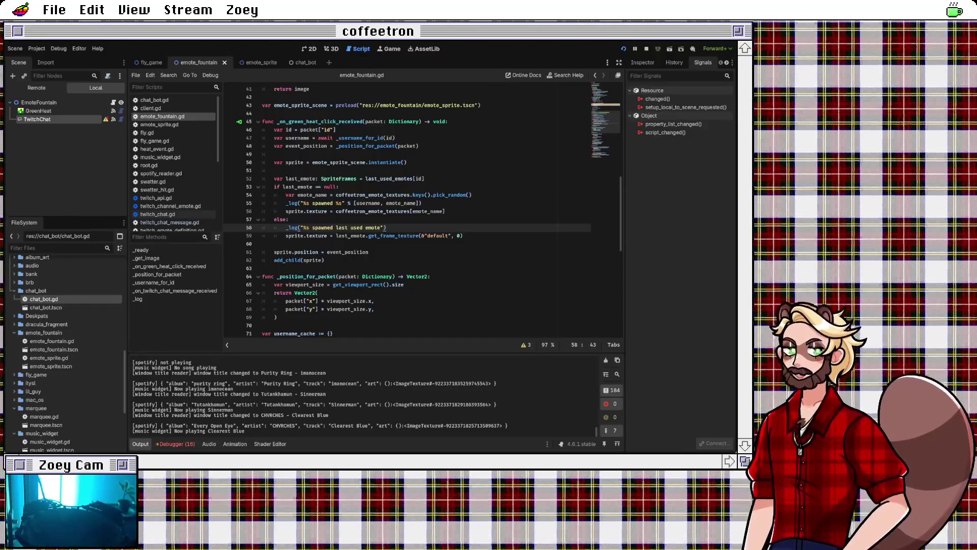
pyautogui.press('F5')
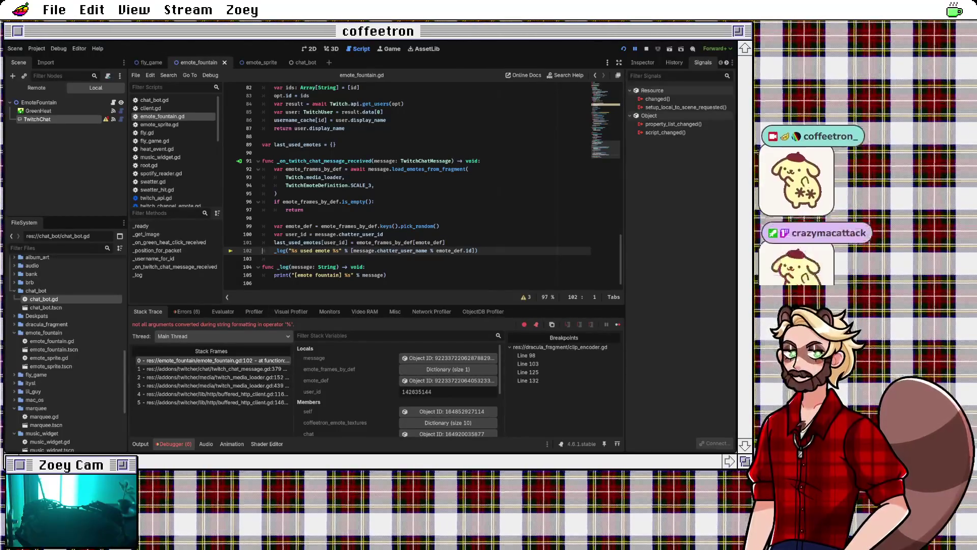
# Replace the stray % on line 102 with a comma, resume execution, and review the debugger errors.
pyautogui.click(431, 250)
pyautogui.press('BackSpace')
pyautogui.press('BackSpace')
pyautogui.write(',')
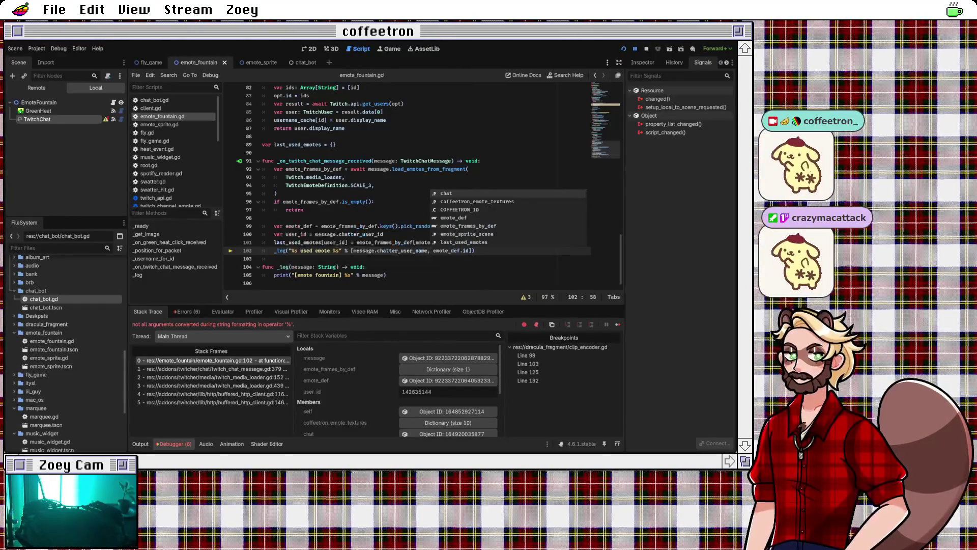
pyautogui.press('F12')
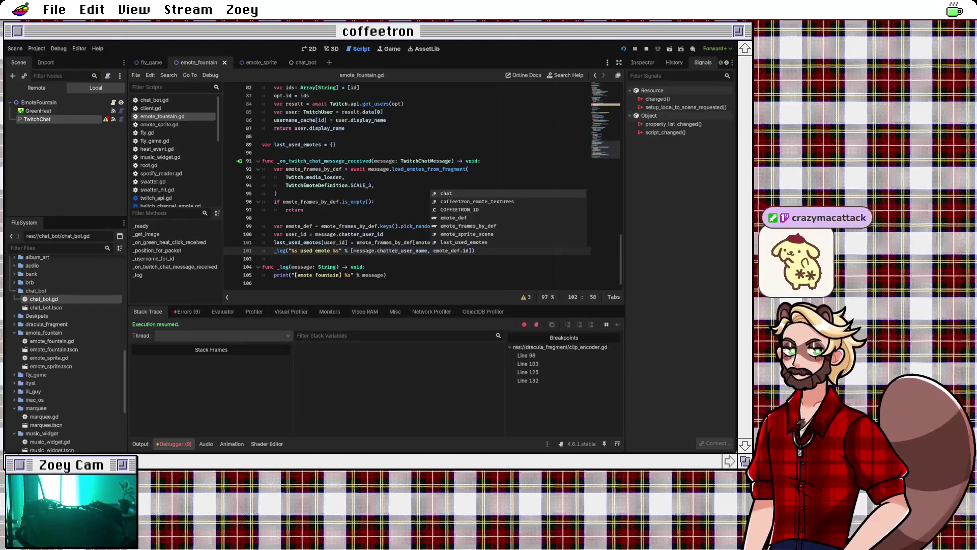
pyautogui.click(275, 259)
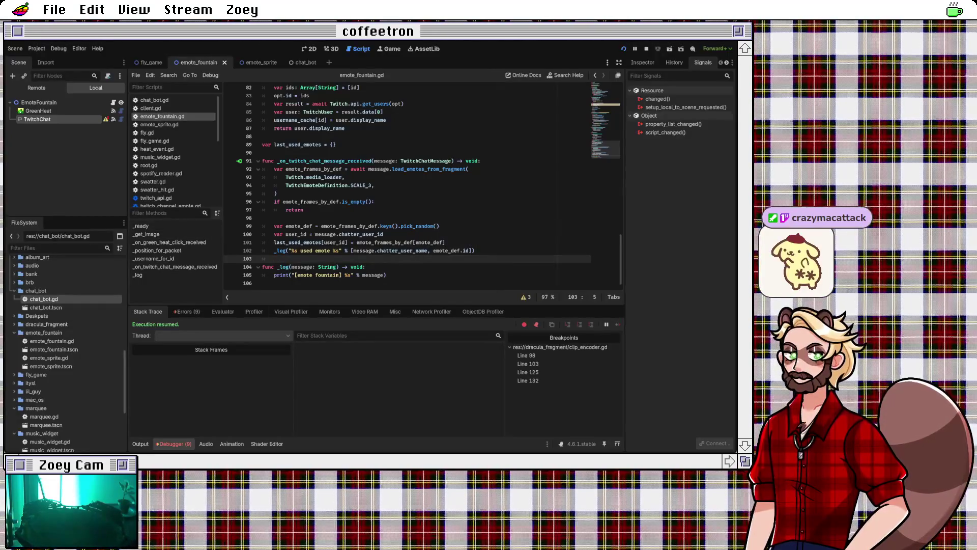
pyautogui.click(186, 312)
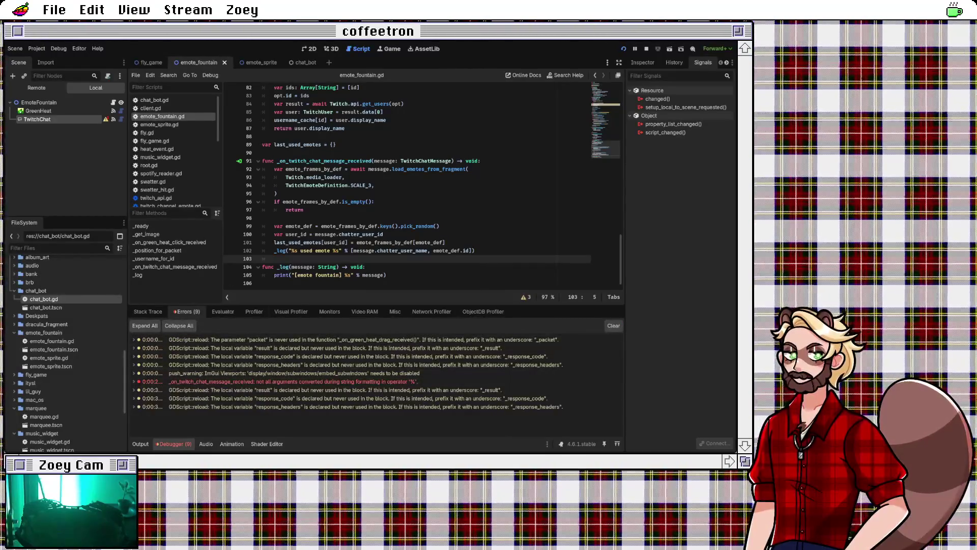
pyautogui.hotkey('alt', 'o')
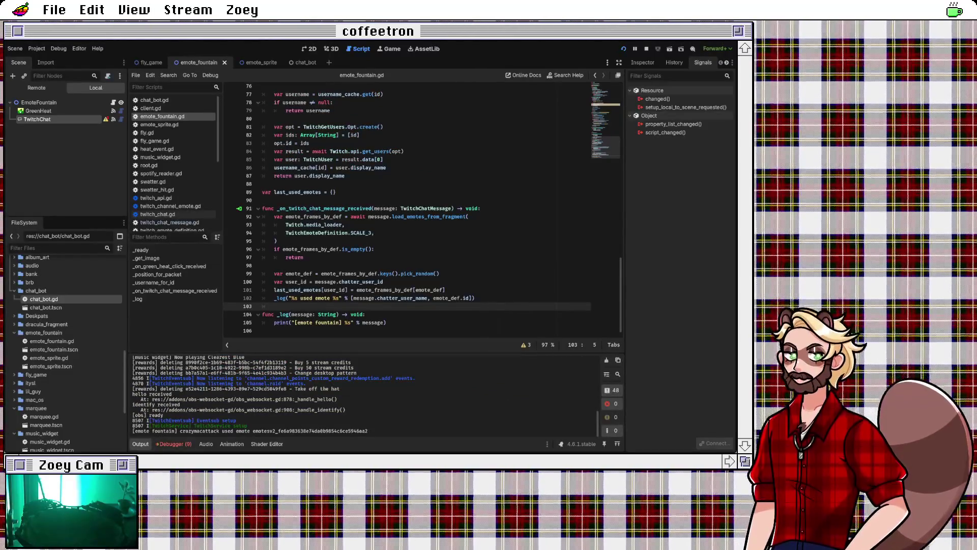
# Select the logged emote ID in the output and set a breakpoint on line 102.
pyautogui.moveTo(253, 430); pyautogui.dragTo(367, 431)
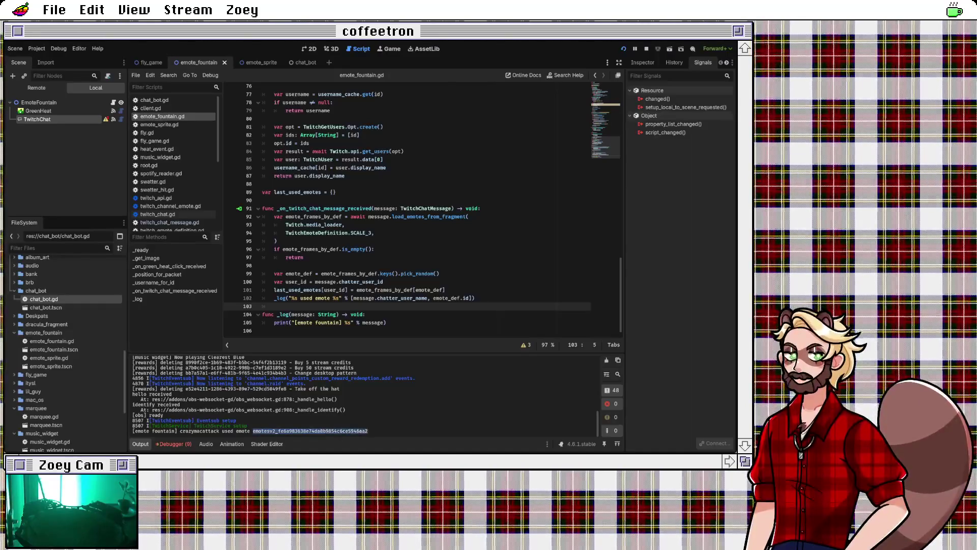
pyautogui.click(365, 314)
pyautogui.click(475, 298)
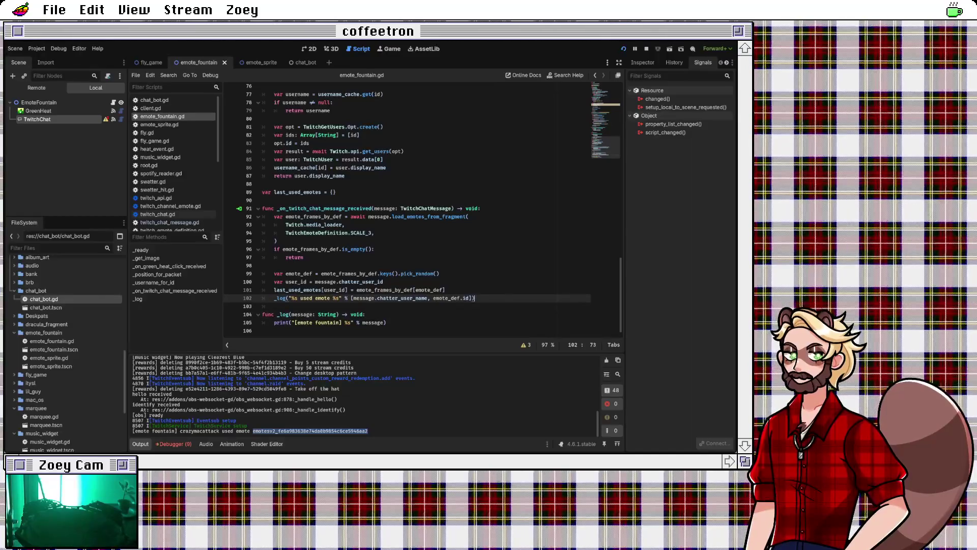
pyautogui.click(448, 298)
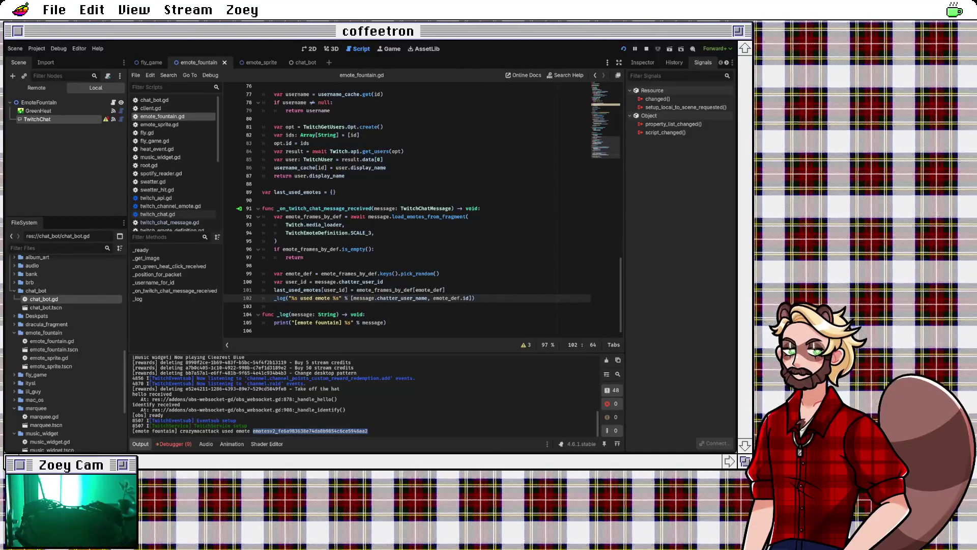
pyautogui.press('F9')
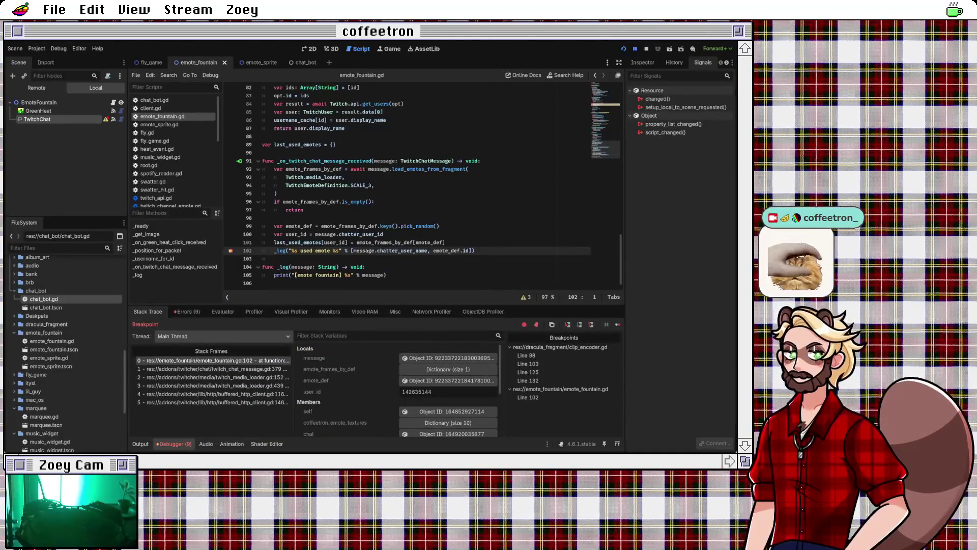
# Open the paused emote_def object in the Inspector, select its ID, and expand emote_frames_by_def.
pyautogui.click(448, 380)
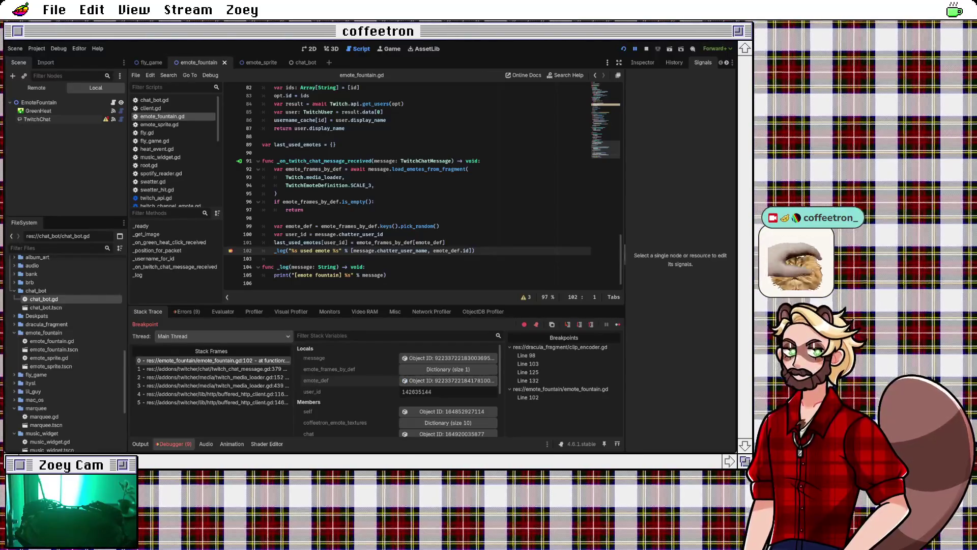
pyautogui.click(643, 62)
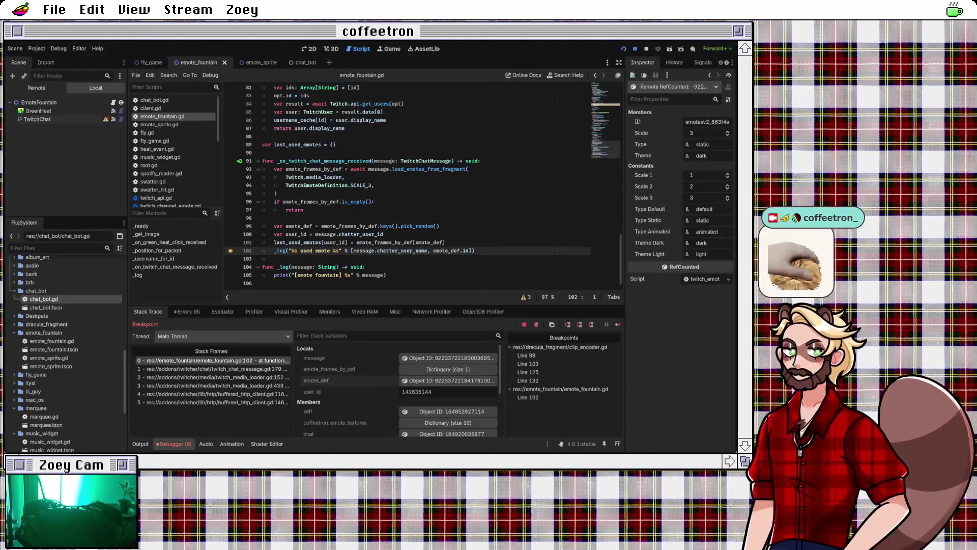
pyautogui.doubleClick(706, 122)
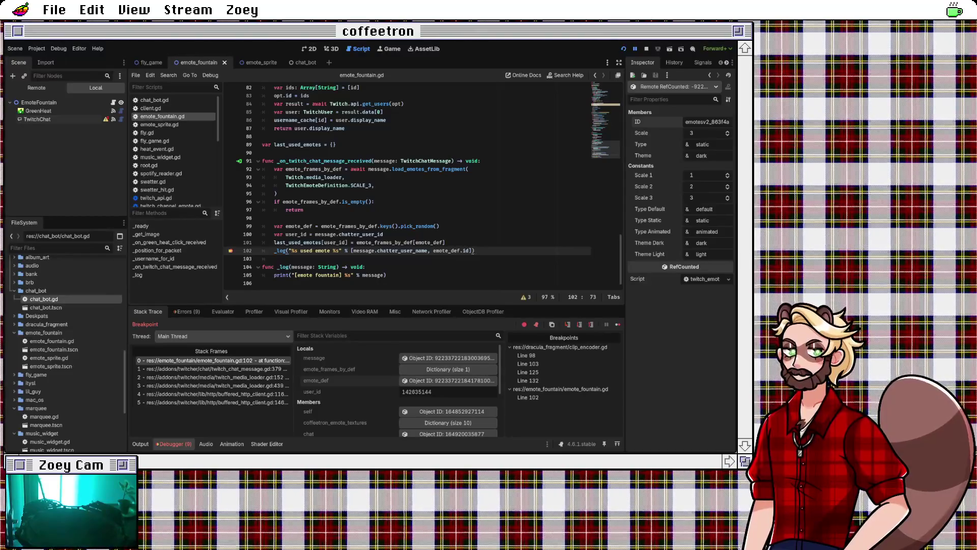
pyautogui.click(448, 369)
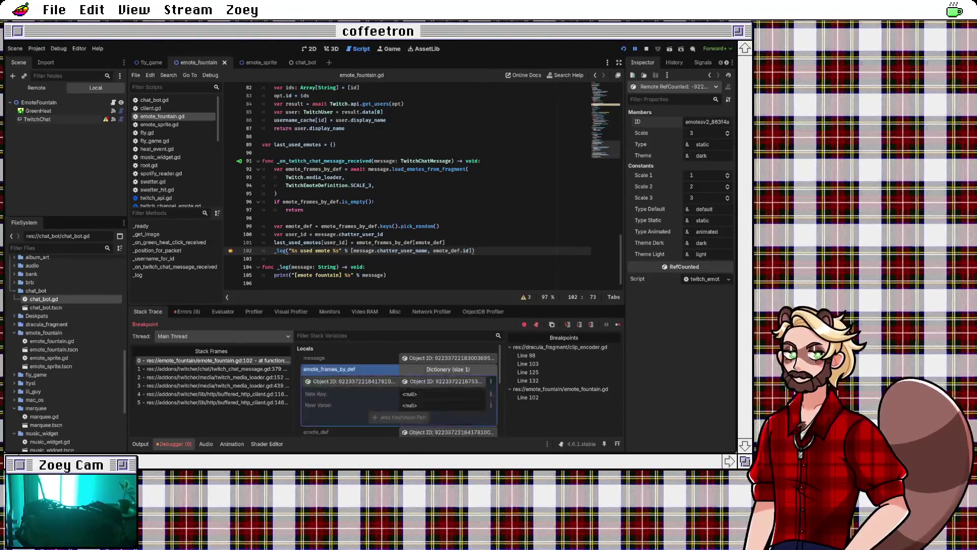
# Inspect the stored SpriteFrames resource path and read the full emote_def ID.
pyautogui.click(445, 381)
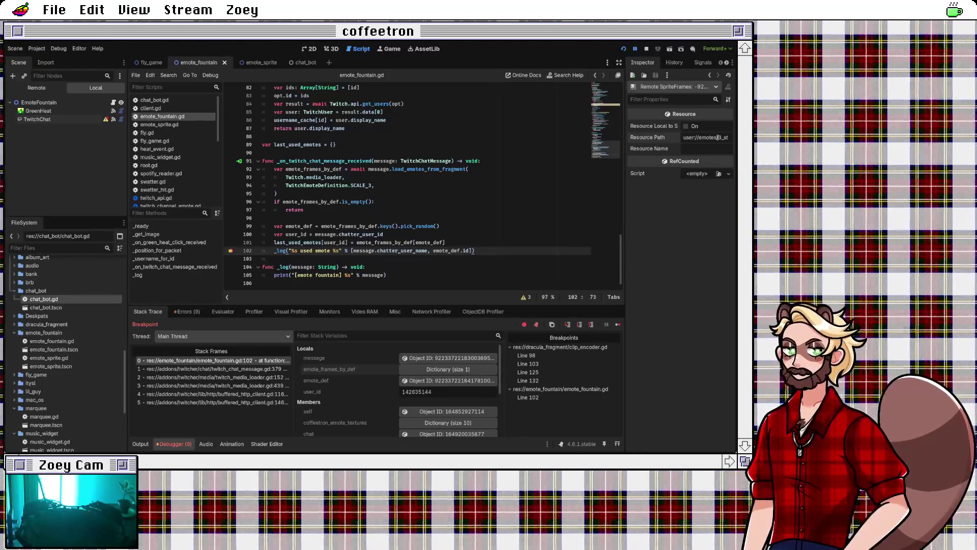
pyautogui.hotkey('shift', 'End')
pyautogui.press('Escape')
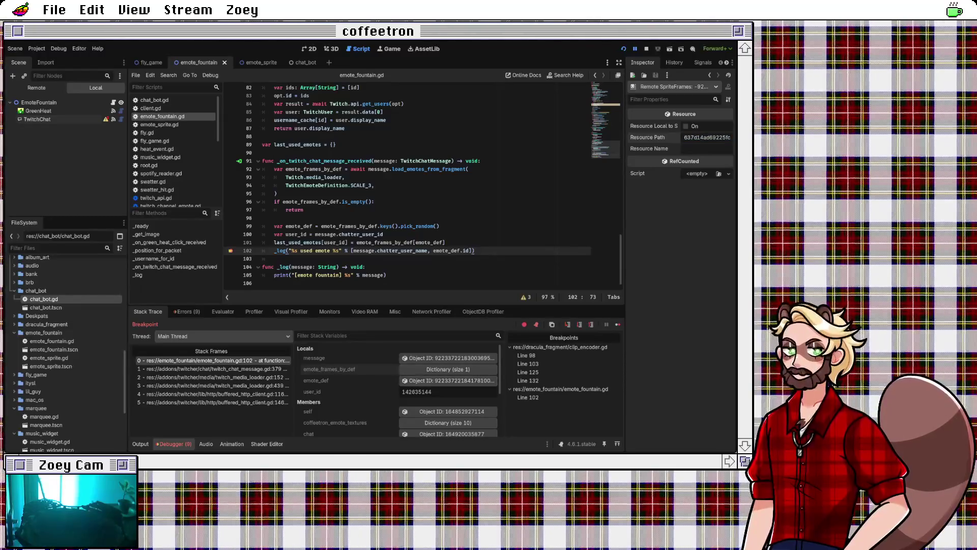
pyautogui.click(448, 380)
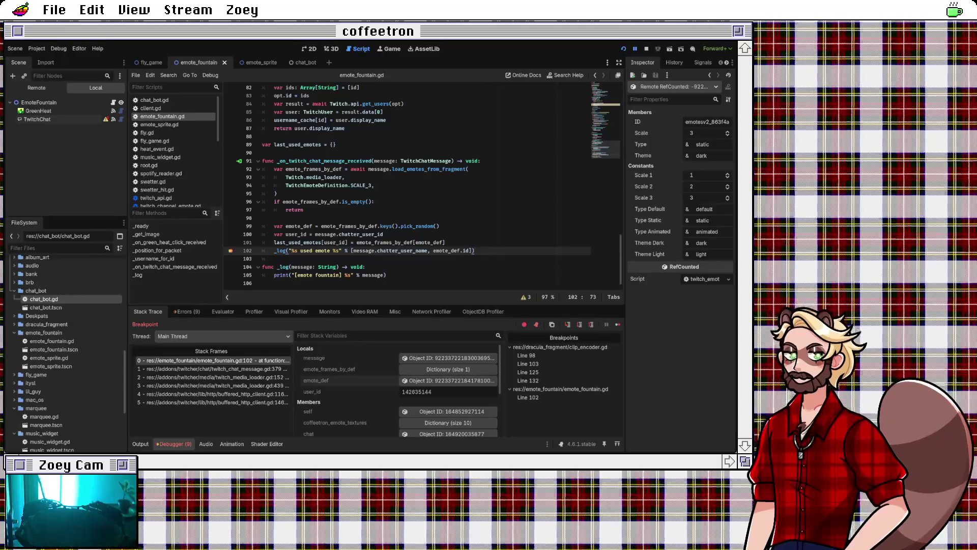
pyautogui.press('Right')
pyautogui.press('Right')
pyautogui.press('Right')
pyautogui.press('Right')
pyautogui.press('Right')
pyautogui.press('Right')
pyautogui.press('Home')
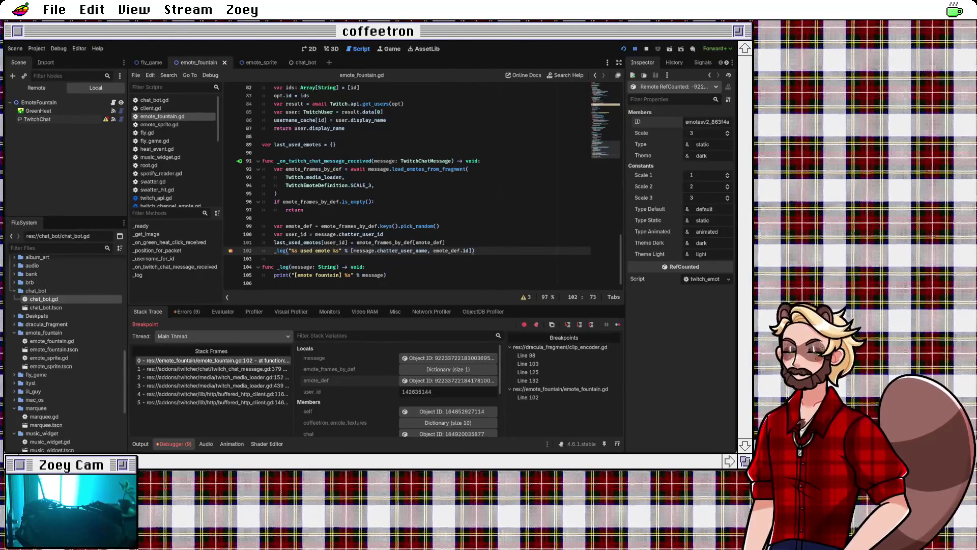
# Remove the breakpoint on line 102 and resume the project.
pyautogui.click(386, 274)
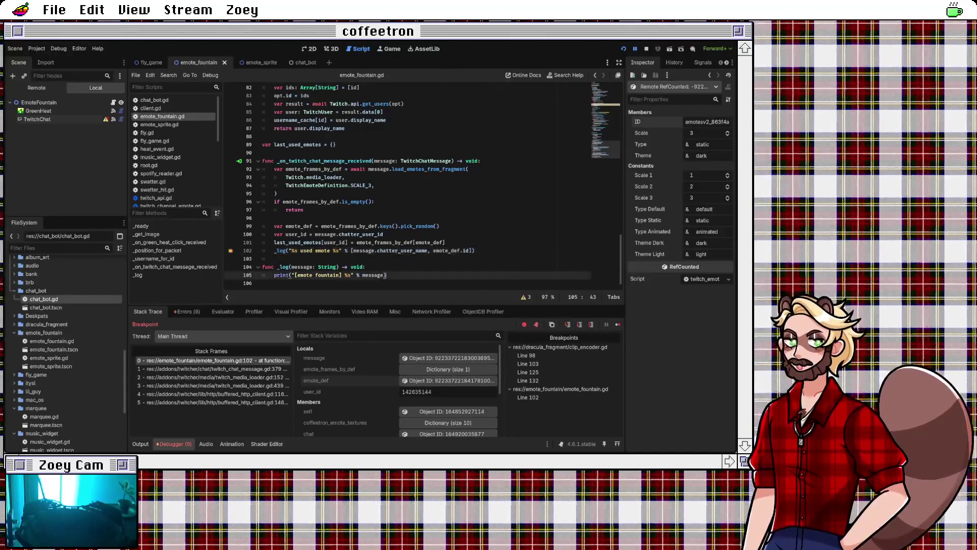
pyautogui.click(274, 258)
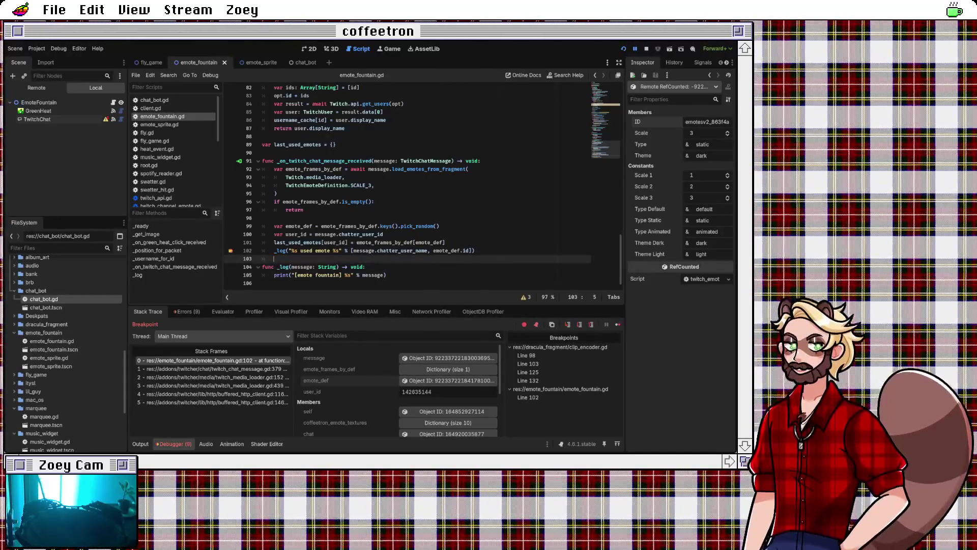
pyautogui.doubleClick(466, 251)
pyautogui.click(474, 250)
pyautogui.press('F9')
pyautogui.press('F12')
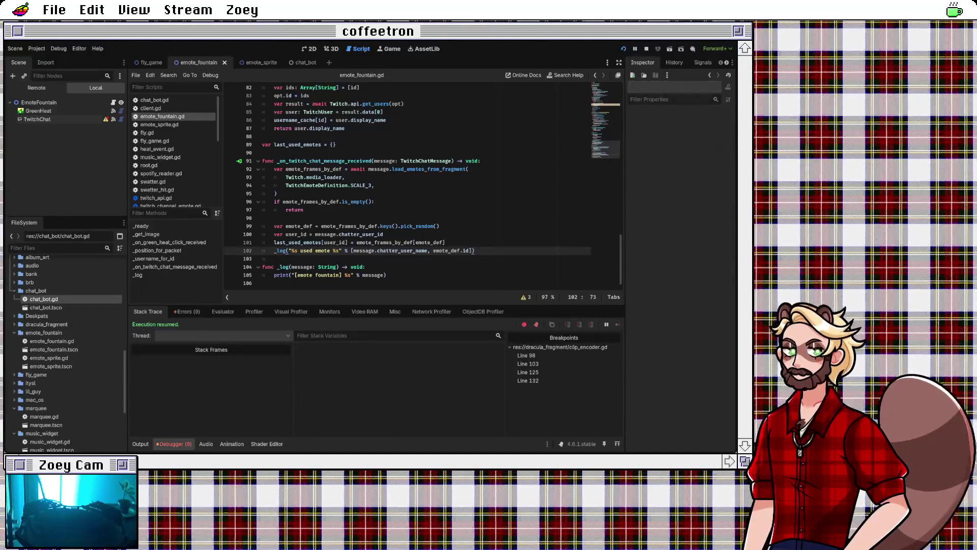